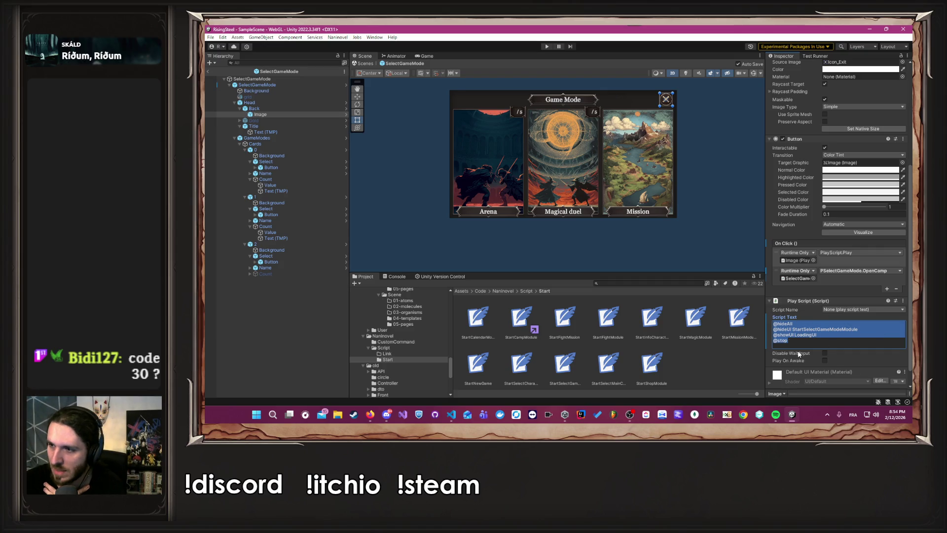
left_click(678, 268)
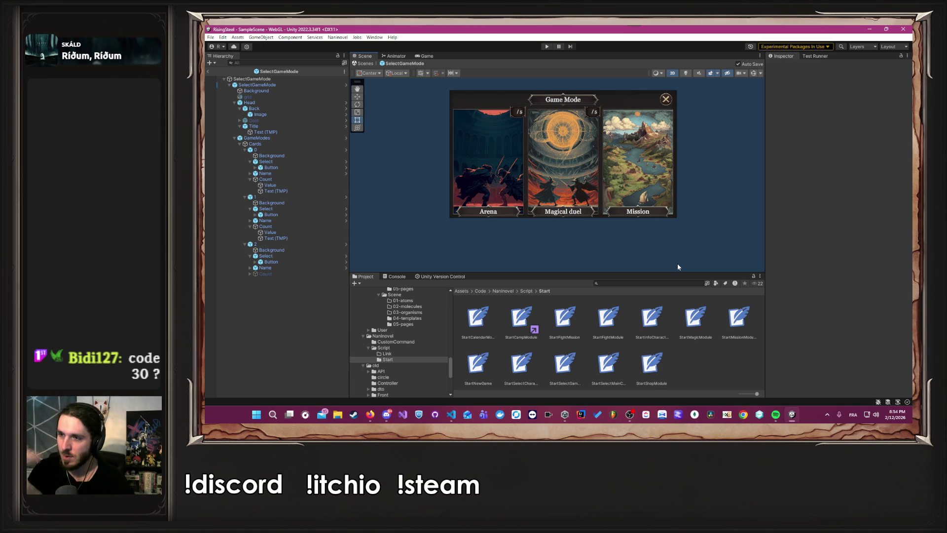
left_click(296, 80)
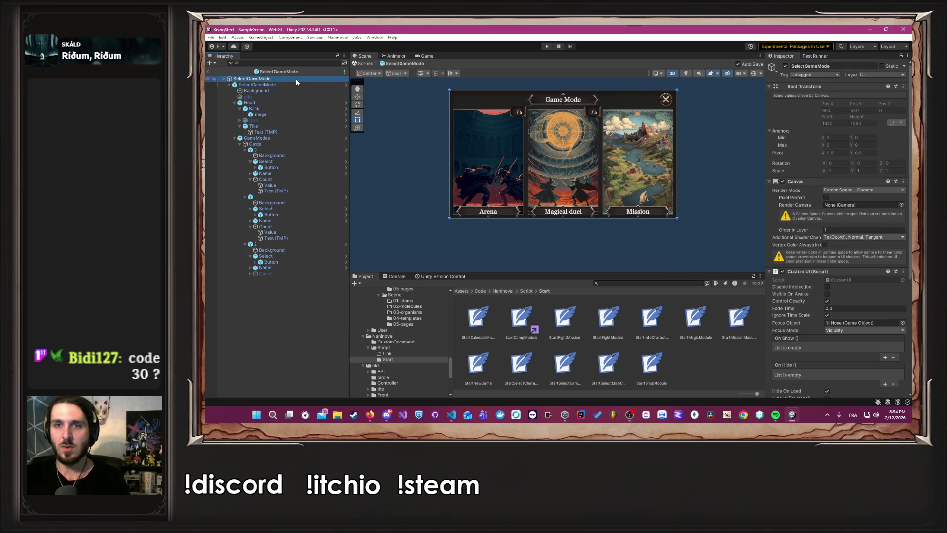
left_click(293, 114)
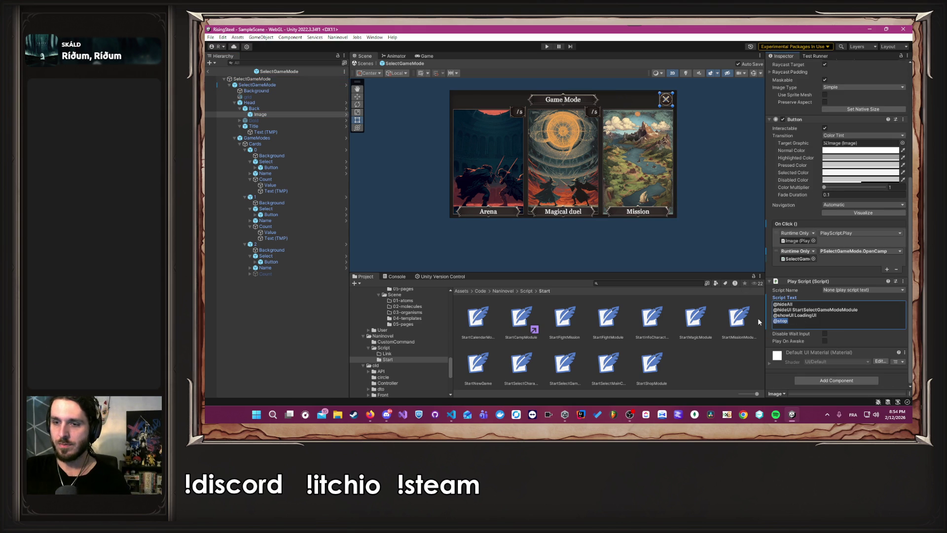
key("BackSpace")
key("BackSpace")
key("shift+Home")
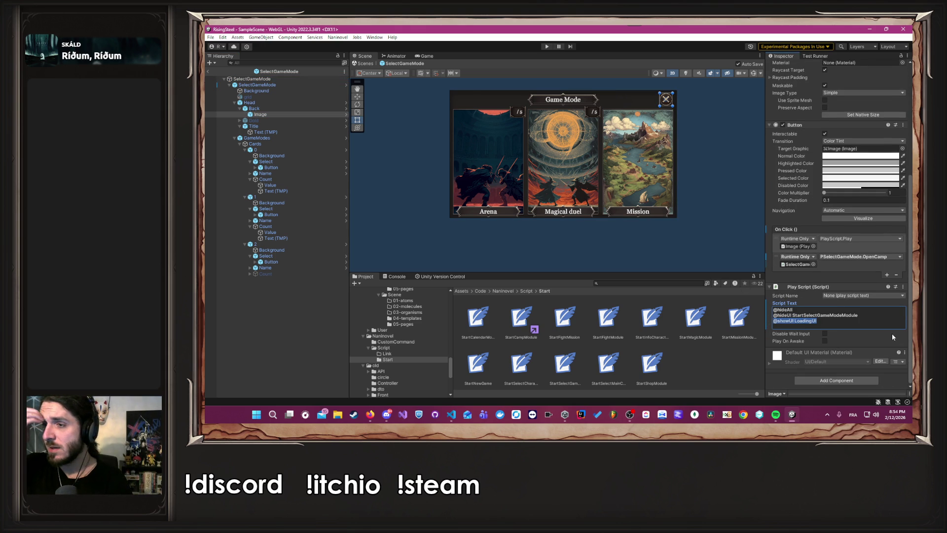
key("BackSpace")
key("BackSpace")
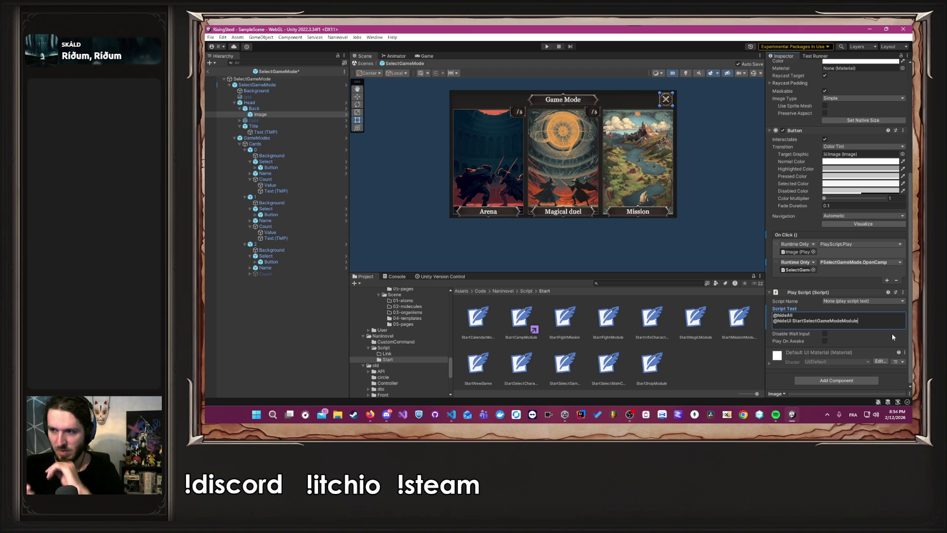
key("ctrl+s")
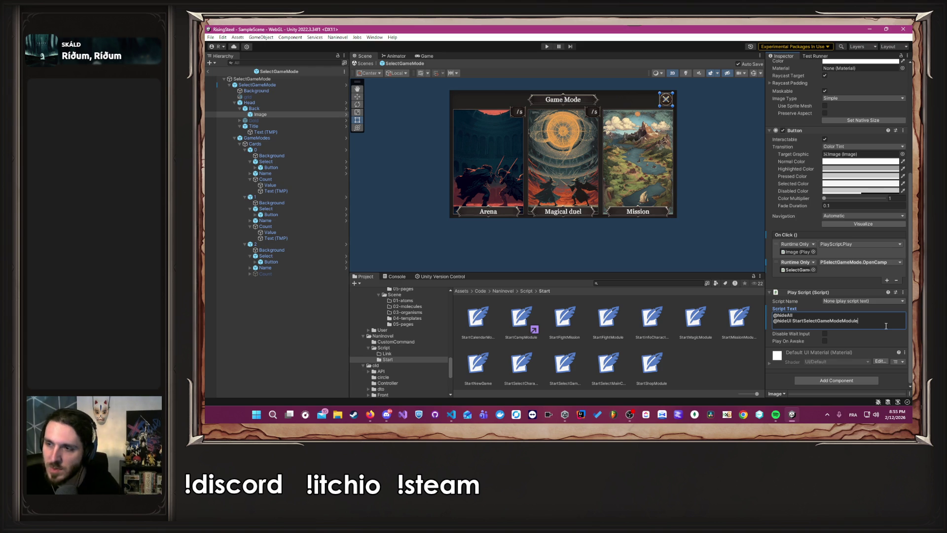
key("alt+Tab")
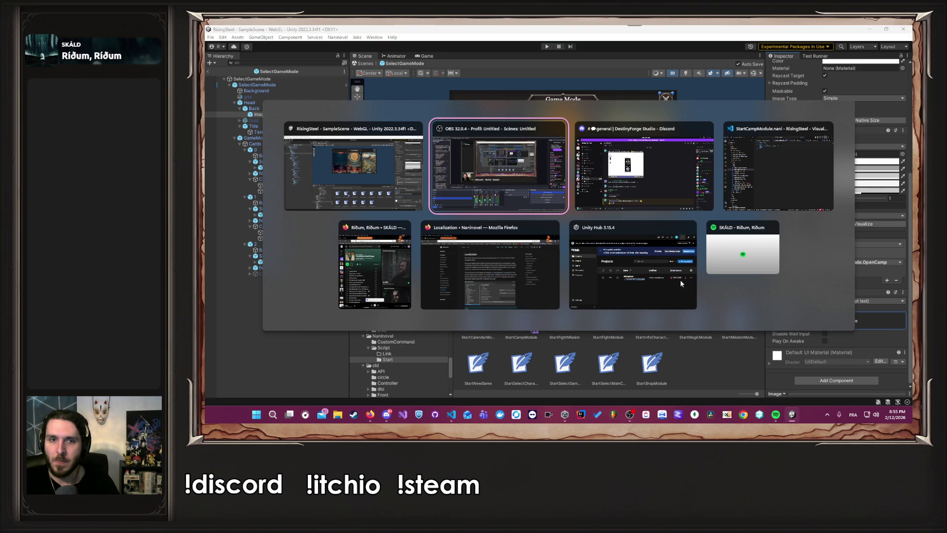
left_click(772, 212)
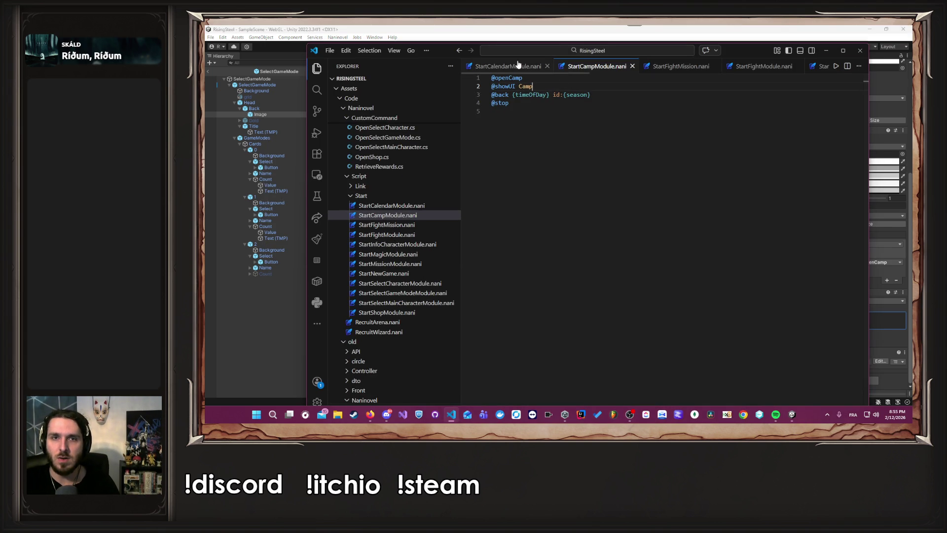
scroll(523, 68, "down", 1)
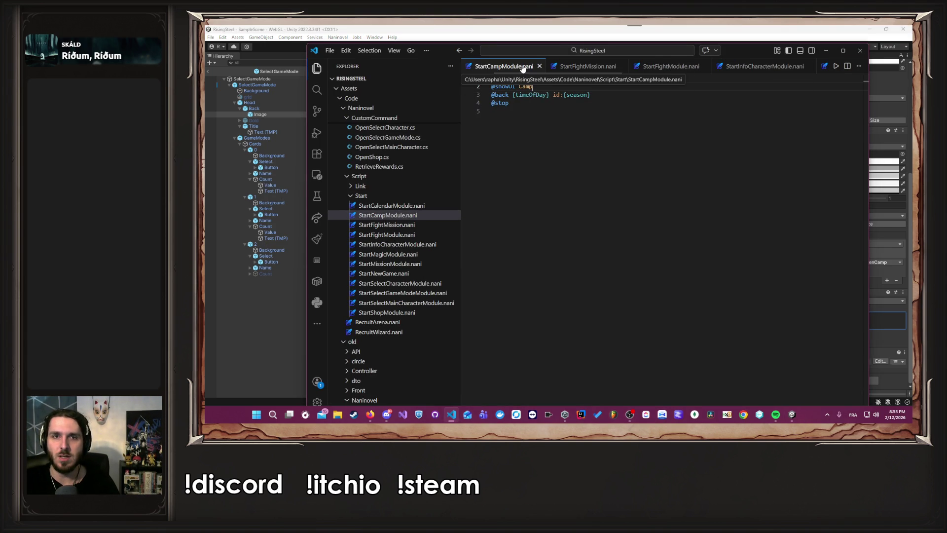
key("ctrl+z")
key("ctrl+z")
key("ctrl+z")
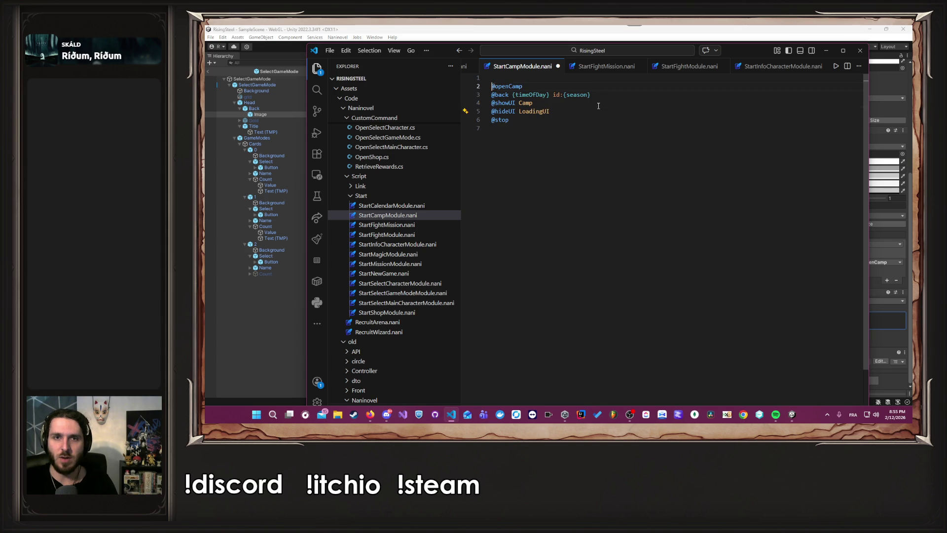
key("ctrl+z")
key("ctrl+z")
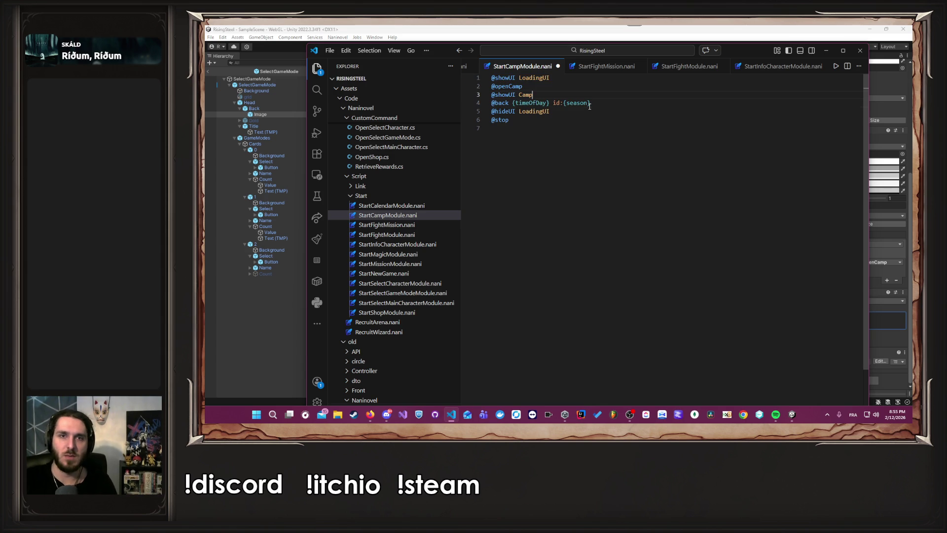
key("ctrl+z")
key("ctrl+z")
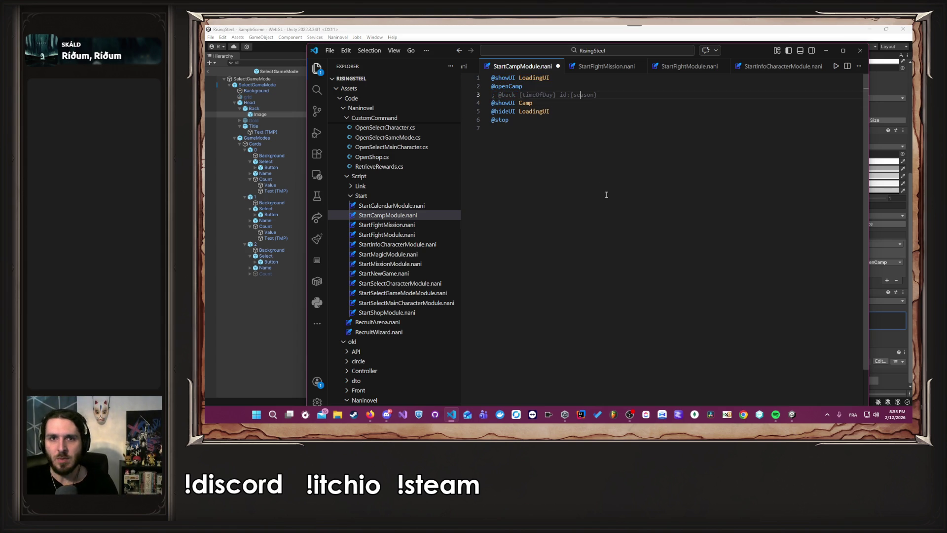
key("ctrl+y")
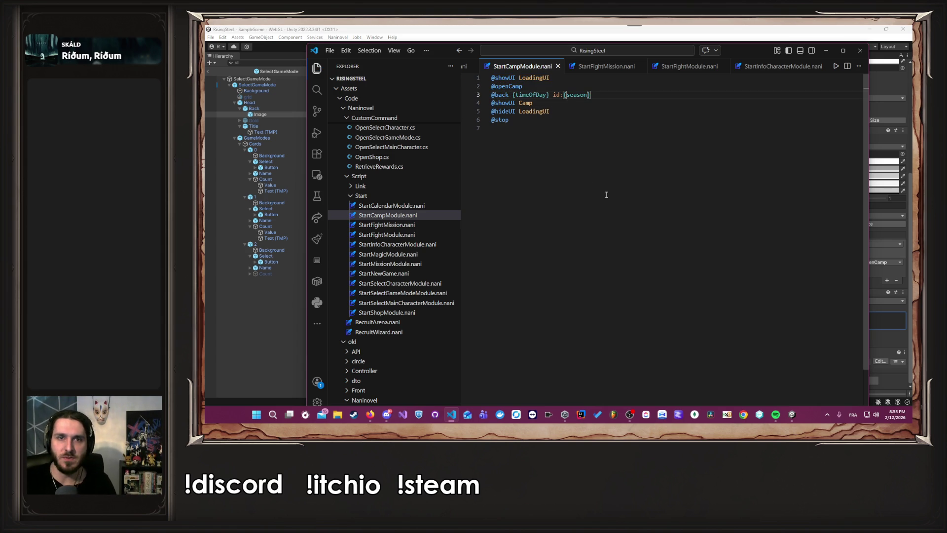
left_click(239, 316)
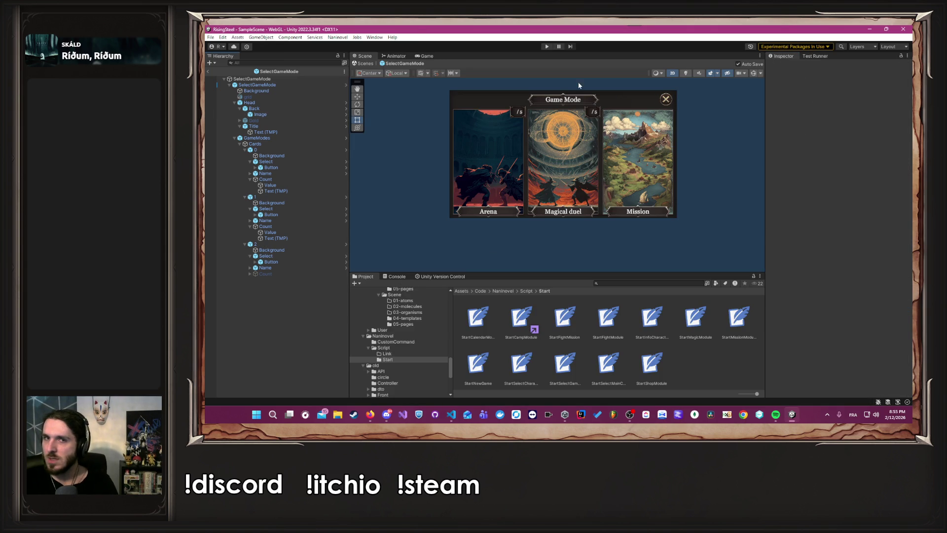
left_click(546, 46)
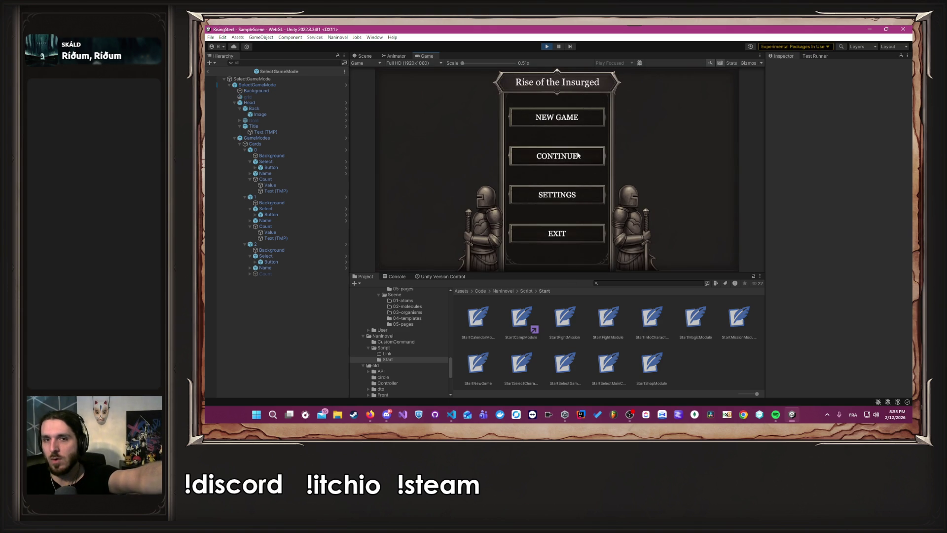
left_click(575, 154)
left_click(535, 139)
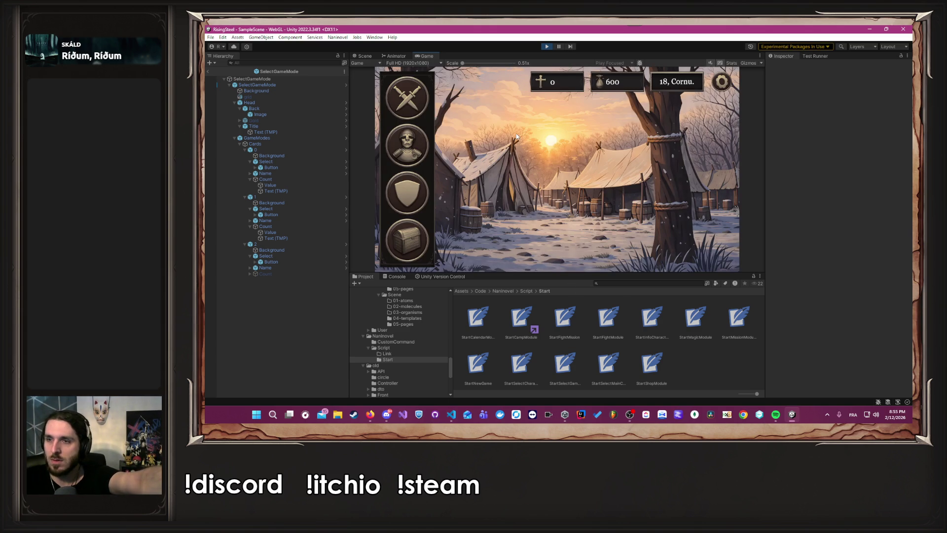
left_click(407, 97)
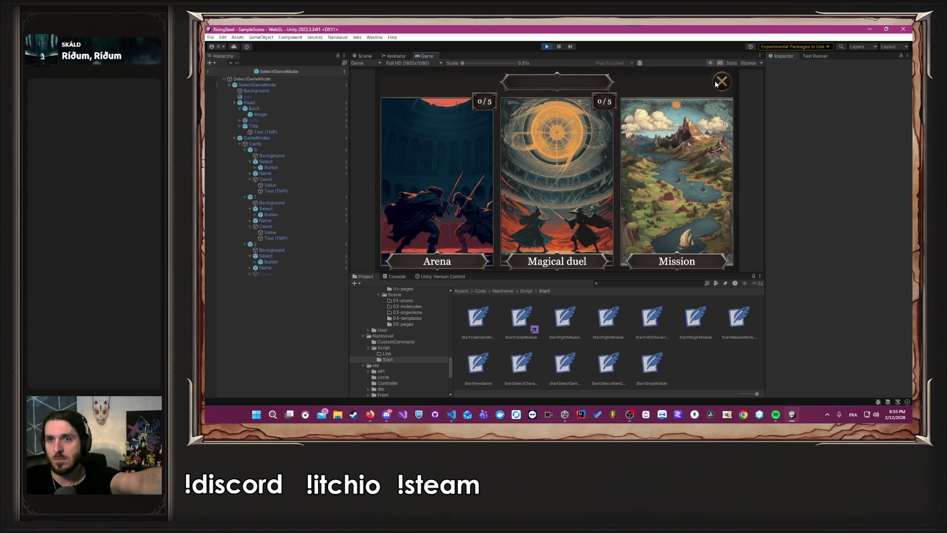
left_click(718, 82)
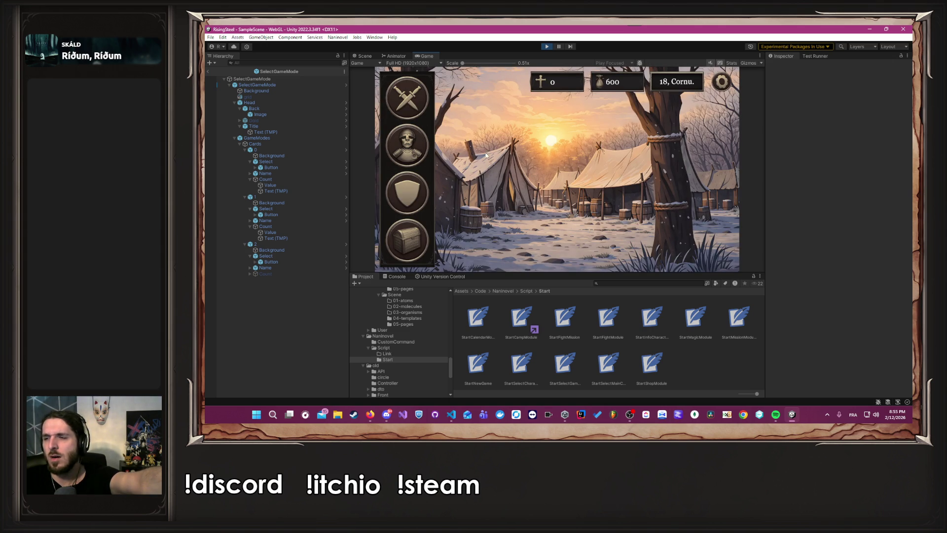
left_click(407, 97)
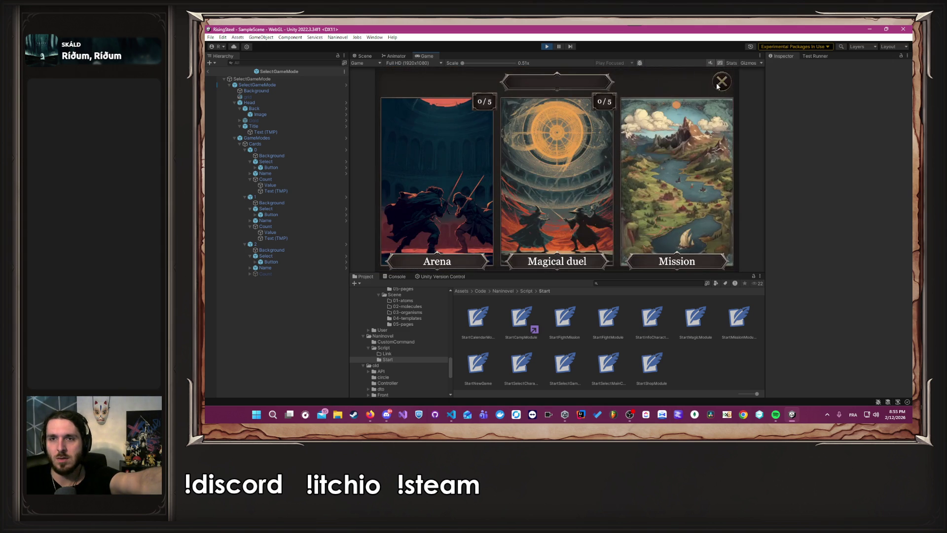
left_click(718, 83)
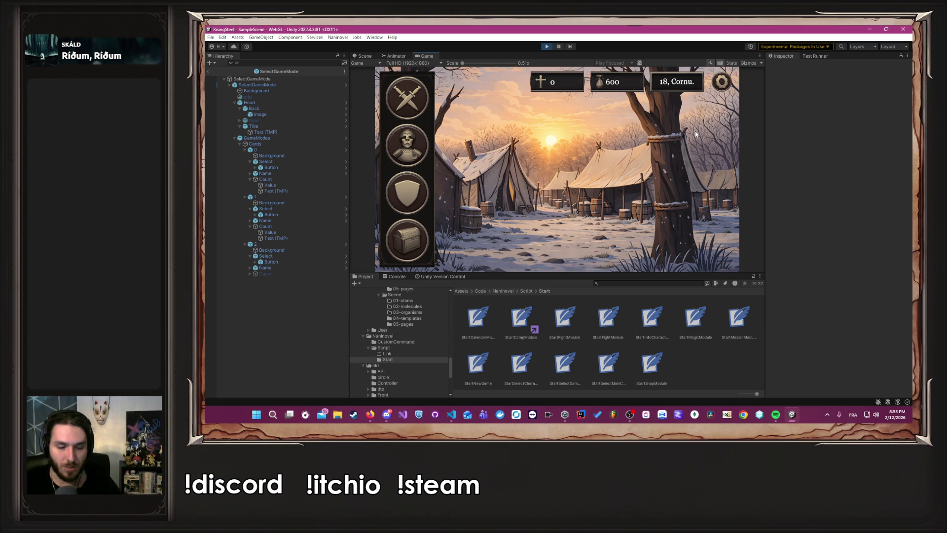
key("alt+Tab")
left_click(547, 29)
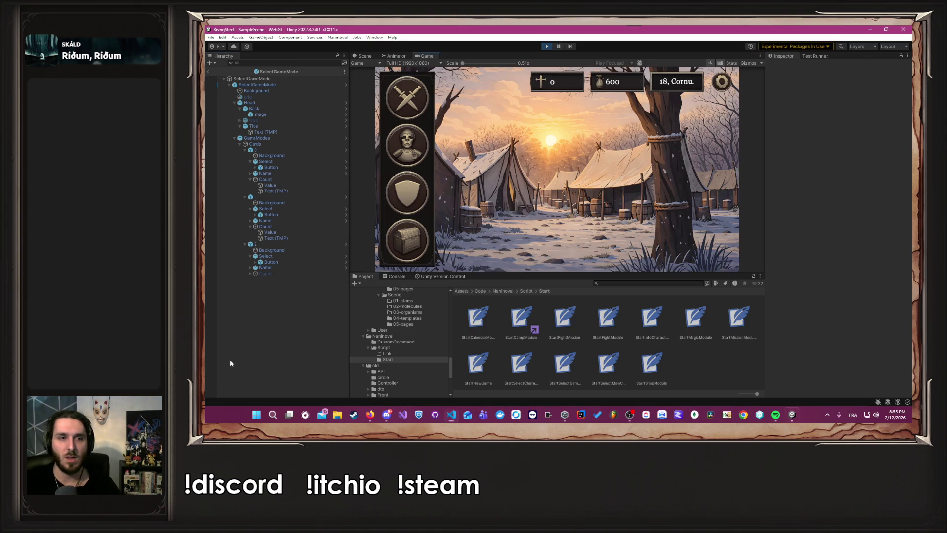
left_click(545, 47)
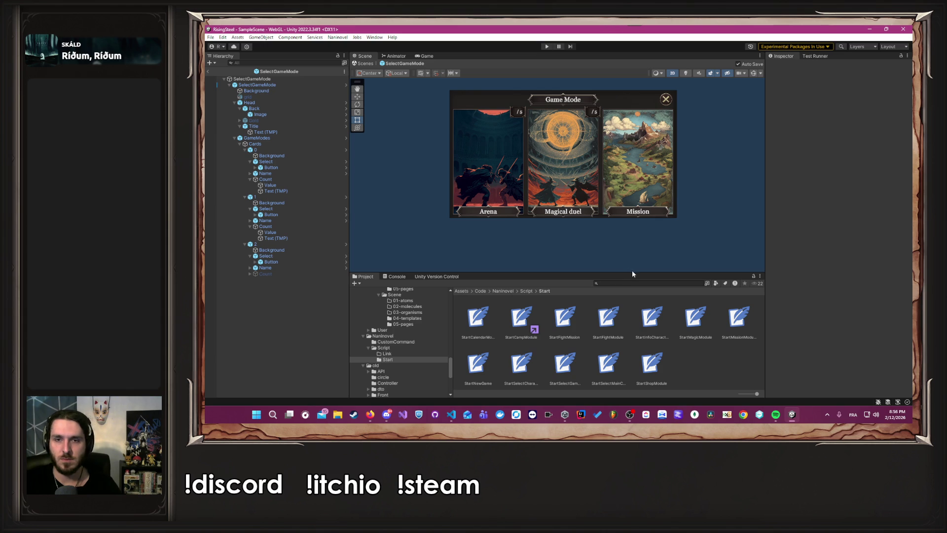
Open the Shop prefab from UI/Scene/05-pages for editing.
left_click_drag(632, 272, 631, 193)
scroll(389, 311, "up", 3)
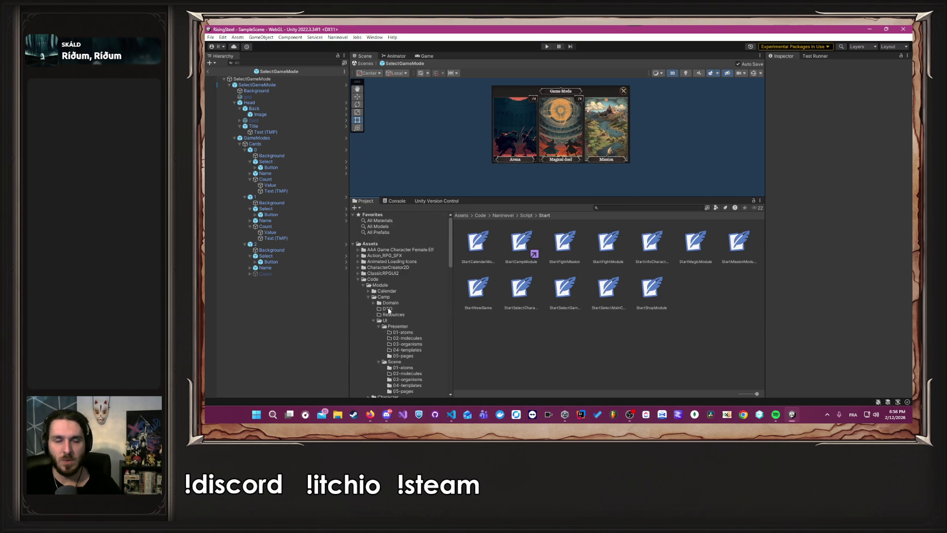
left_click(409, 281)
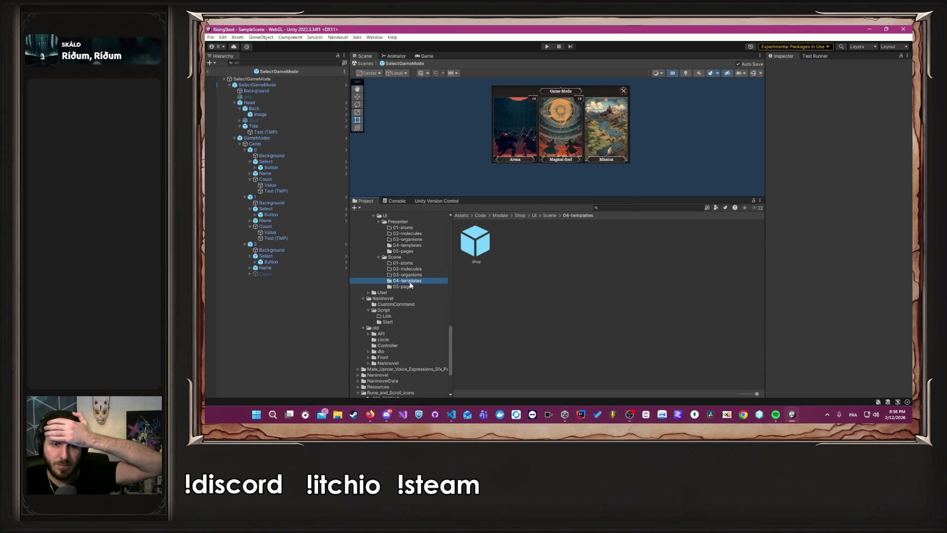
left_click(414, 287)
double_click(476, 230)
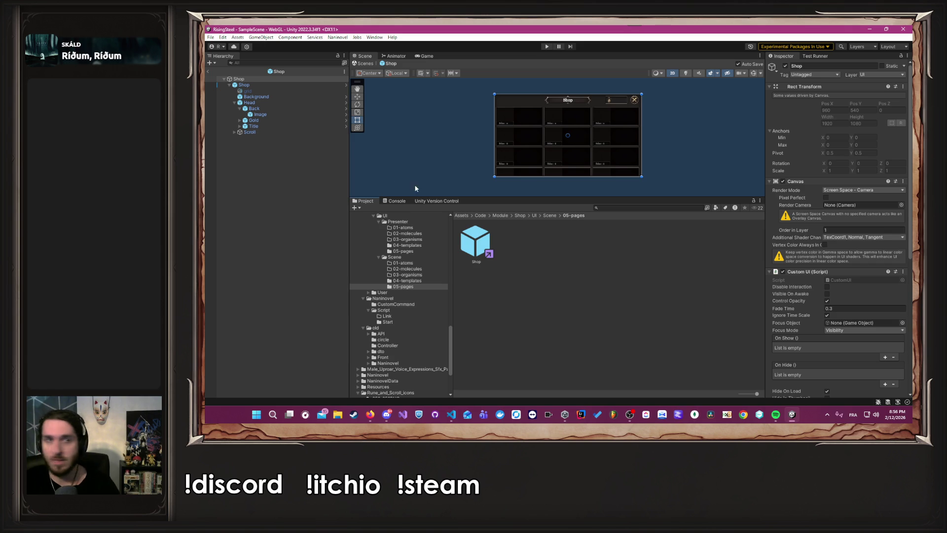
left_click(270, 114)
scroll(839, 314, "down", 5)
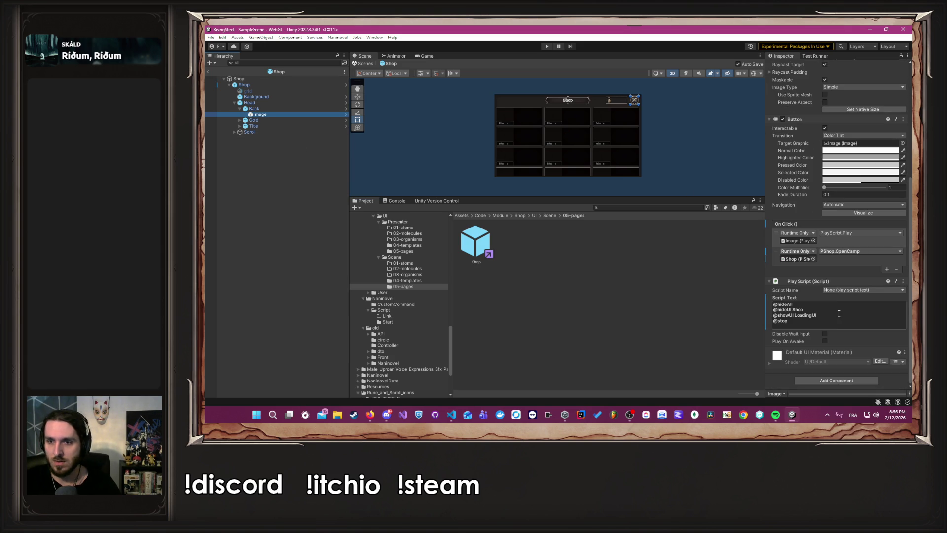
left_click_drag(839, 322, 827, 310)
key("BackSpace")
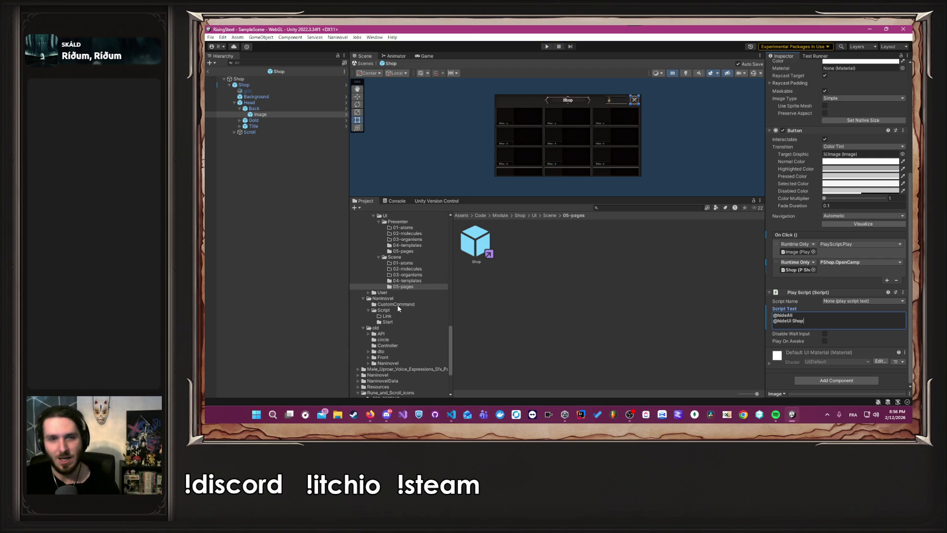
scroll(398, 307, "up", 3)
scroll(399, 307, "down", 2)
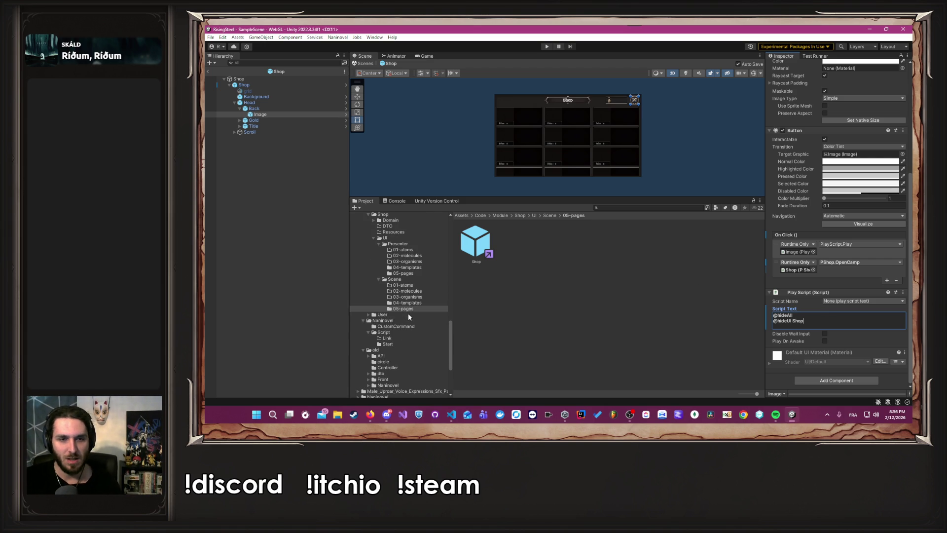
scroll(408, 314, "up", 3)
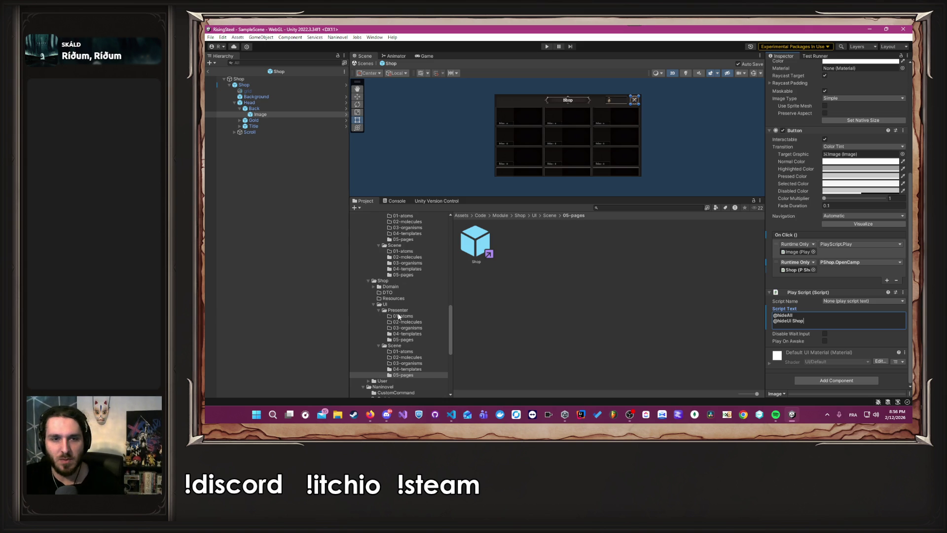
scroll(407, 316, "up", 3)
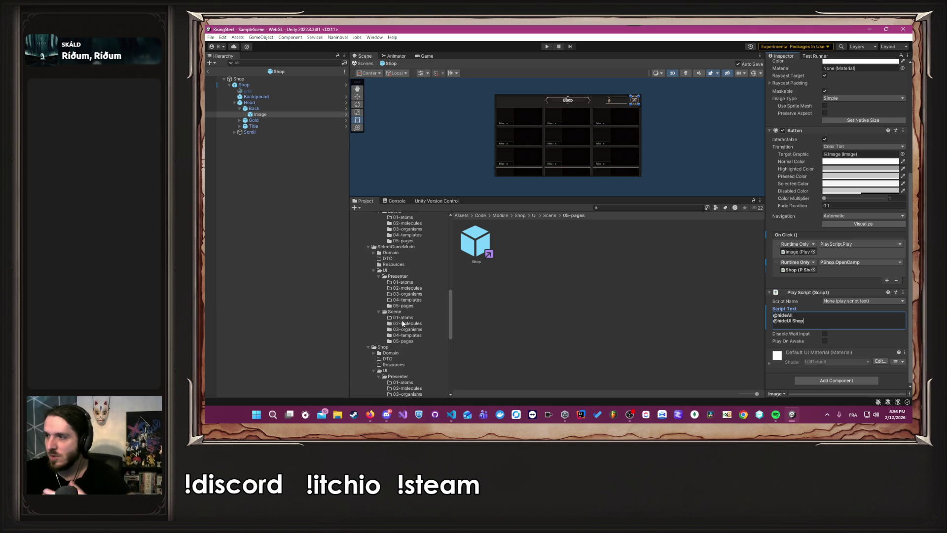
Reopen the SelectGameMode prefab to check its header back button's script.
left_click(409, 342)
double_click(474, 247)
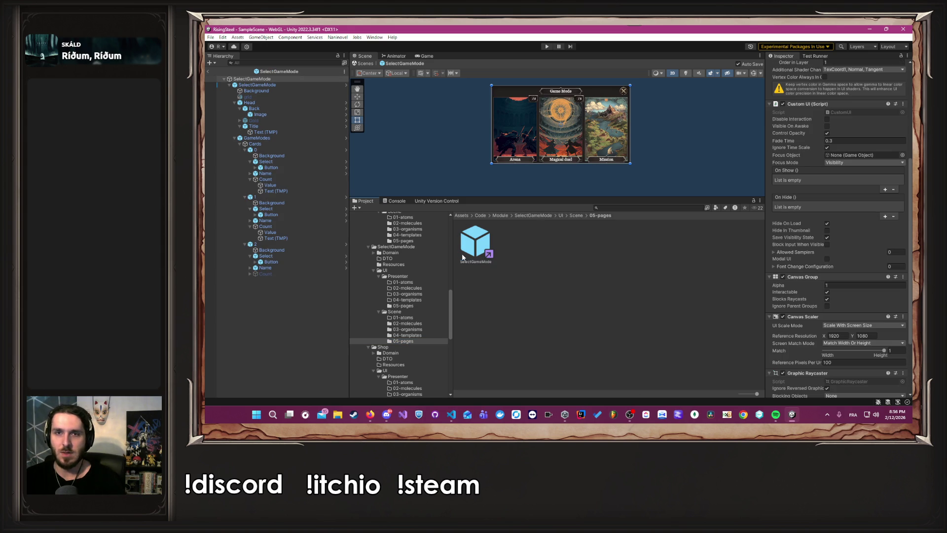
left_click(282, 114)
scroll(780, 232, "down", 1)
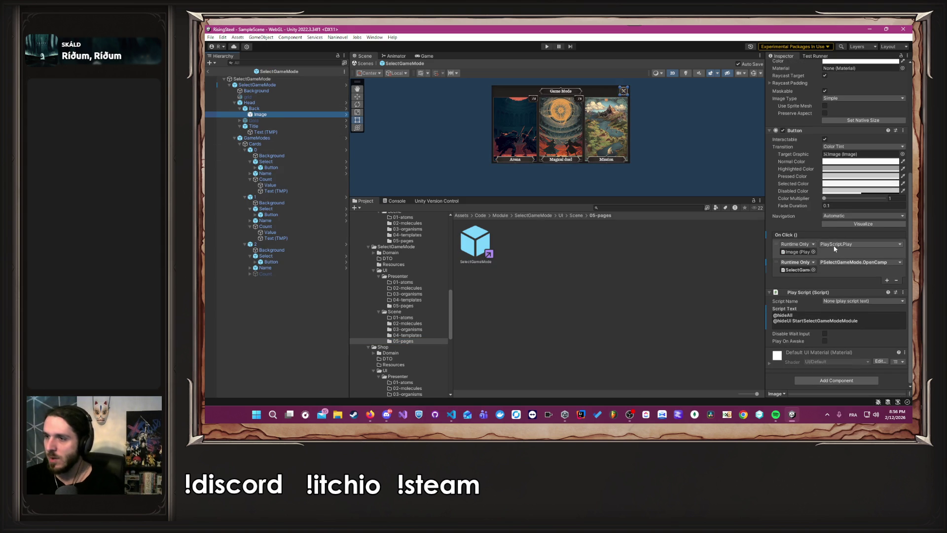
scroll(393, 281, "up", 3)
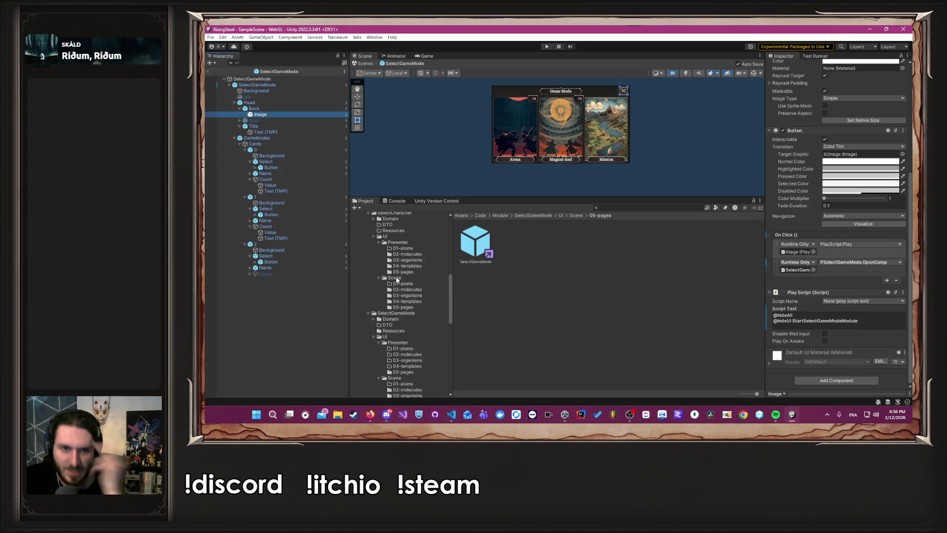
left_click(408, 307)
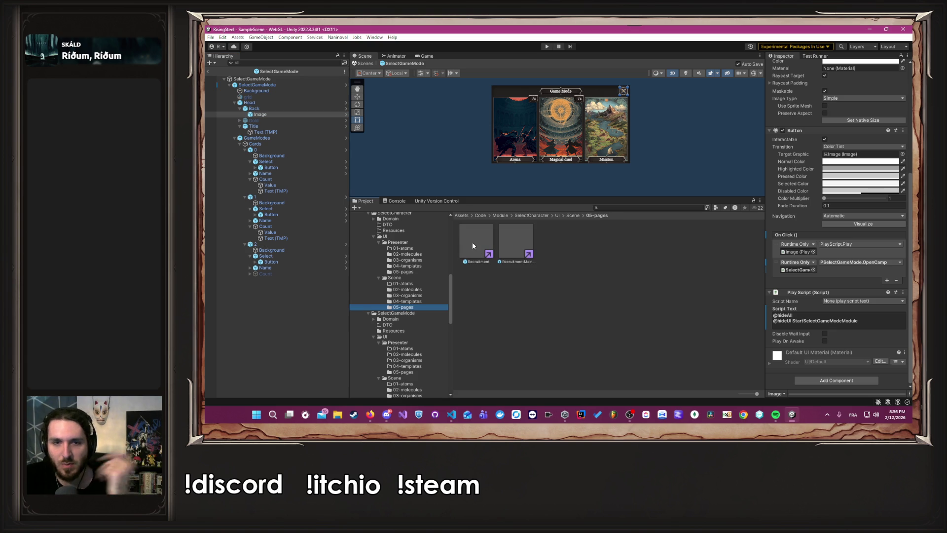
double_click(472, 241)
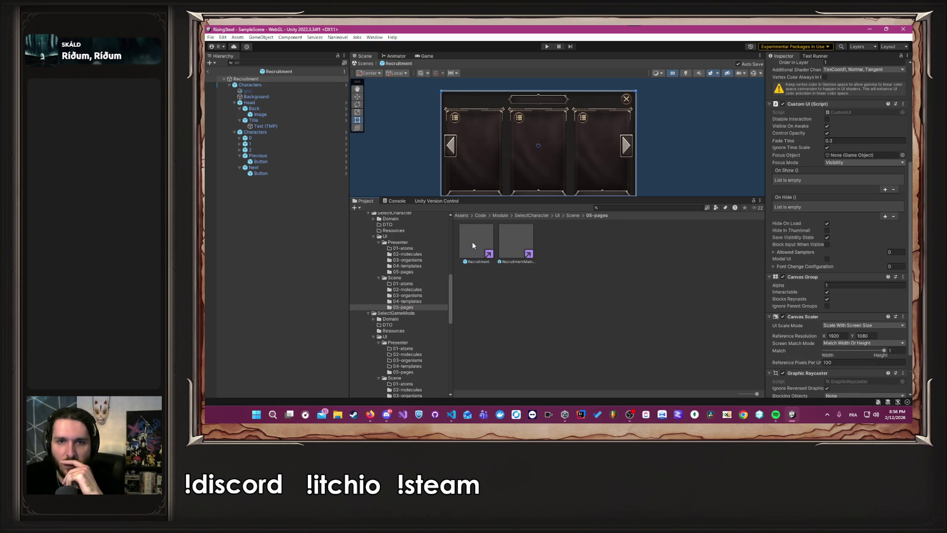
left_click(273, 113)
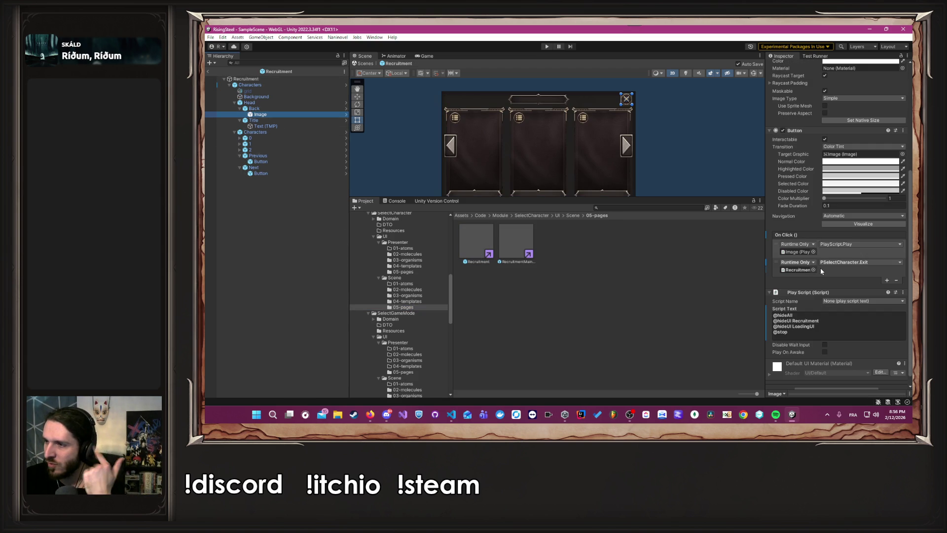
left_click(828, 331)
left_click_drag(828, 330, 822, 320)
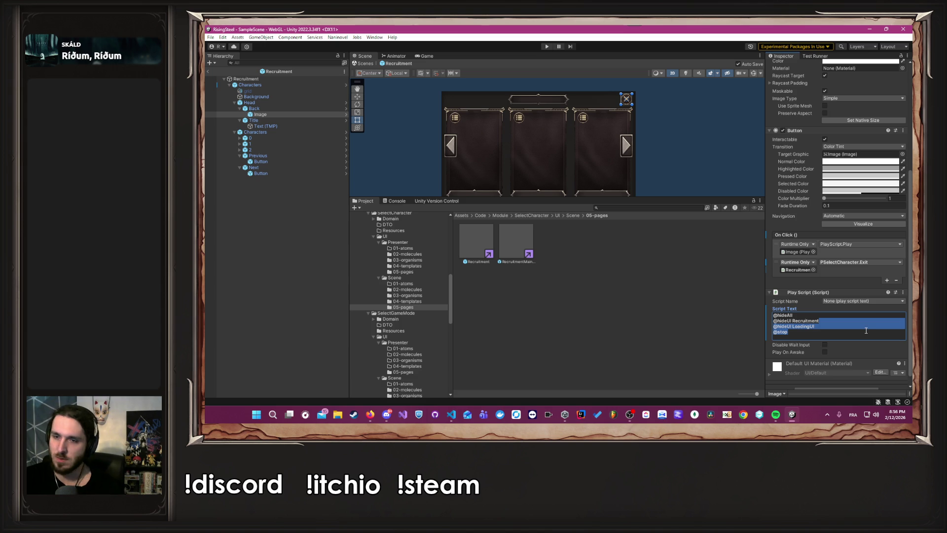
key("BackSpace")
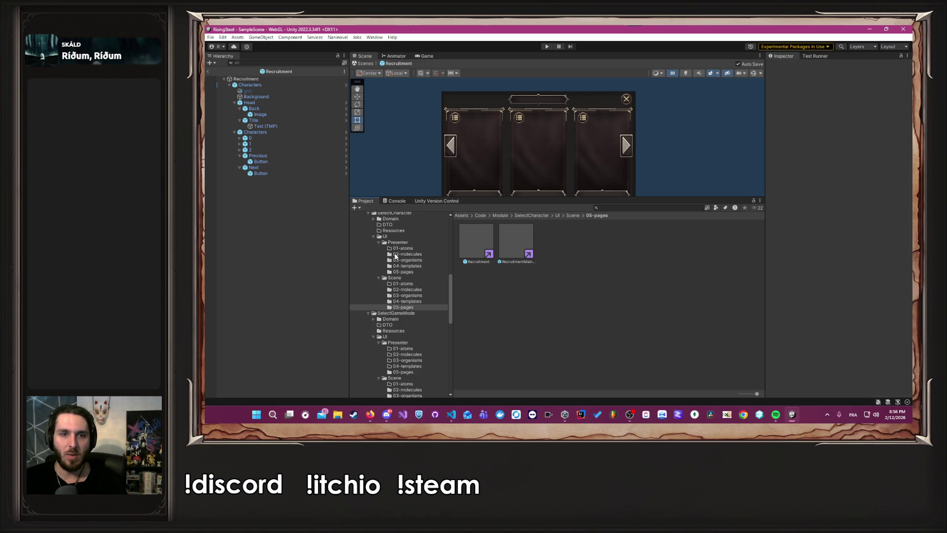
Browse to the Mission module folder in the Project panel.
left_click(403, 272)
scroll(397, 267, "up", 3)
left_click(395, 251)
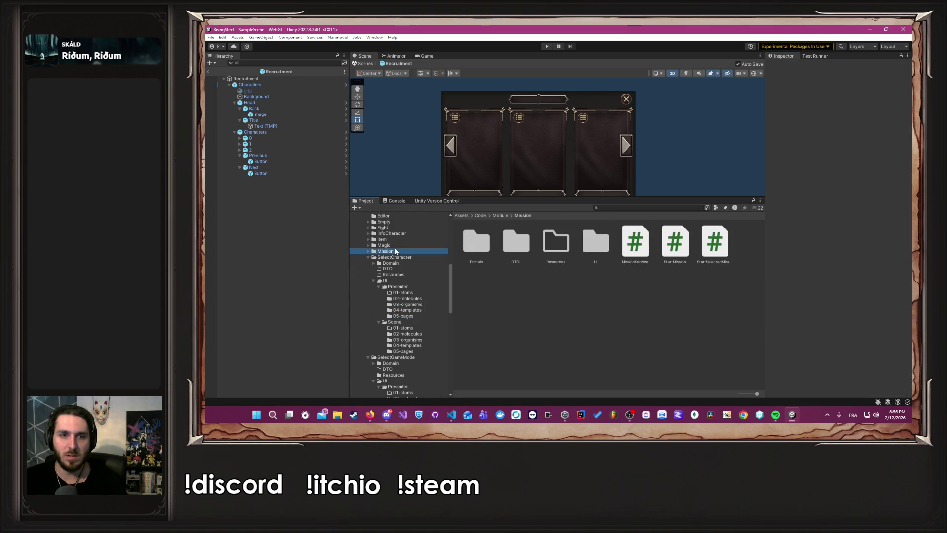
Open the Mission prefab from Mission/UI/Scene/05-pages.
double_click(596, 242)
double_click(521, 242)
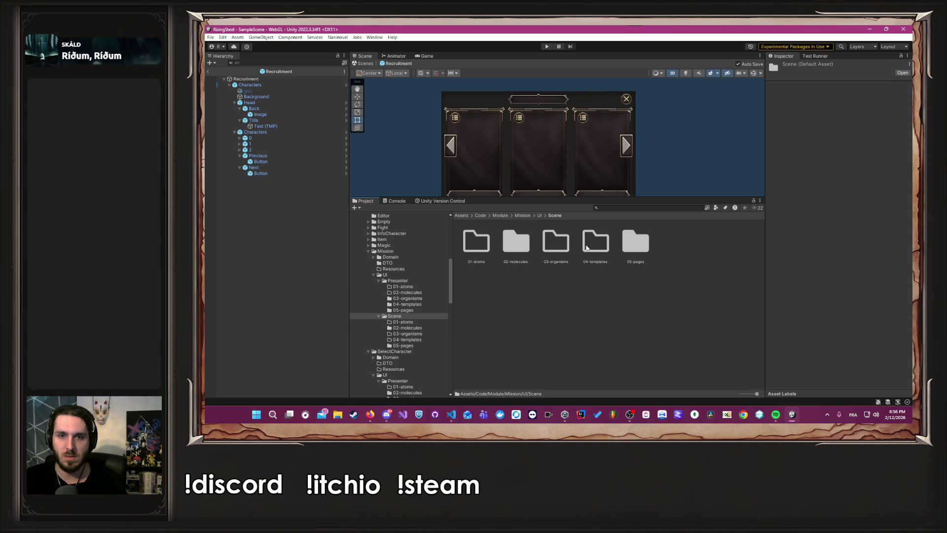
double_click(635, 242)
double_click(476, 241)
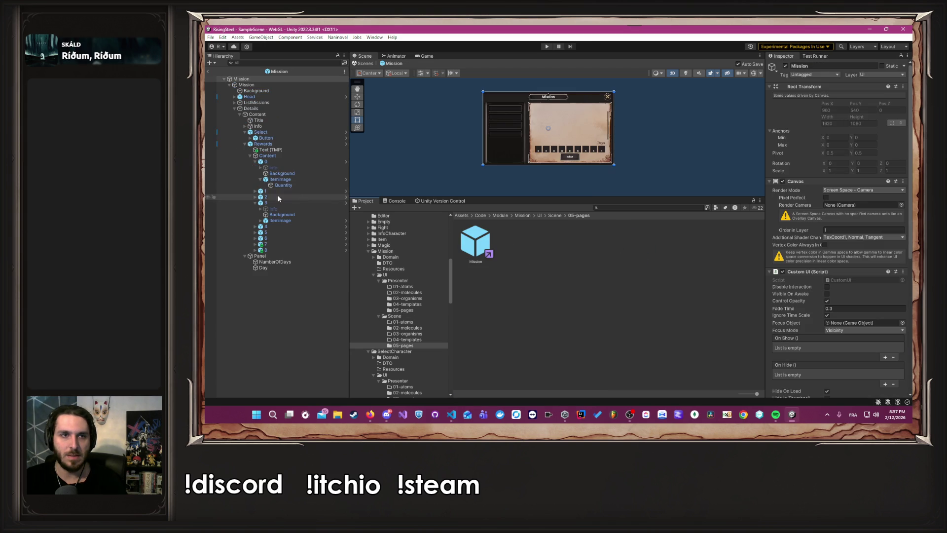
Select the Image under the Mission header's Back object.
left_click(269, 91)
left_click(265, 97)
double_click(265, 97)
left_click(235, 97)
left_click(254, 103)
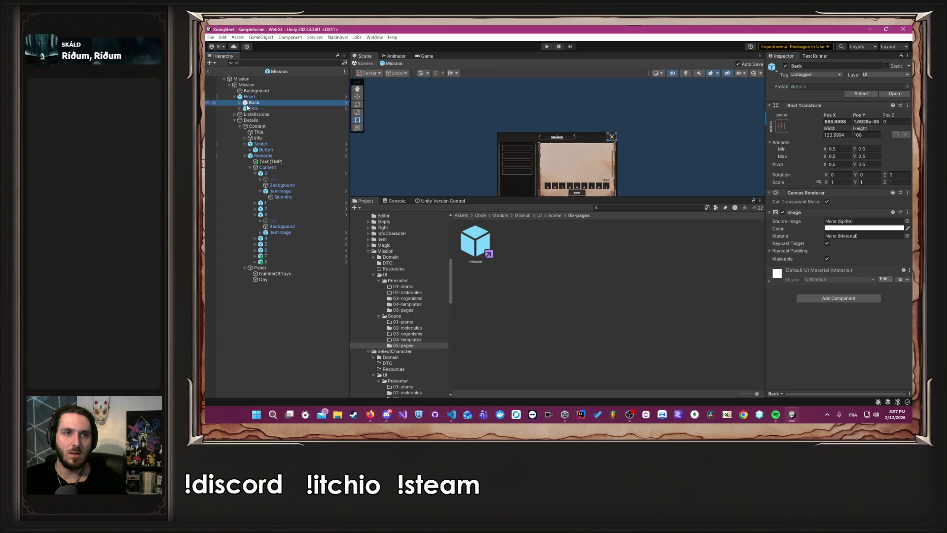
left_click(257, 109)
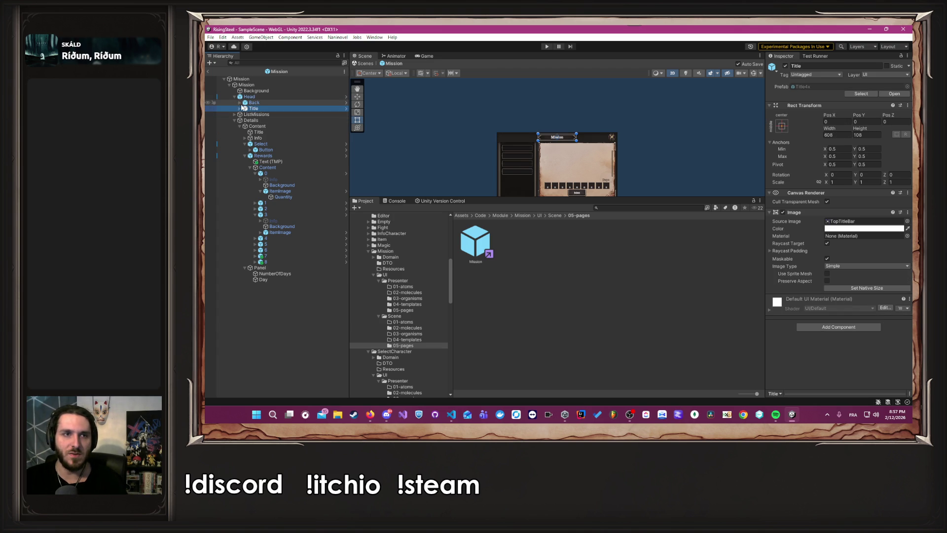
left_click(240, 103)
left_click(261, 108)
scroll(810, 256, "down", 5)
left_click(802, 321)
key("BackSpace")
key("BackSpace")
key("BackSpace")
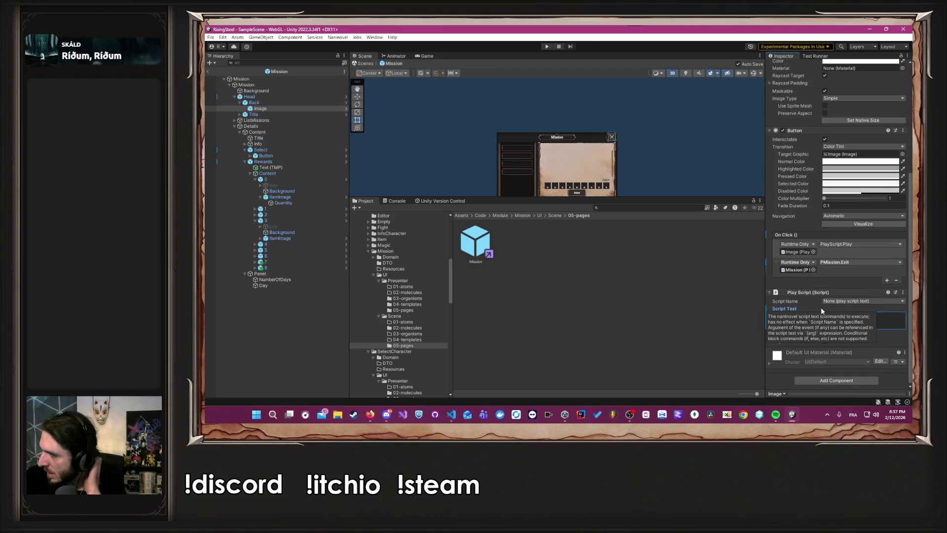
left_click(702, 300)
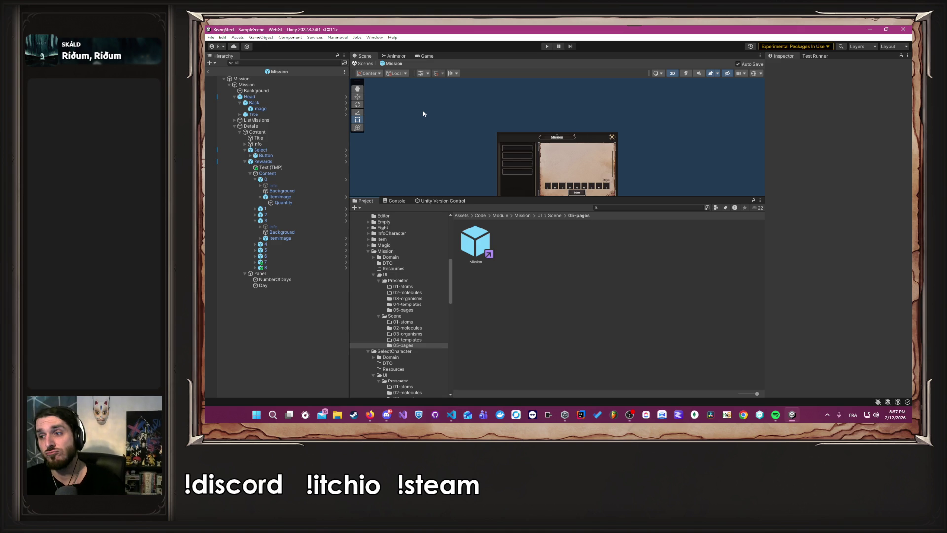
key("alt+Tab")
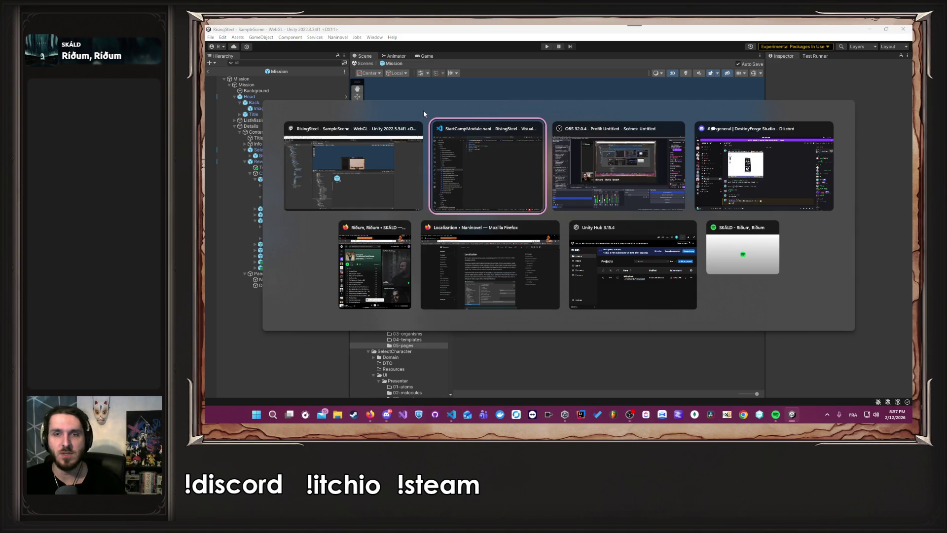
left_click(205, 282)
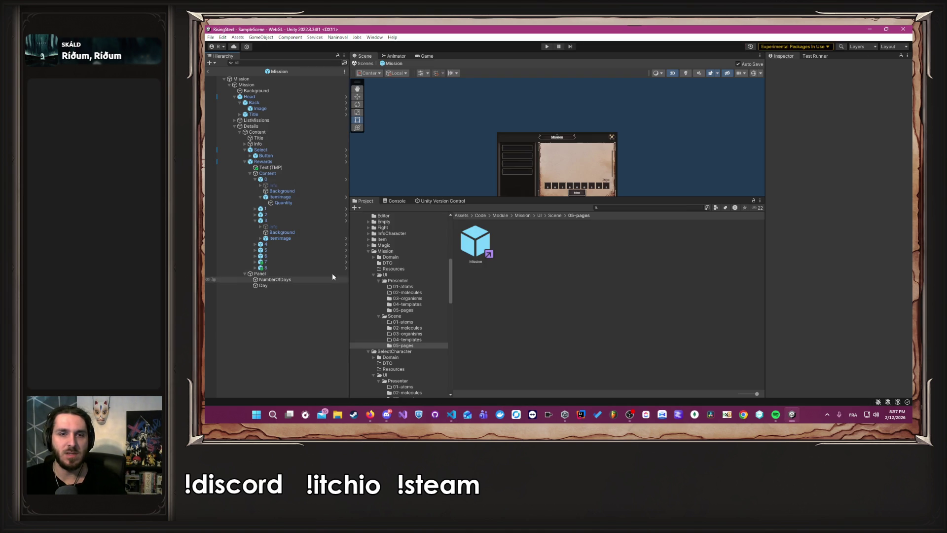
Open the ChooseElement prefab from Magic/UI/Scene/05-pages.
scroll(427, 303, "up", 2)
left_click(409, 265)
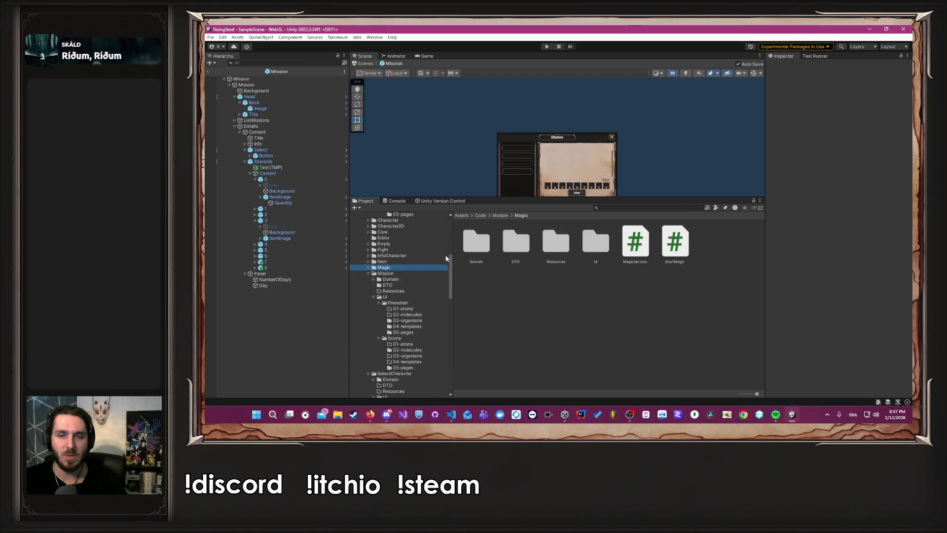
double_click(597, 247)
double_click(540, 247)
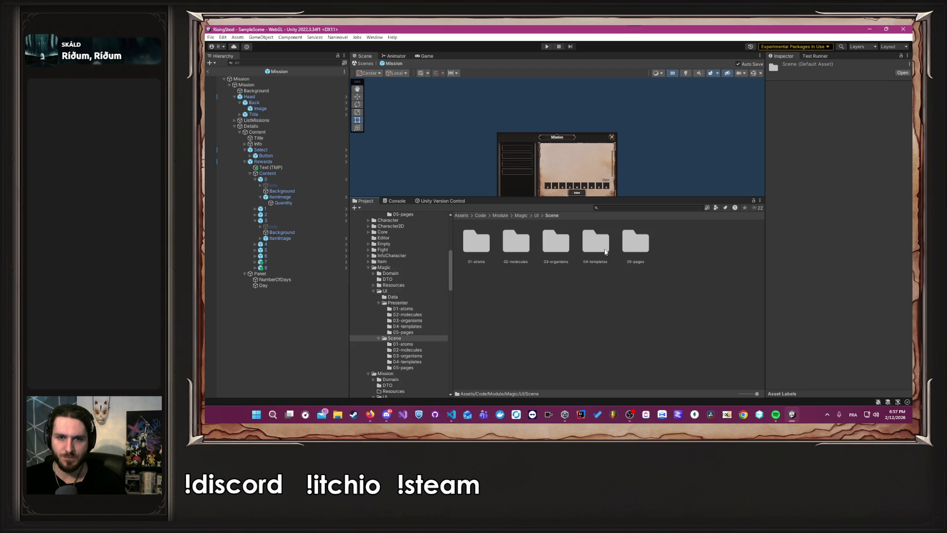
double_click(635, 242)
double_click(475, 241)
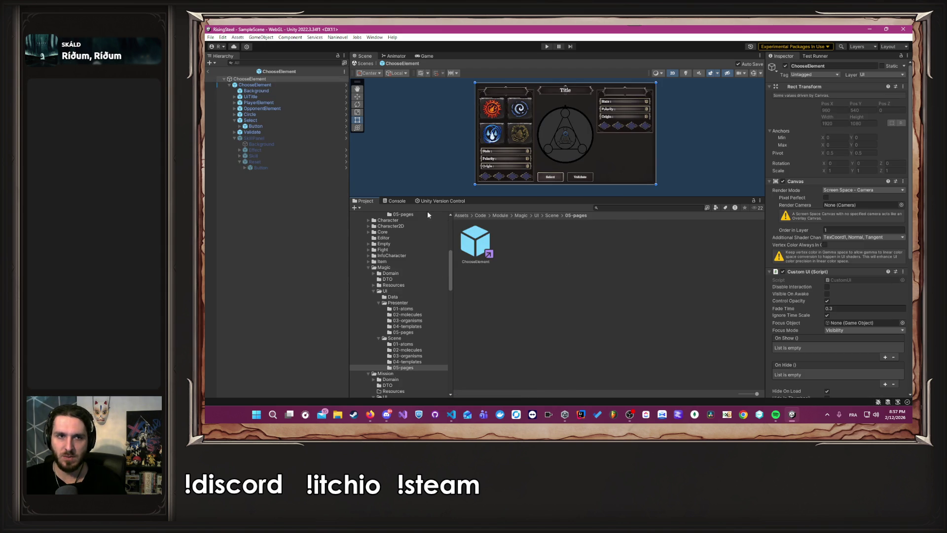
left_click(266, 167)
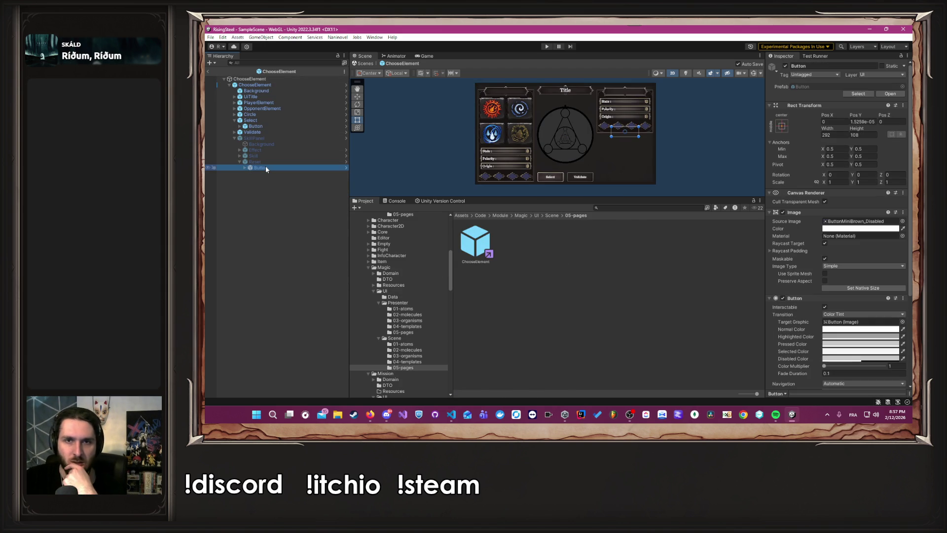
scroll(805, 211, "down", 3)
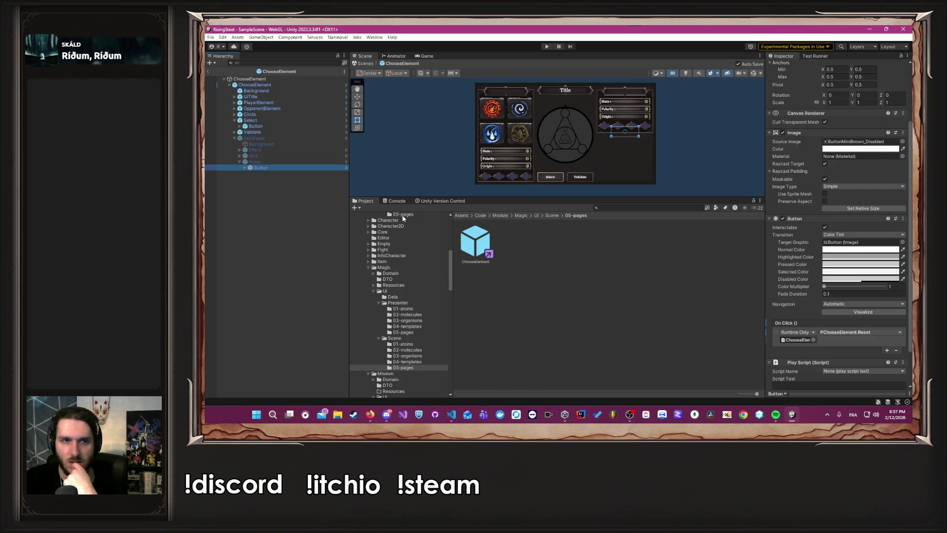
left_click(270, 127)
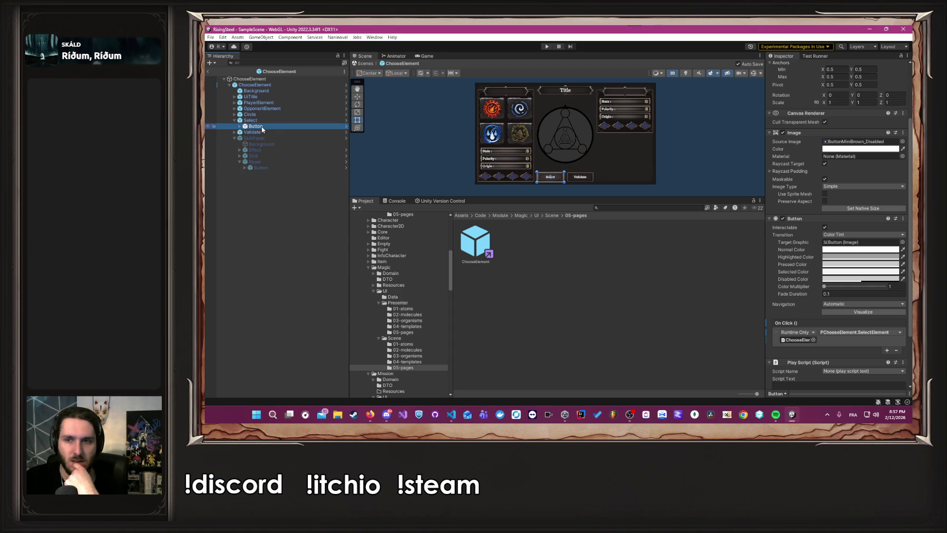
scroll(857, 265, "down", 3)
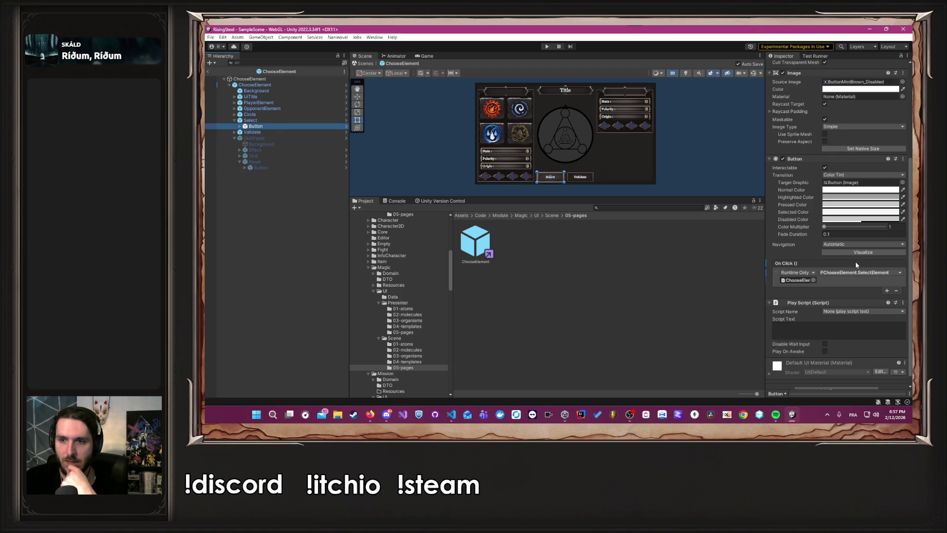
left_click(235, 132)
left_click(249, 138)
left_click(800, 356)
left_click_drag(800, 356, 768, 356)
key("BackSpace")
key("BackSpace")
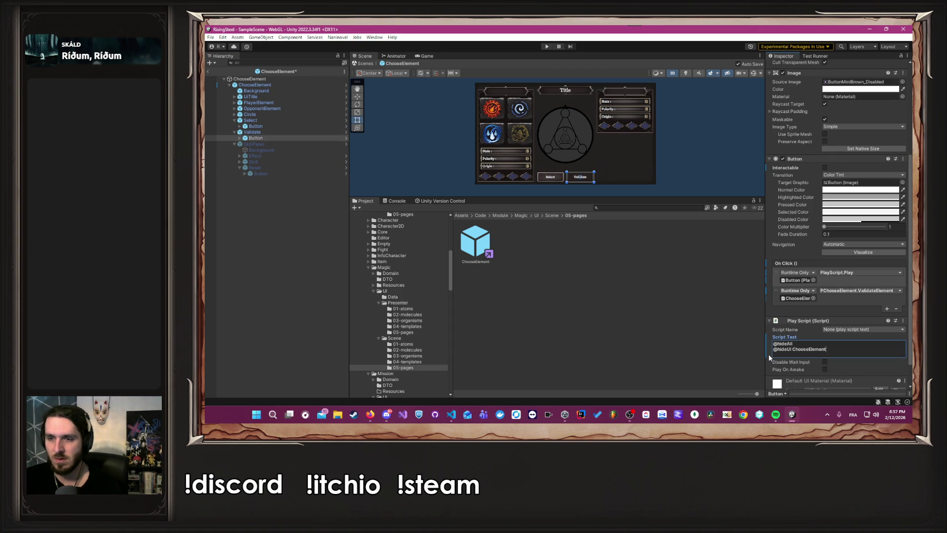
scroll(430, 330, "up", 1)
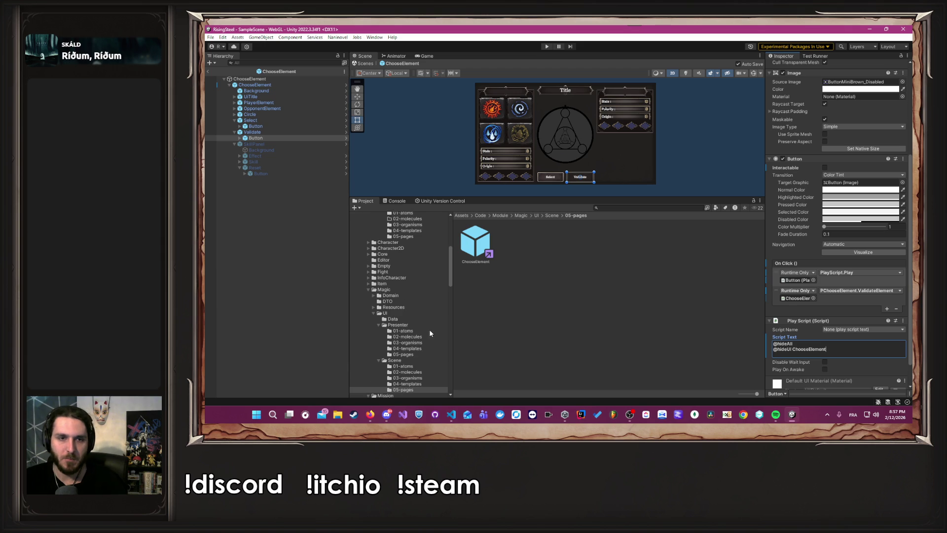
Open the CharacterEditable prefab from InfoCharacter/UI/Scene/05-pages.
left_click(389, 284)
left_click(399, 278)
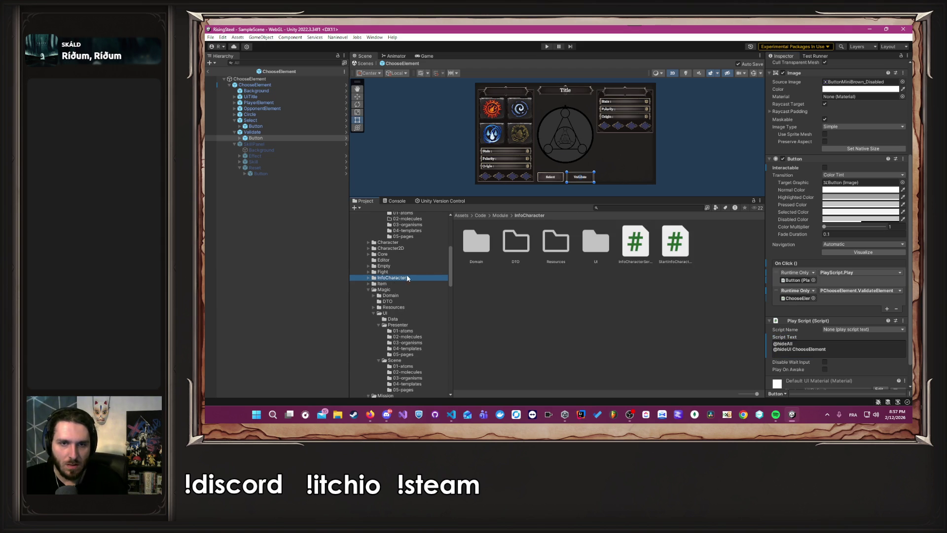
double_click(596, 252)
double_click(516, 243)
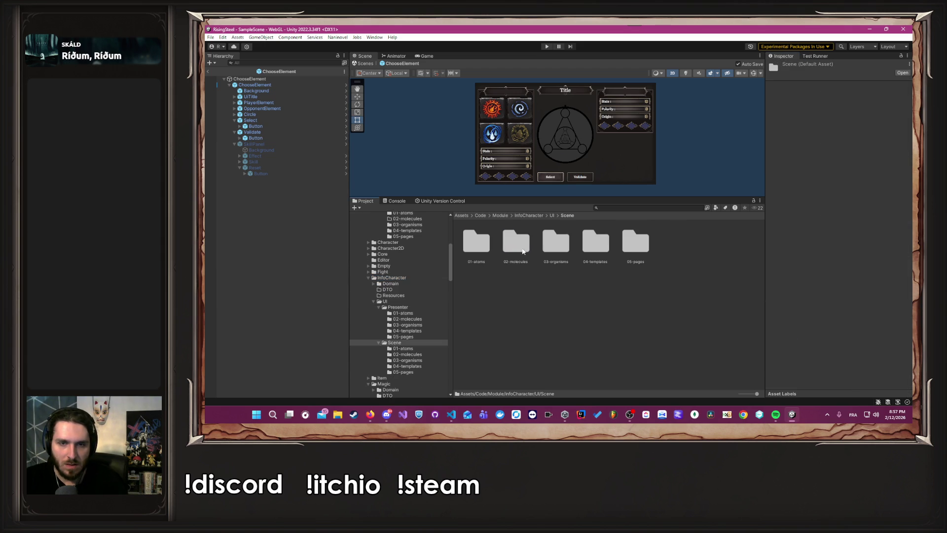
double_click(629, 244)
double_click(475, 242)
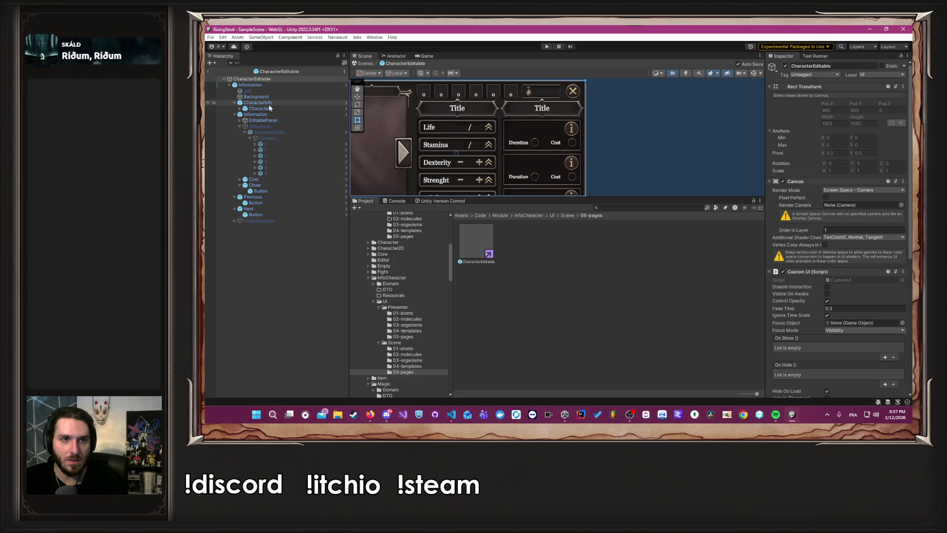
left_click(271, 121)
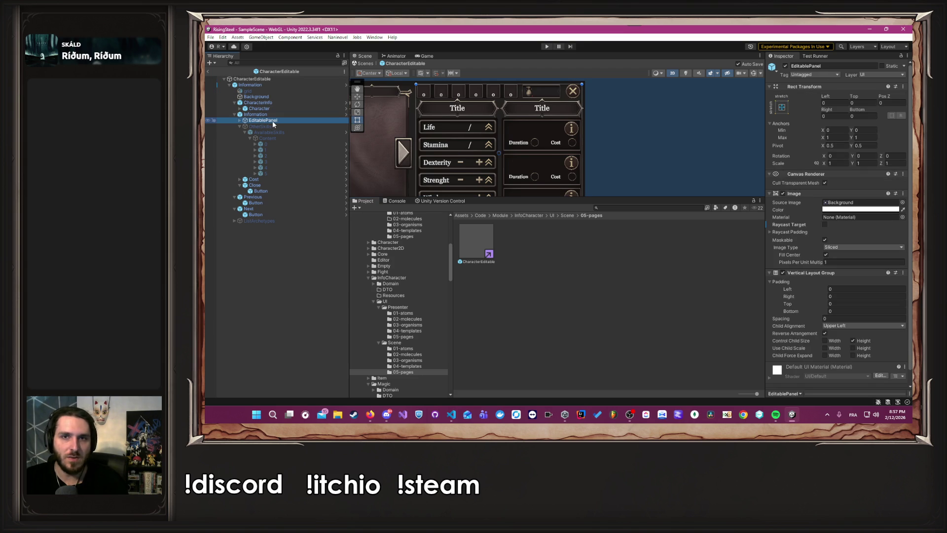
left_click(266, 192)
scroll(892, 308, "down", 5)
left_click(809, 322)
key("BackSpace")
key("BackSpace")
key("BackSpace")
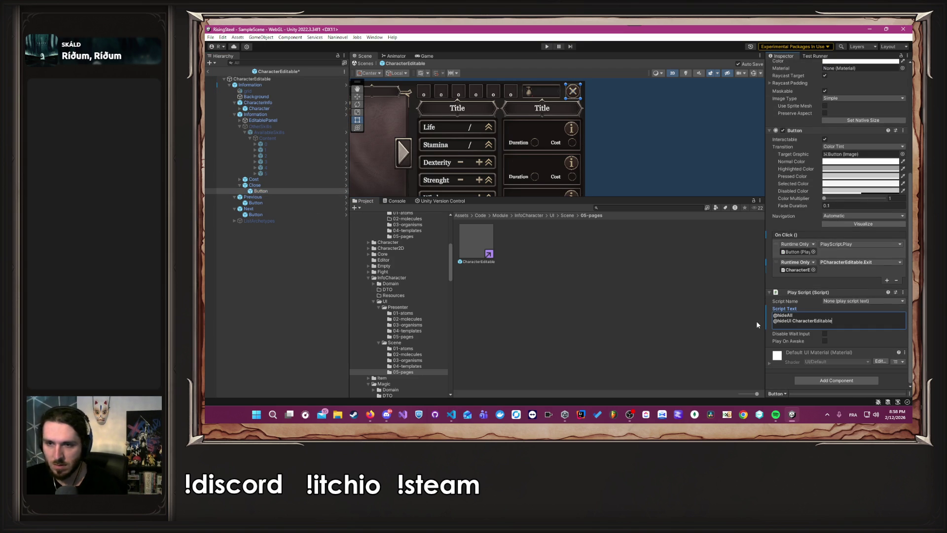
key("ctrl+s")
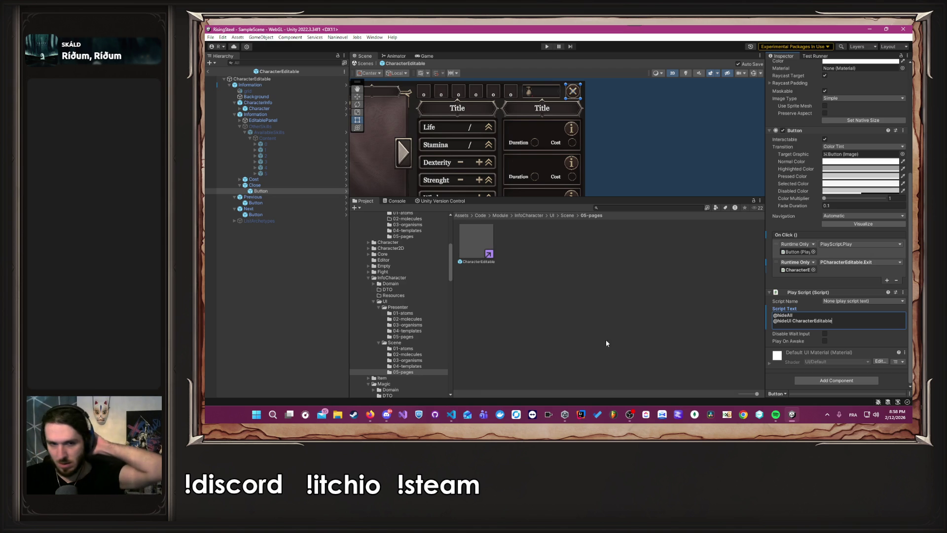
scroll(387, 313, "up", 2)
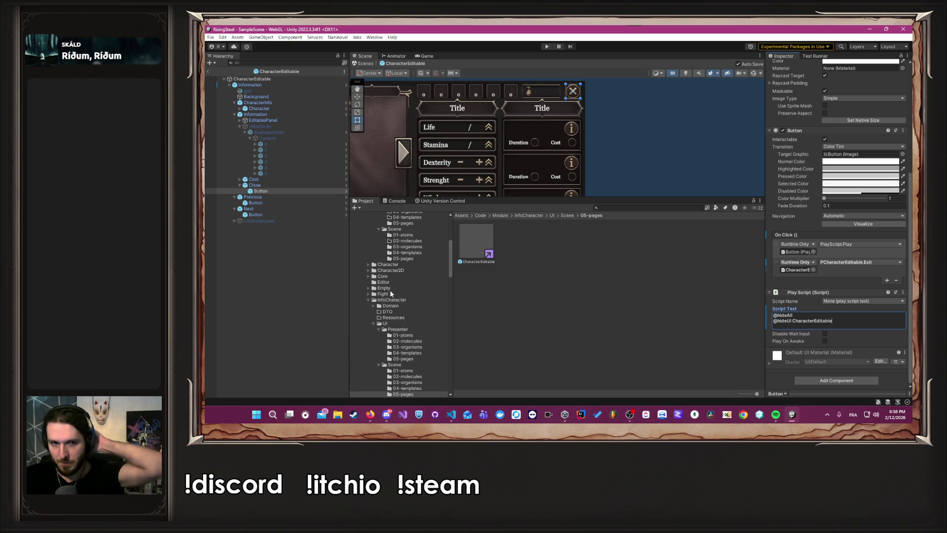
Open the ArenaFight prefab from Fight/UI/Scene/05-pages.
left_click(383, 294)
double_click(632, 243)
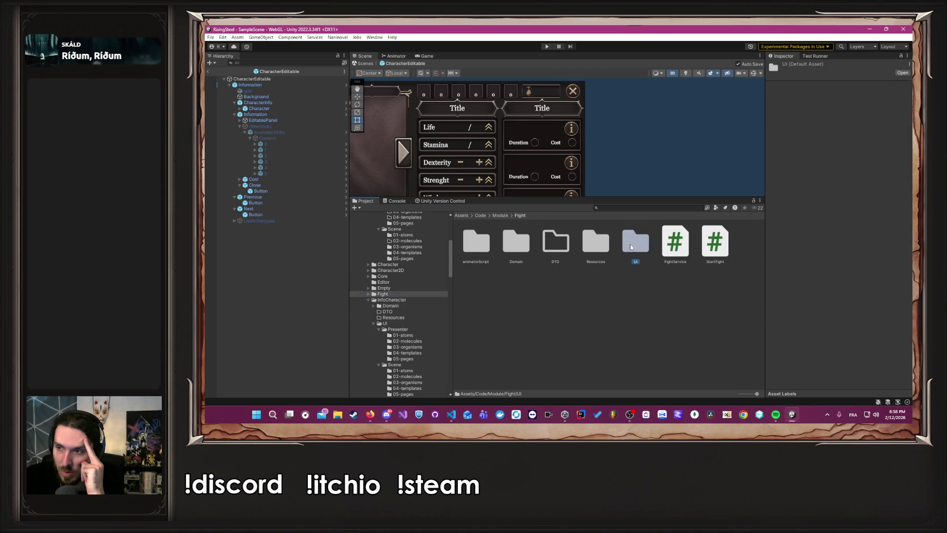
left_click(516, 242)
double_click(516, 242)
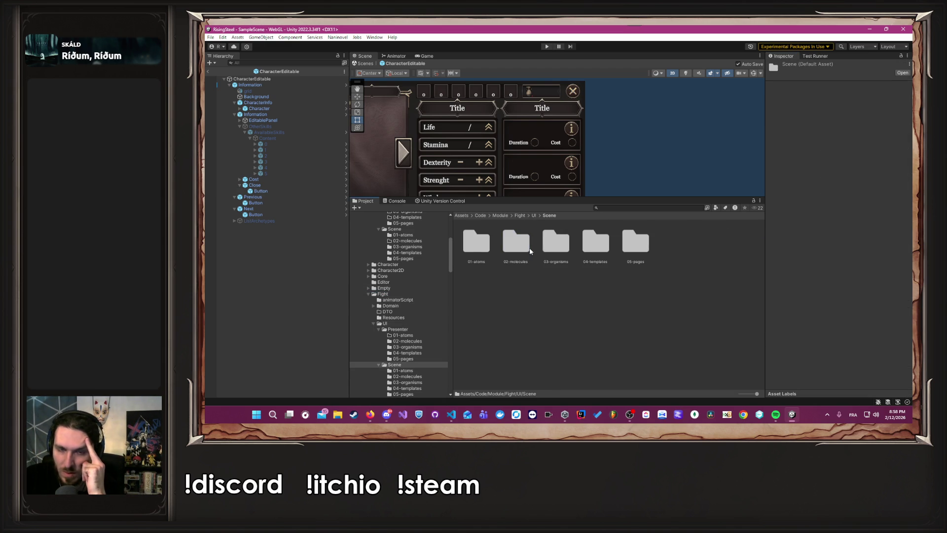
double_click(635, 243)
left_click(486, 248)
double_click(486, 248)
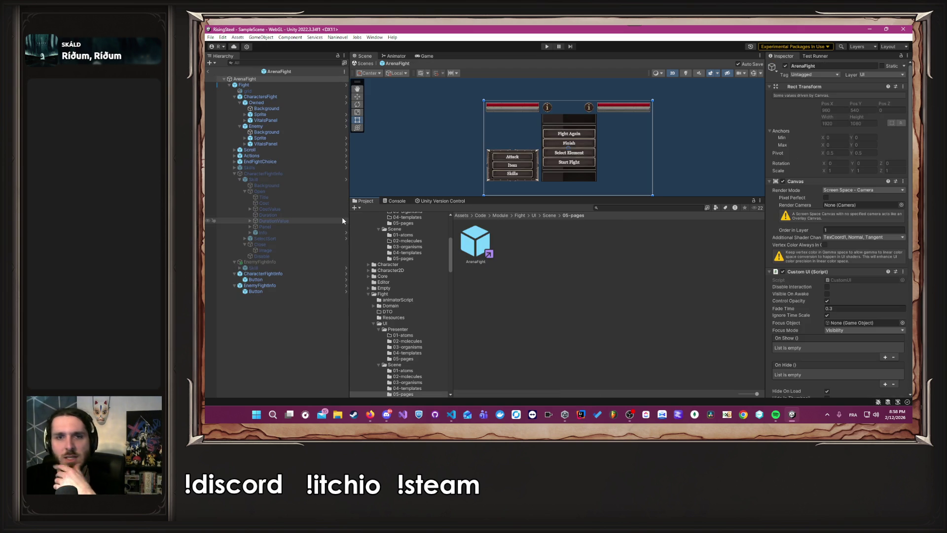
left_click(292, 161)
left_click(235, 162)
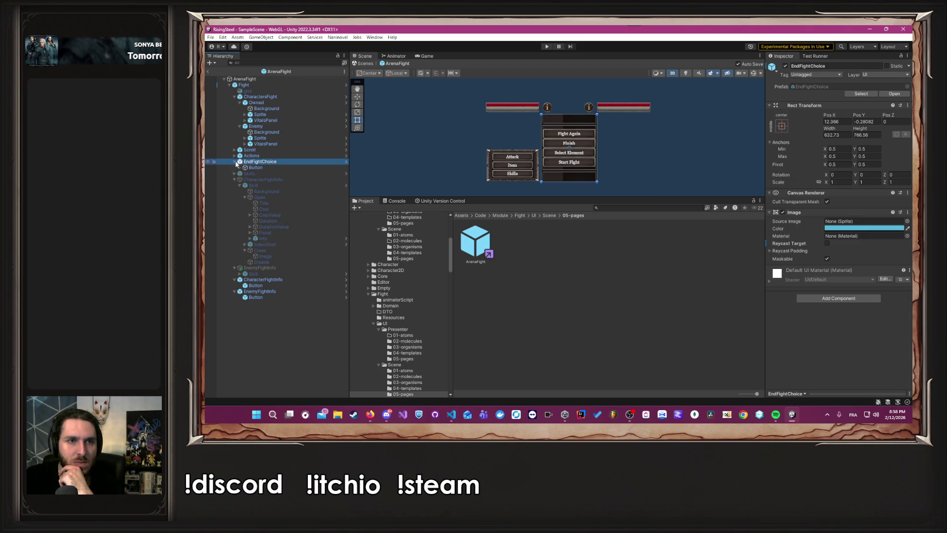
left_click(240, 167)
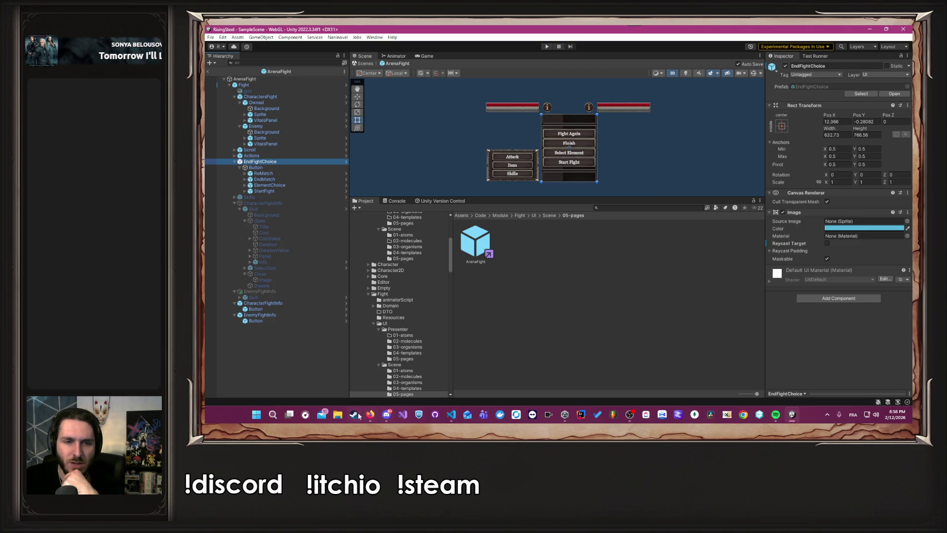
mouse_move(370, 414)
left_click(330, 375)
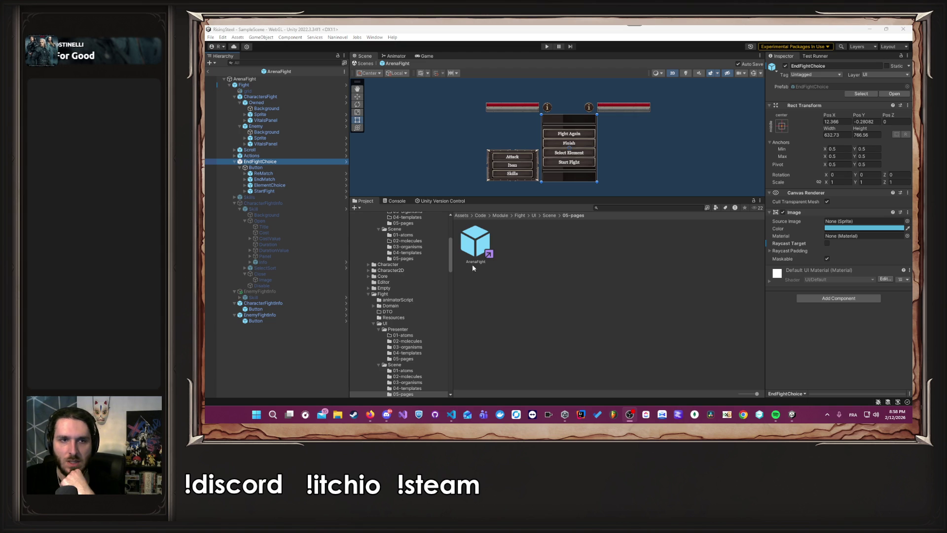
left_click(289, 186)
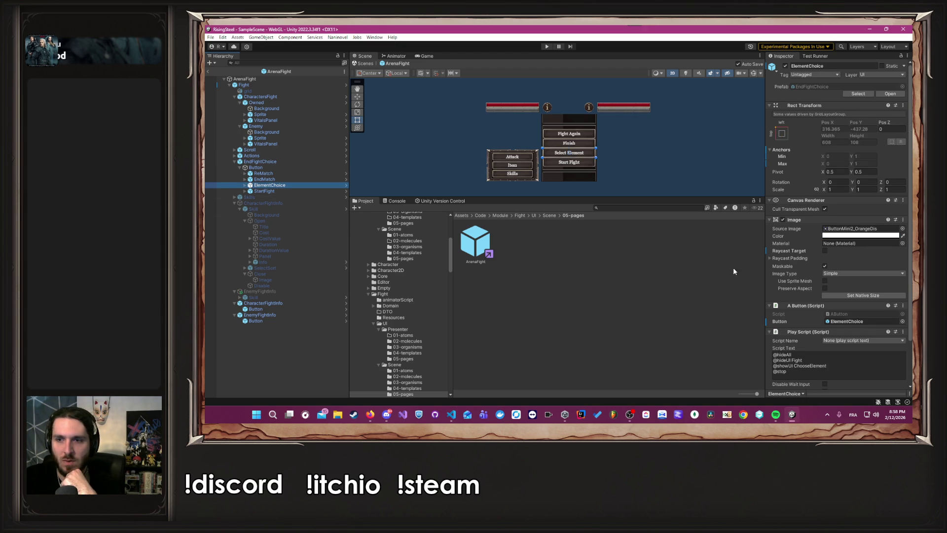
scroll(819, 286, "down", 1)
left_click(790, 351)
key("BackSpace")
key("BackSpace")
key("BackSpace")
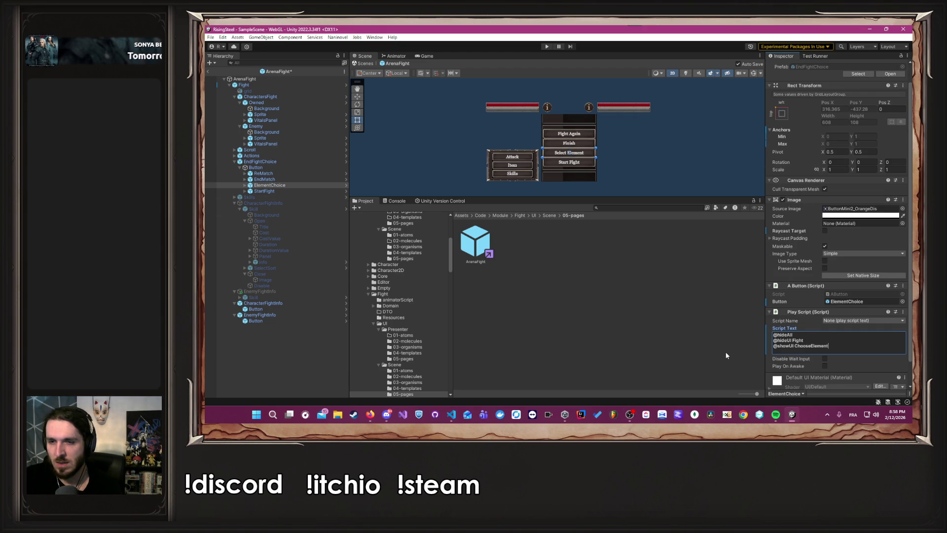
left_click_drag(830, 346, 803, 341)
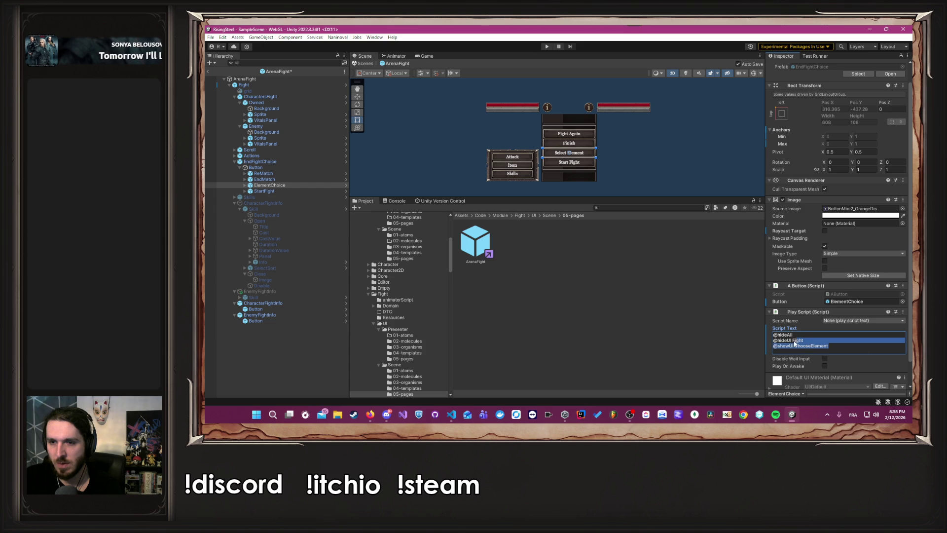
key("BackSpace")
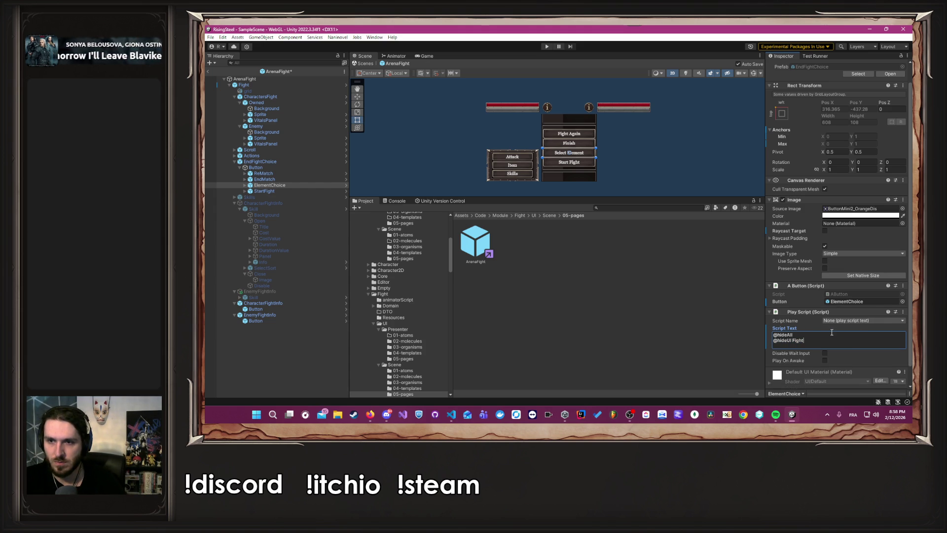
scroll(830, 332, "down", 1)
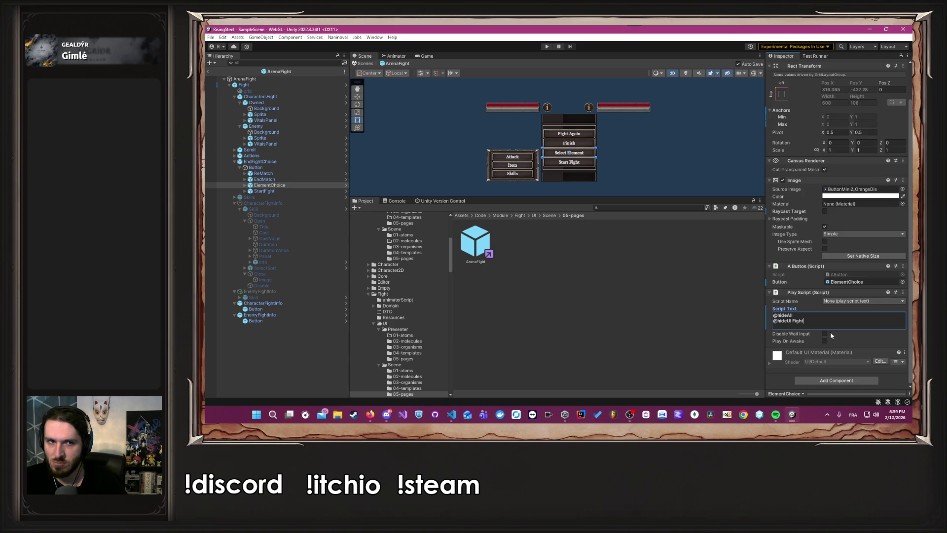
left_click(250, 185)
left_click(261, 191)
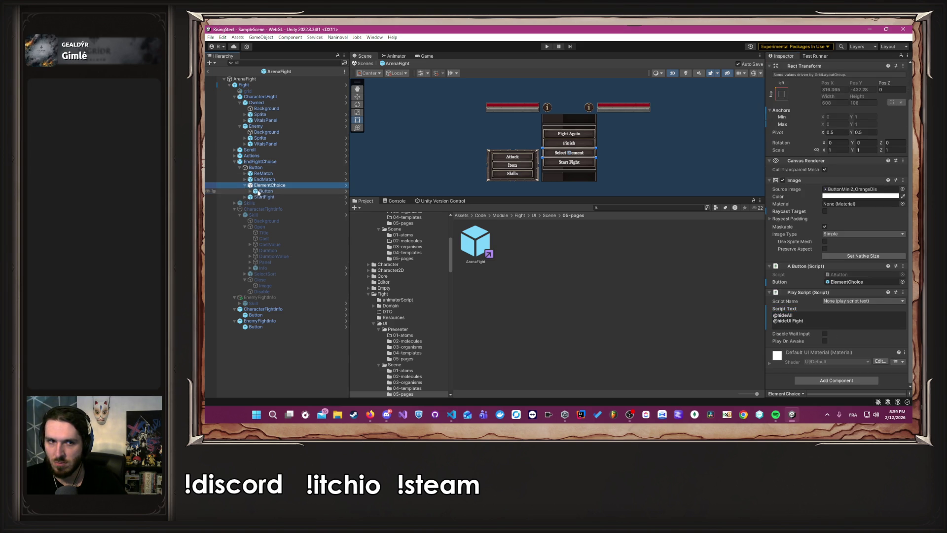
scroll(779, 263, "down", 4)
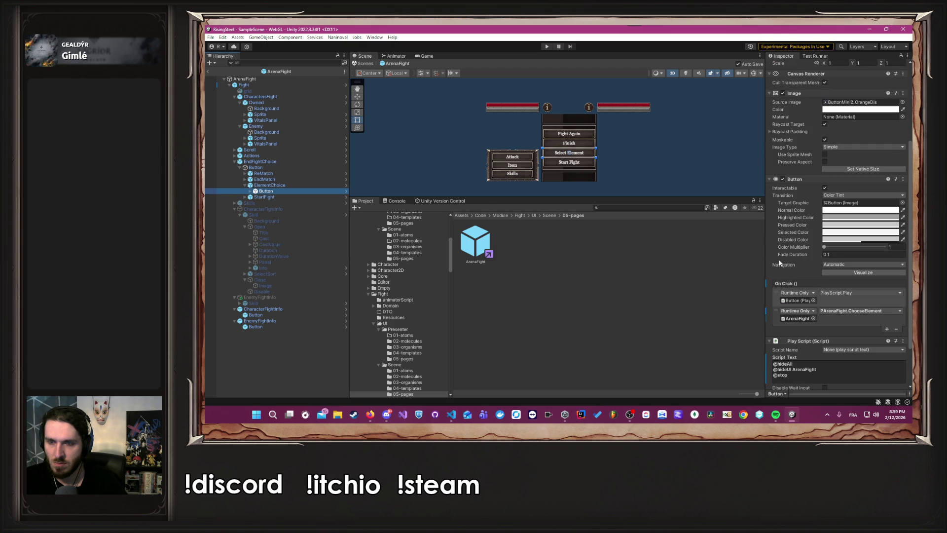
left_click(796, 381)
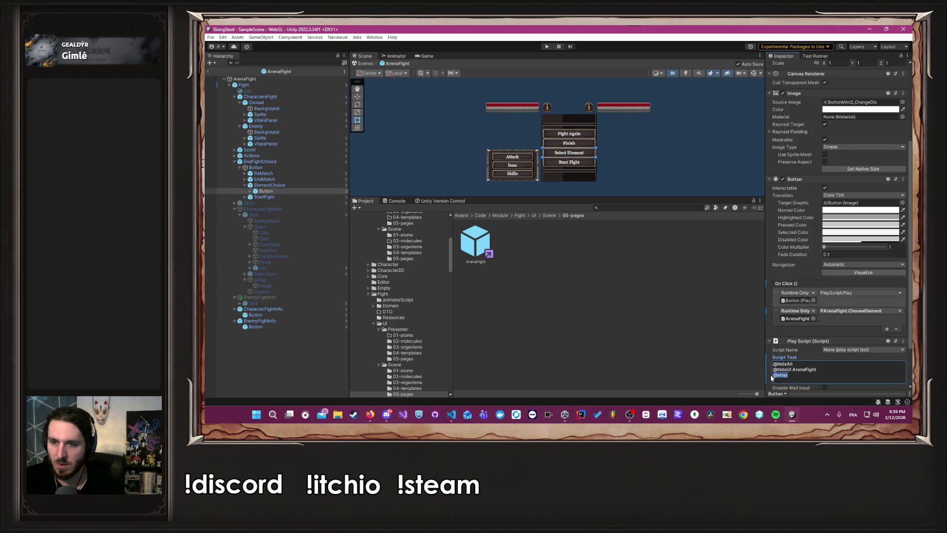
key("BackSpace")
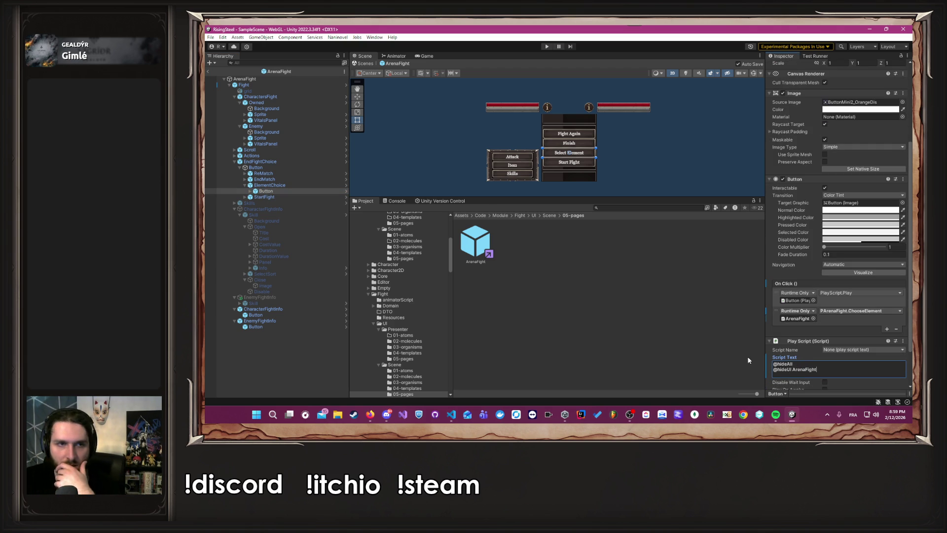
left_click(297, 184)
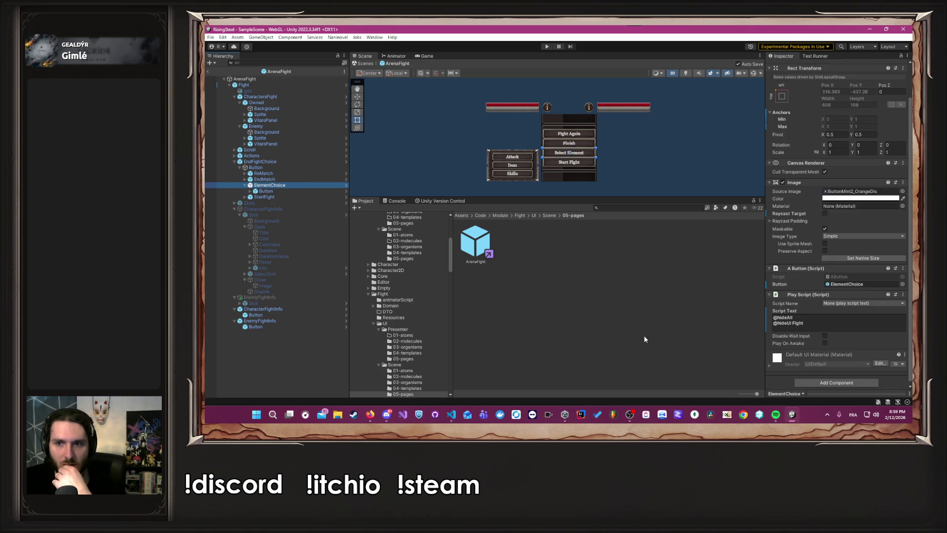
left_click(785, 319)
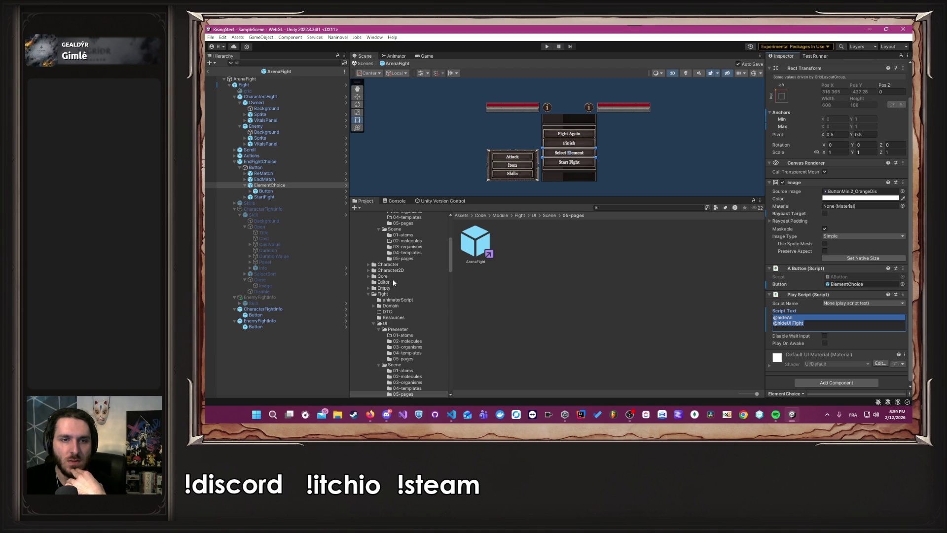
scroll(394, 279, "up", 3)
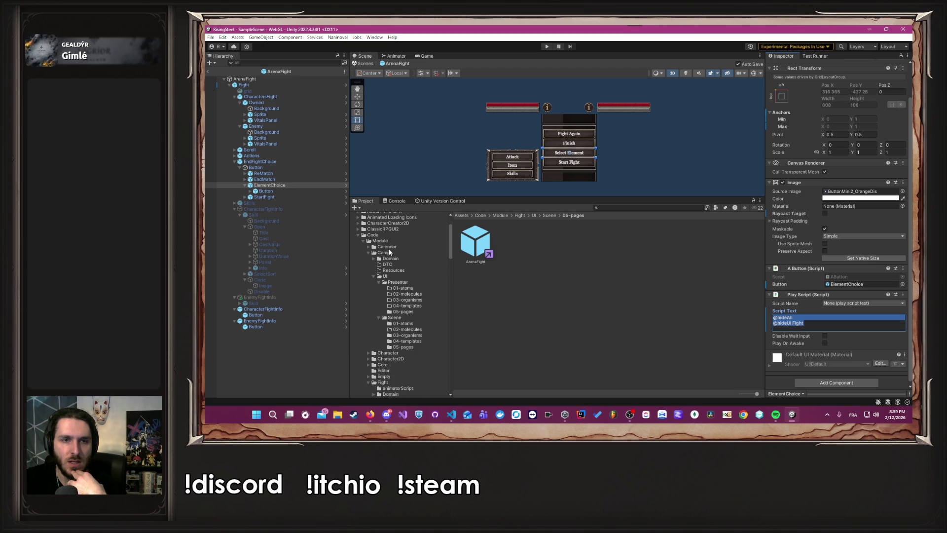
left_click(389, 247)
Open the Calendar prefab and delete its missing LoadingPrefab object.
double_click(596, 242)
double_click(553, 240)
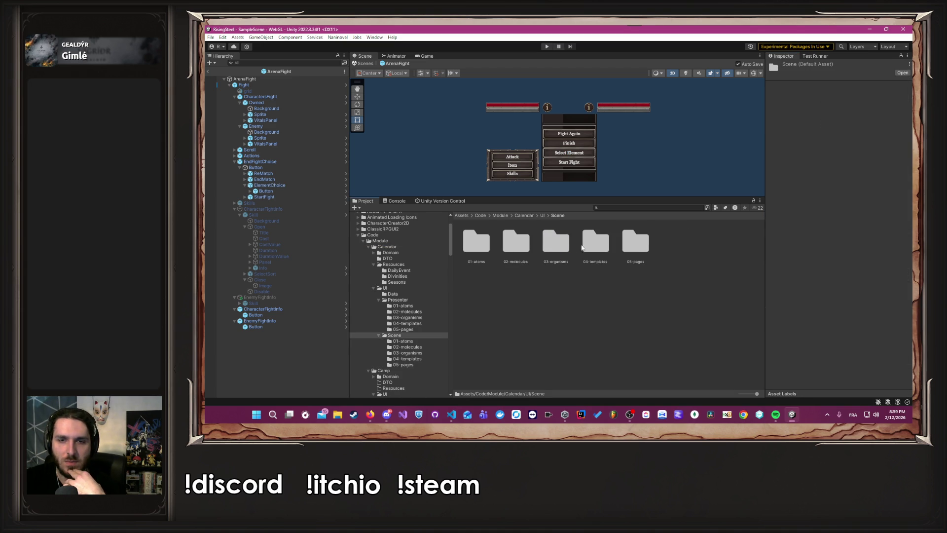
double_click(637, 242)
double_click(485, 243)
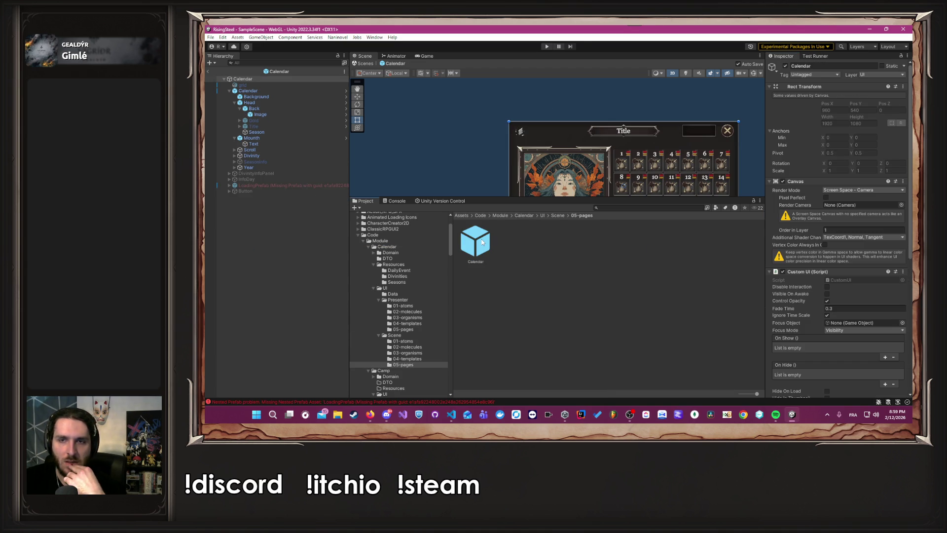
left_click(270, 185)
key("Delete")
left_click(269, 114)
scroll(834, 299, "down", 3)
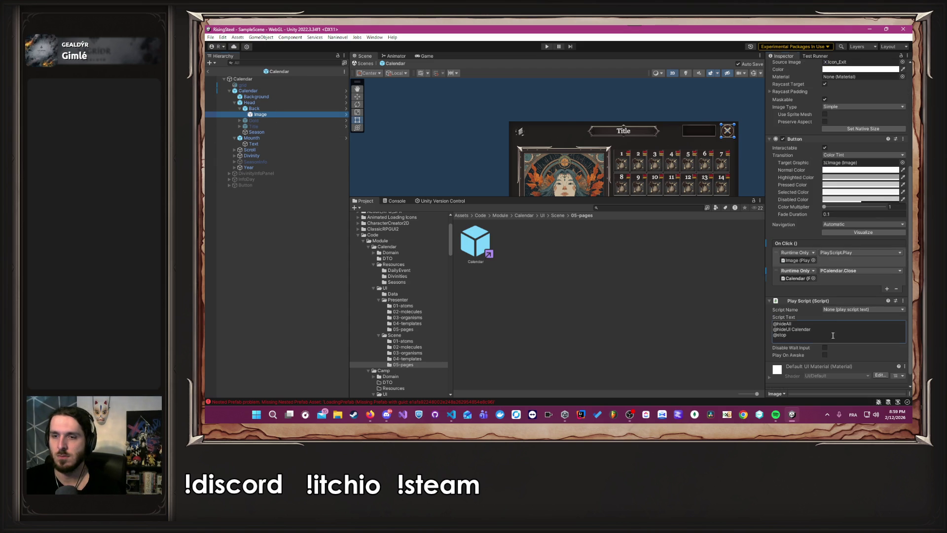
left_click_drag(774, 329, 801, 357)
left_click(801, 335)
key("BackSpace")
key("BackSpace")
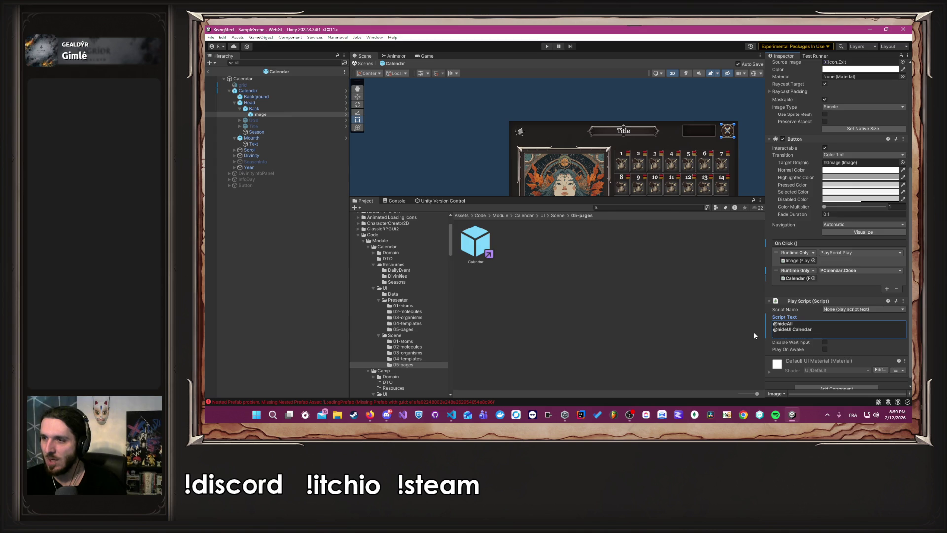
key("alt+Tab")
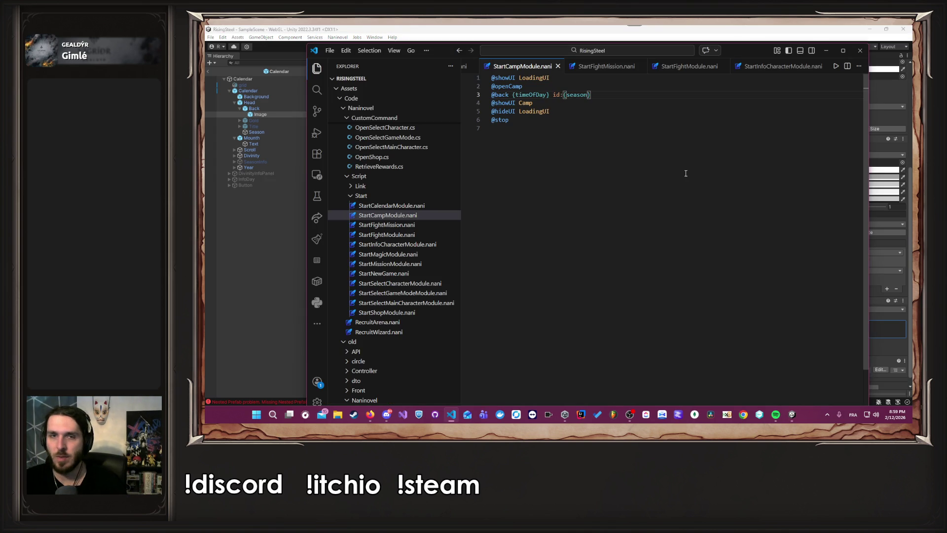
mouse_move(586, 109)
left_mouse_down()
mouse_move(486, 104)
mouse_move(466, 115)
left_mouse_up()
key("ctrl+c")
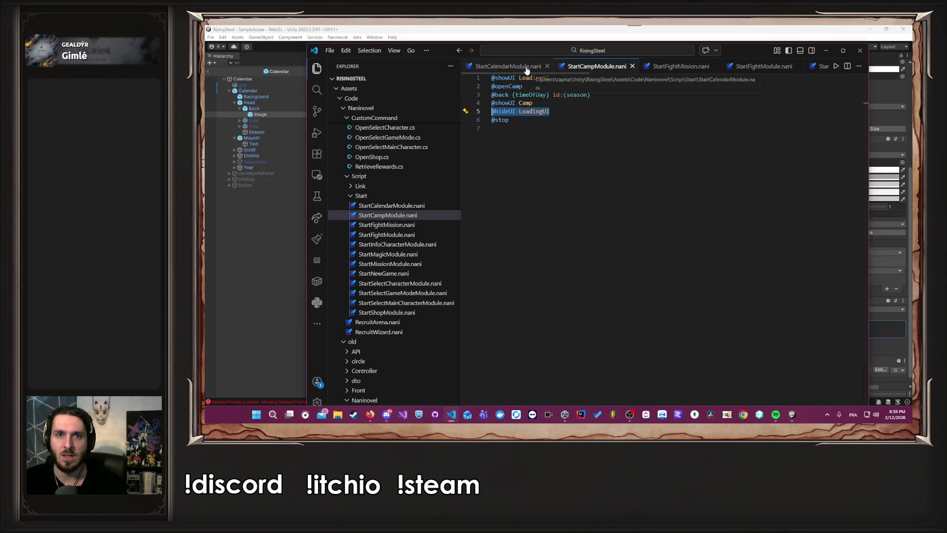
key("ctrl+Tab")
key("Return")
key("ctrl+v")
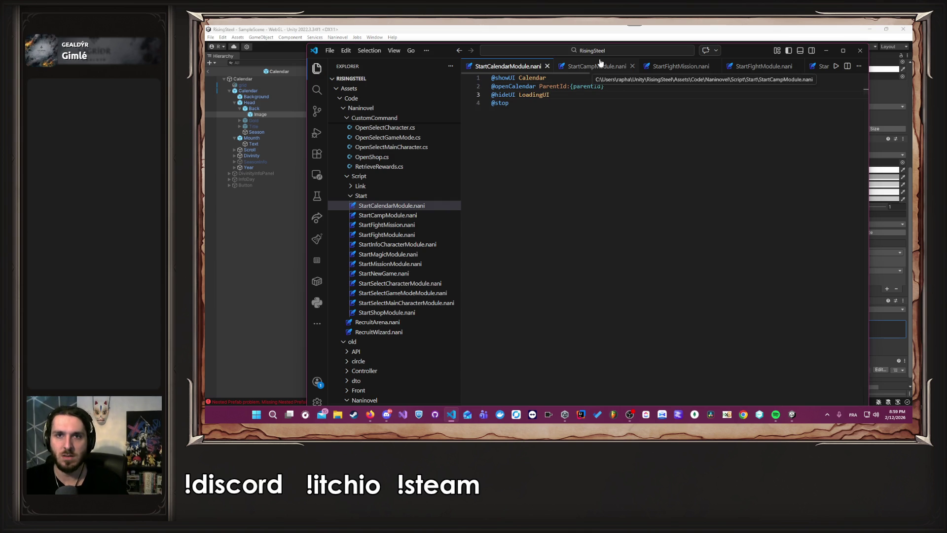
left_click(592, 68)
left_click(657, 66)
left_click(793, 89)
key("Return")
key("ctrl+v")
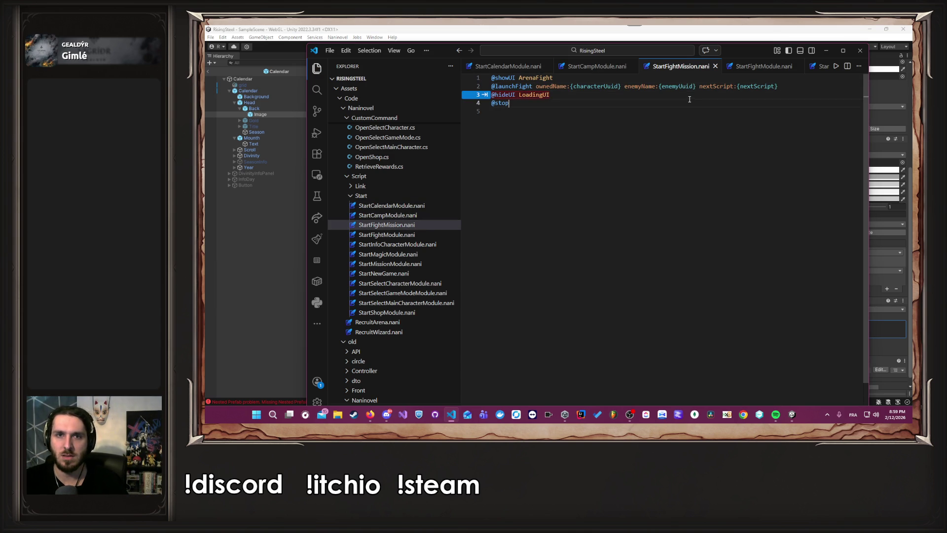
left_click(764, 65)
left_click(843, 95)
key("Return")
key("ctrl+v")
key("ctrl+s")
scroll(740, 69, "down", 2)
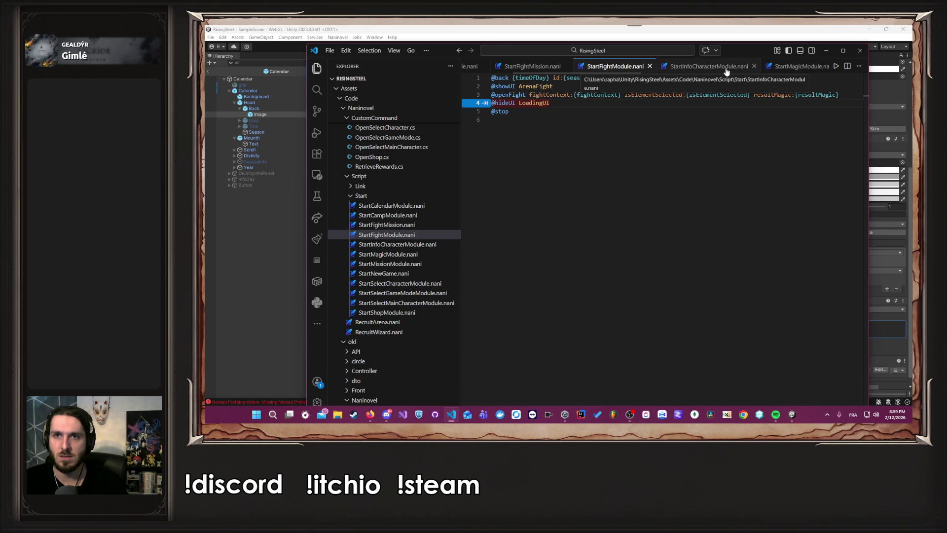
left_click(710, 70)
key("Return")
key("ctrl+v")
key("ctrl+s")
left_click(776, 70)
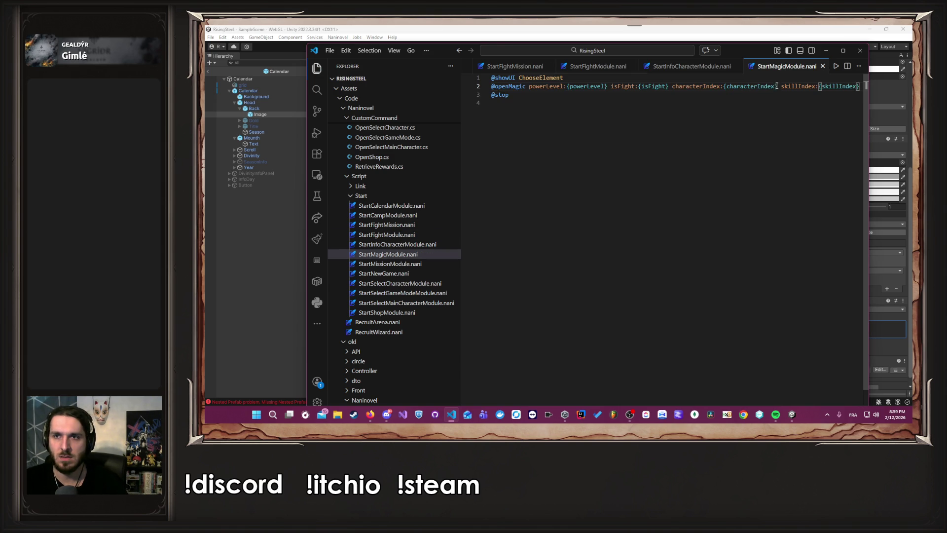
key("Return")
key("ctrl+v")
key("ctrl+s")
scroll(788, 69, "down", 2)
left_click(789, 68)
key("Down")
key("End")
key("Return")
key("ctrl+v")
key("ctrl+s")
scroll(757, 73, "down", 2)
left_click(757, 69)
left_click(723, 99)
key("Return")
key("ctrl+v")
key("ctrl+s")
scroll(755, 71, "down", 2)
left_click(755, 69)
left_click(702, 86)
key("Return")
key("ctrl+v")
scroll(756, 69, "down", 2)
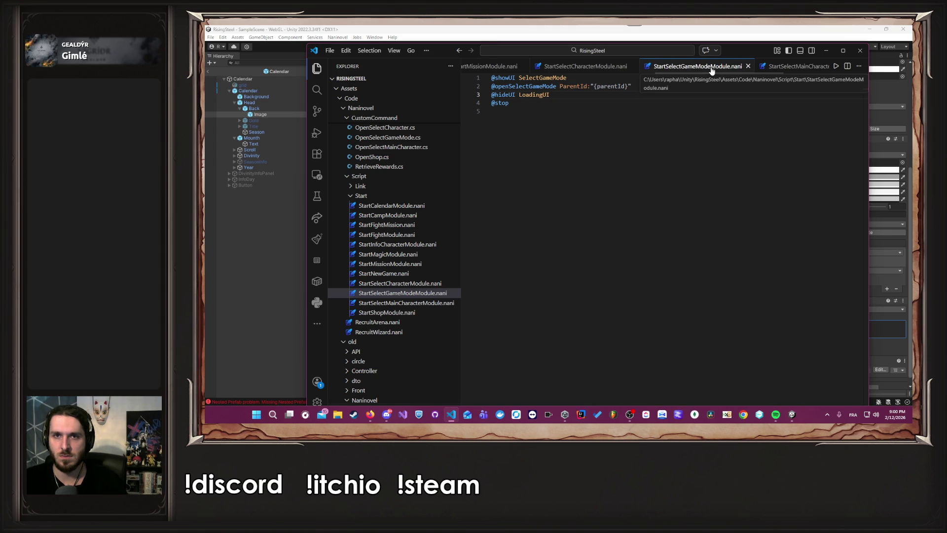
left_click(751, 73)
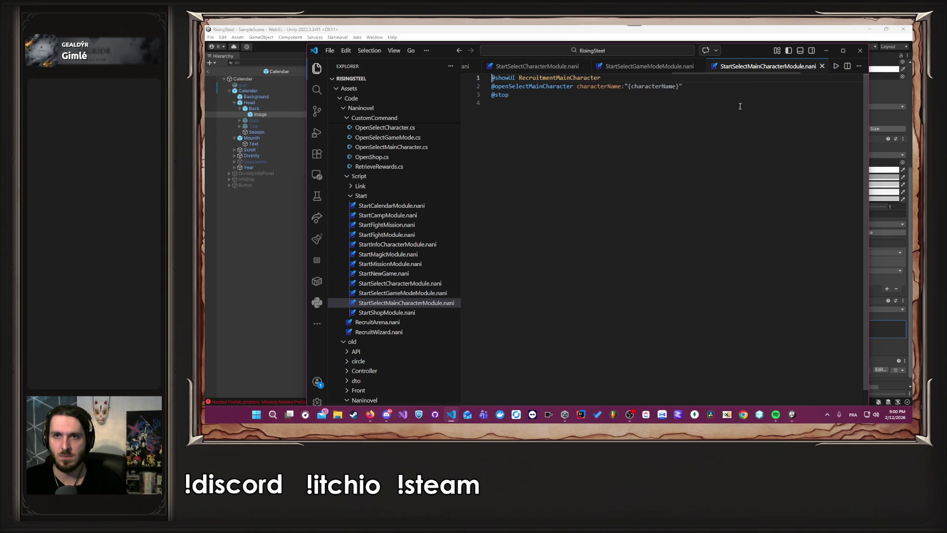
key("Return")
key("ctrl+v")
key("ctrl+s")
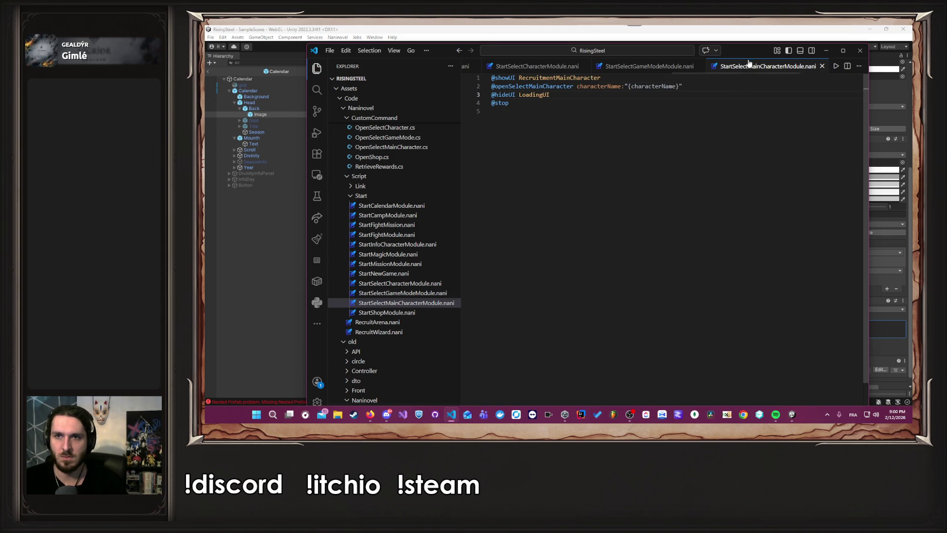
scroll(759, 69, "down", 2)
left_click(769, 70)
left_click(740, 85)
key("Return")
key("ctrl+v")
key("ctrl+s")
Delete the stray quotes before {characterName} and {parentId} and save both scripts.
left_click(722, 74)
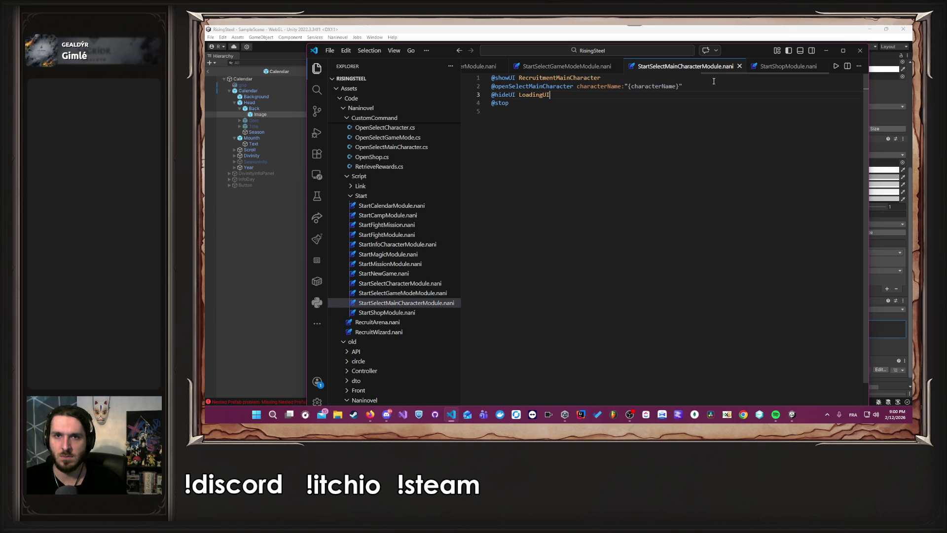
left_click(707, 88)
key("ctrl+Left")
key("ctrl+Left")
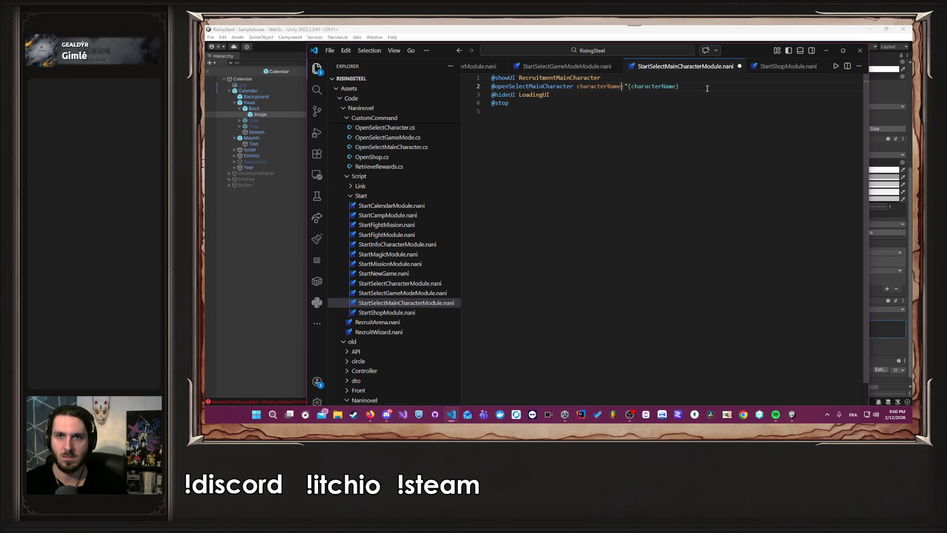
key("BackSpace")
key("ctrl+s")
left_click(556, 68)
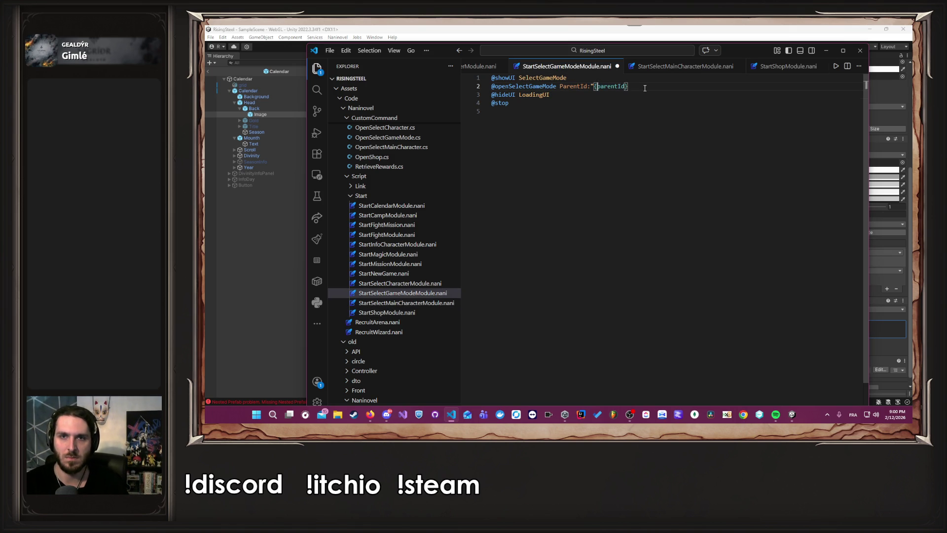
key("BackSpace")
key("ctrl+s")
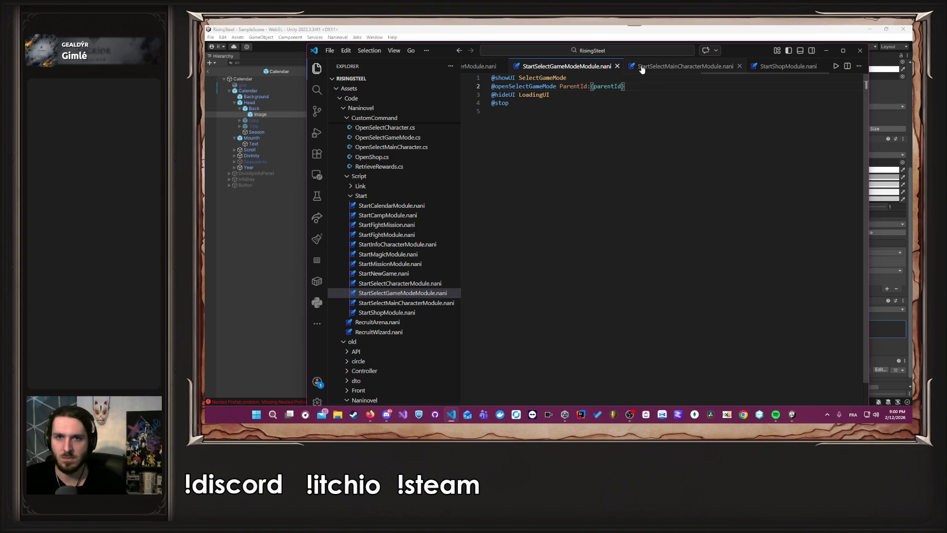
Review the StartSelectCharacter, Mission, Magic, InfoCharacter, FightModule and FightMission scripts.
scroll(608, 64, "left", 2)
left_click(608, 64)
scroll(608, 64, "left", 2)
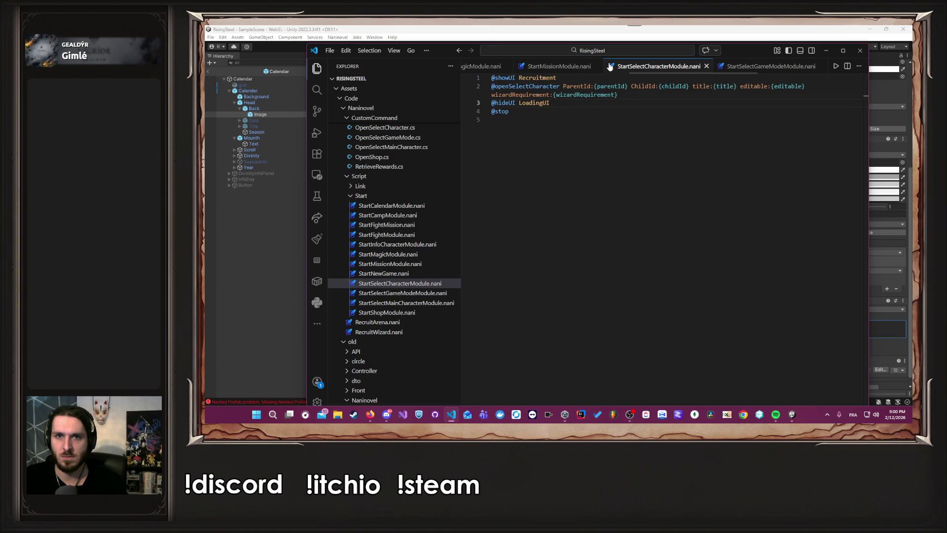
left_click(589, 65)
scroll(589, 65, "left", 2)
left_click(587, 65)
scroll(582, 66, "left", 2)
left_click(572, 66)
scroll(573, 66, "left", 2)
left_click(572, 67)
scroll(573, 67, "left", 2)
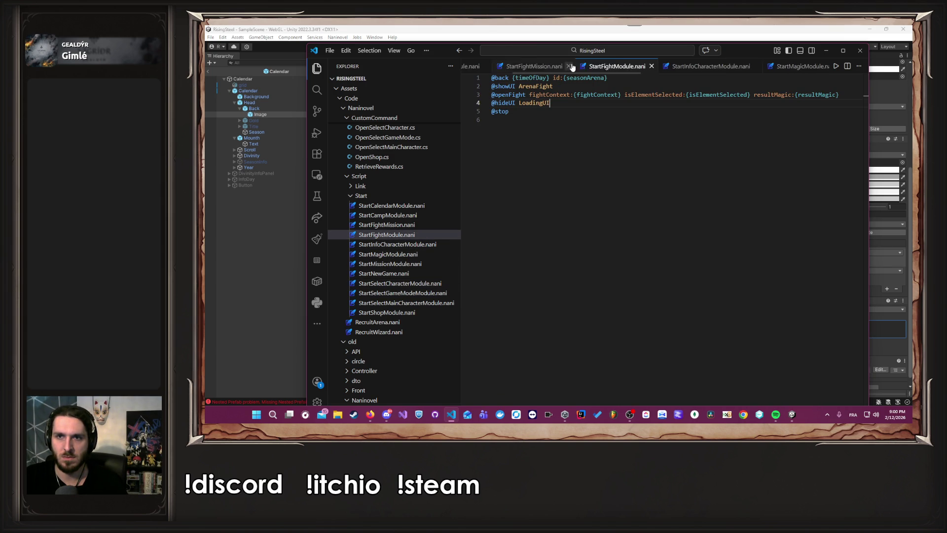
left_click(572, 66)
Retype and then remove the quote before {parentId} again.
scroll(573, 66, "down", 4)
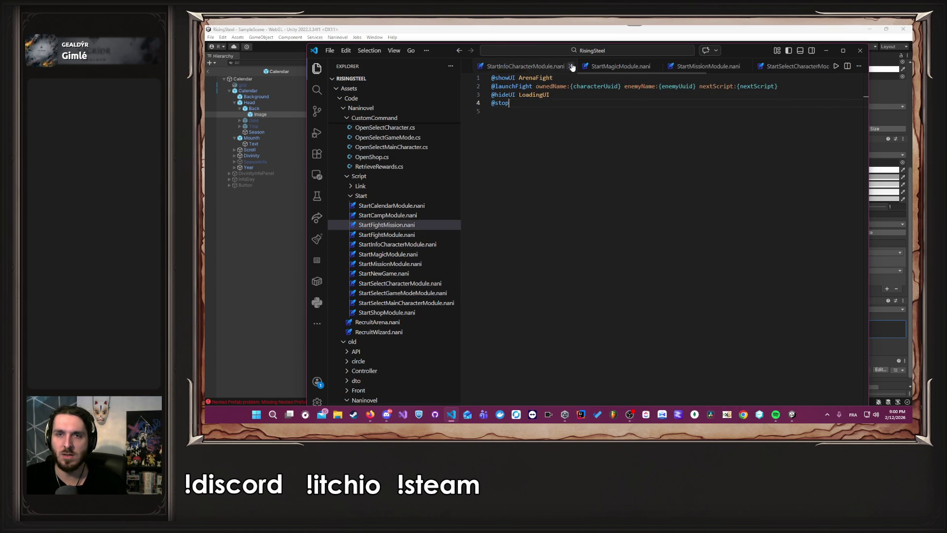
scroll(666, 71, "down", 2)
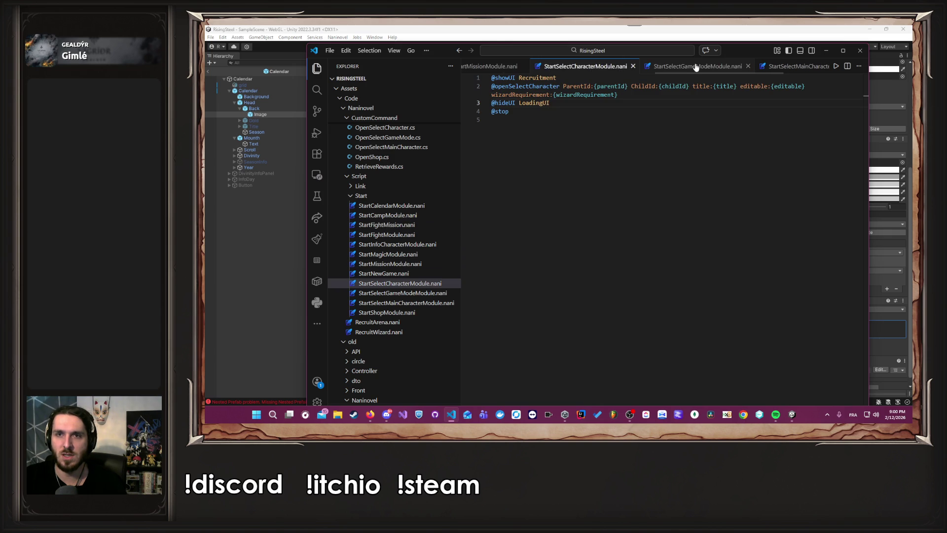
type("\"{parentId")
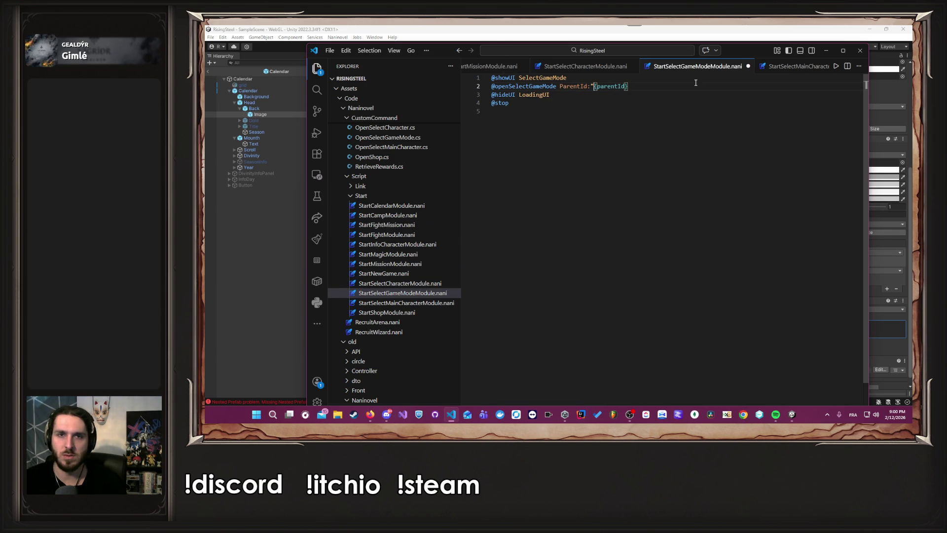
key("BackSpace")
scroll(710, 67, "up", 5)
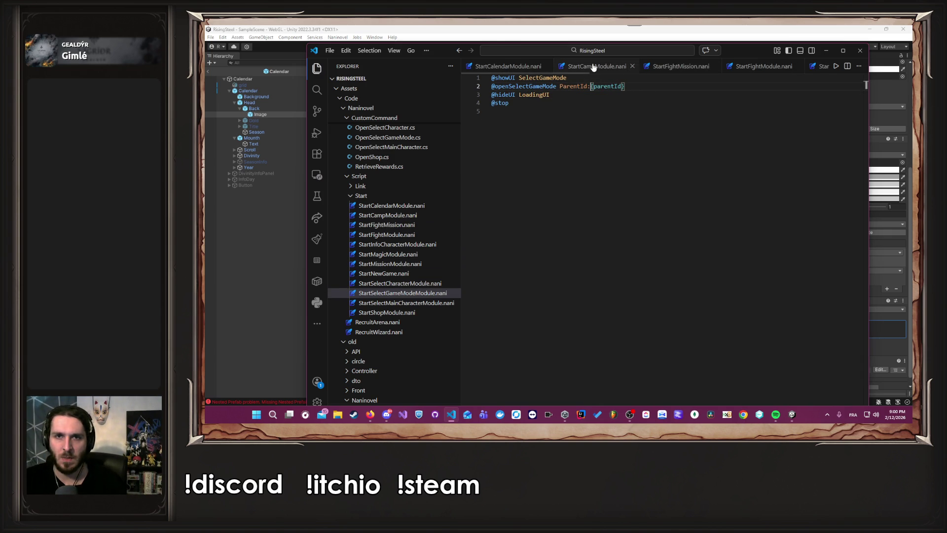
left_click(597, 66)
left_click_drag(549, 78, 499, 78)
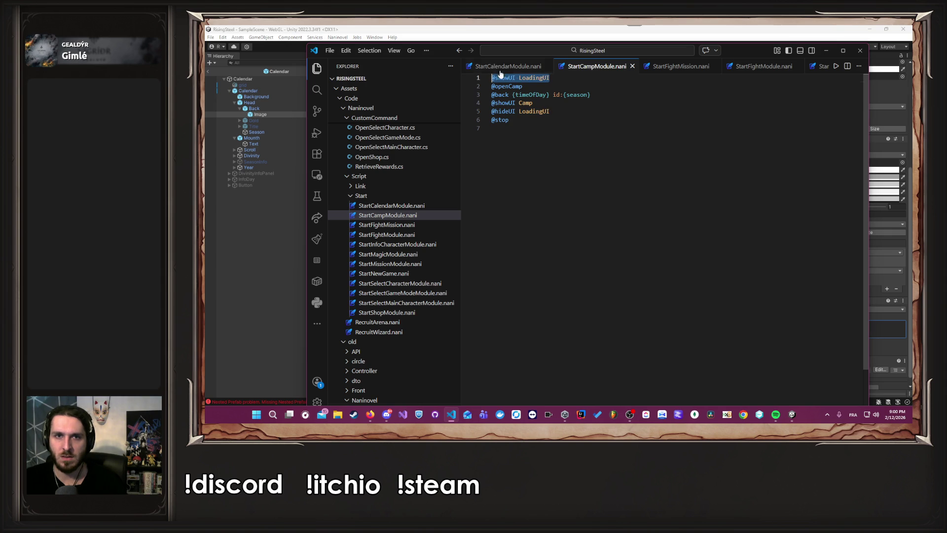
left_click(508, 67)
key("Home")
key("Return")
key("Up")
type("@showUI LoadingUI")
left_click(589, 70)
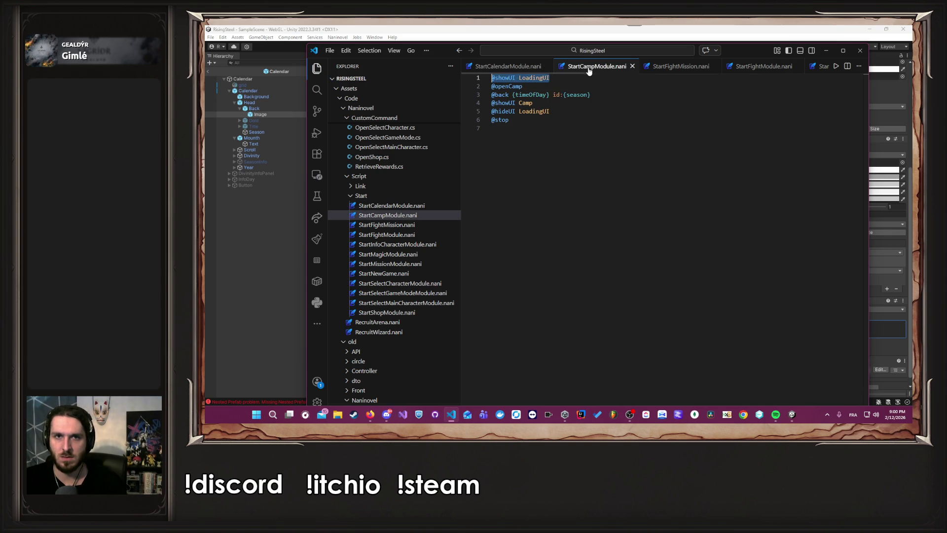
left_click(652, 70)
key("Home")
key("Return")
key("Up")
type("@showUI LoadingUI")
left_click(769, 66)
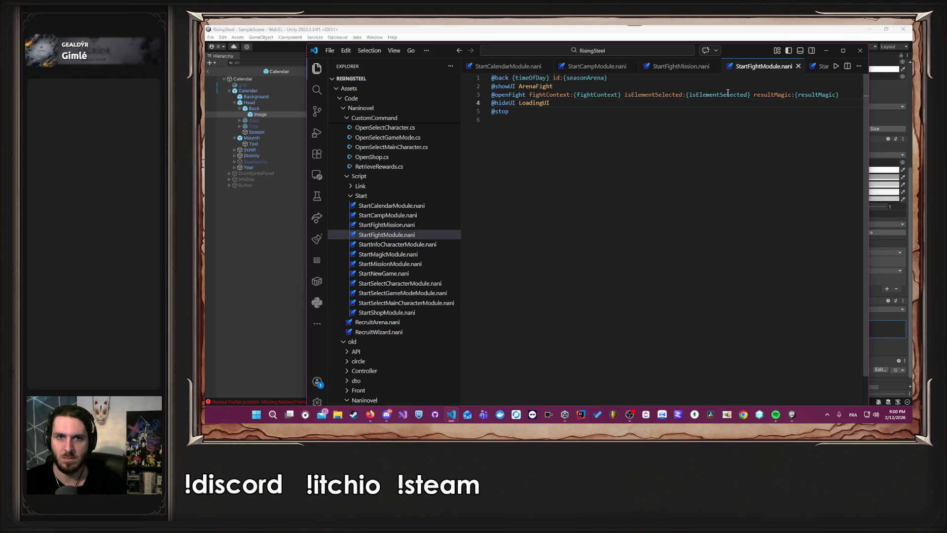
key("Return")
key("Up")
type("@showUI LoadingUI")
key("ctrl+s")
scroll(751, 70, "down", 1)
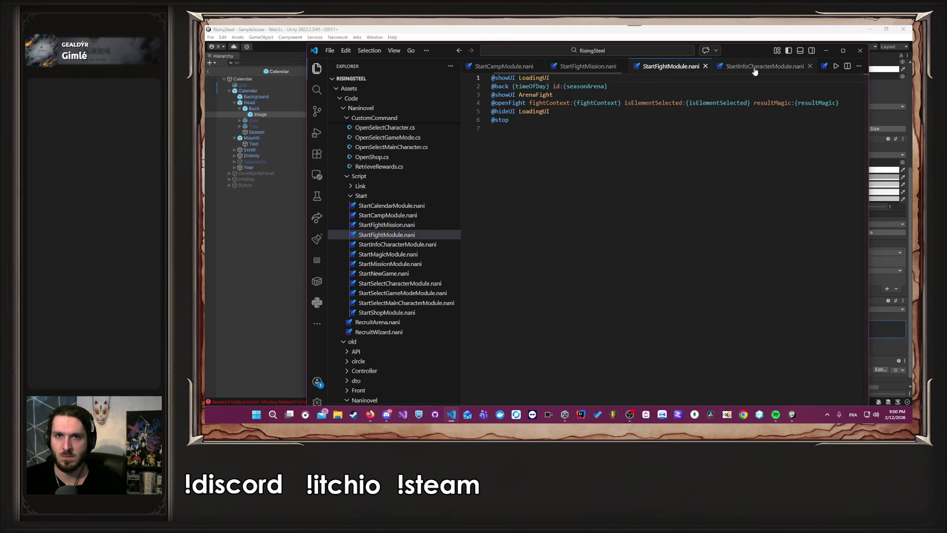
left_click(754, 67)
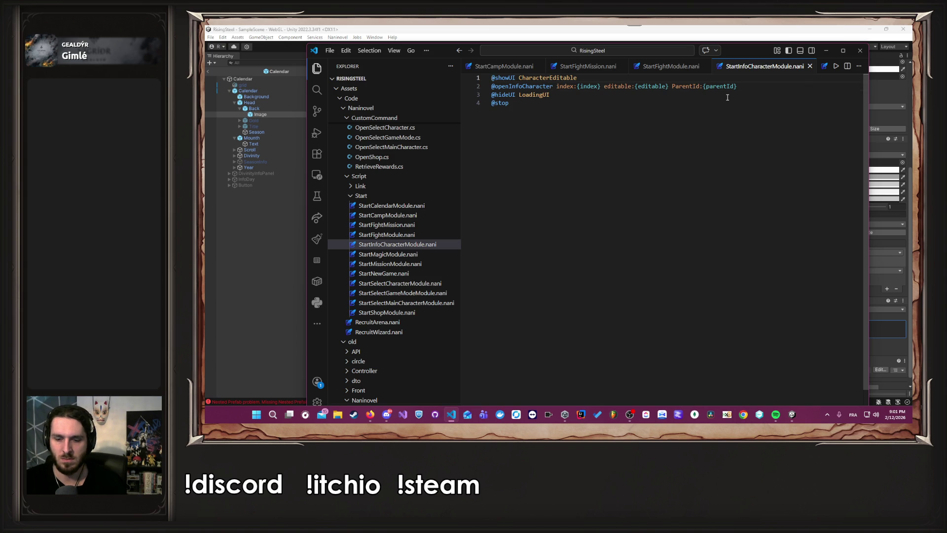
type("@showUI LoadingUI")
key("ctrl+s")
scroll(750, 70, "down", 1)
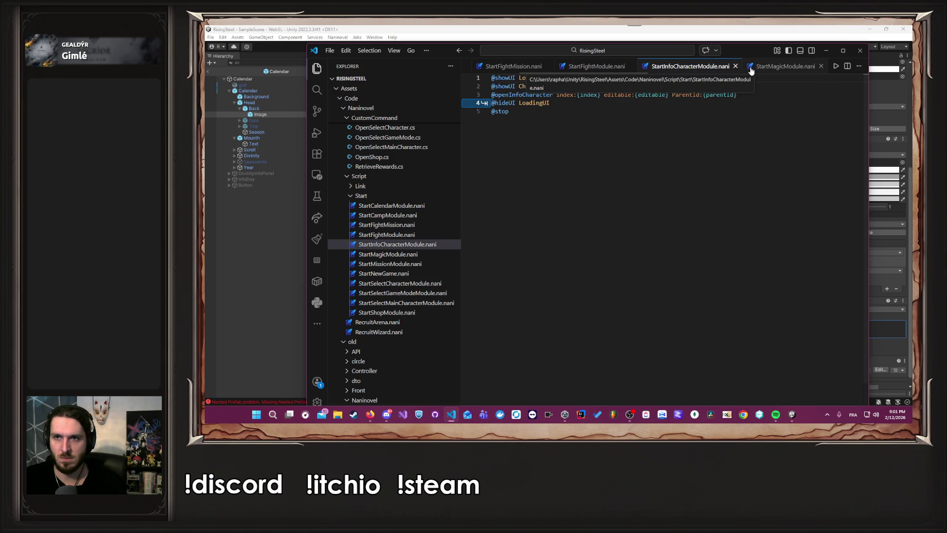
left_click(751, 69)
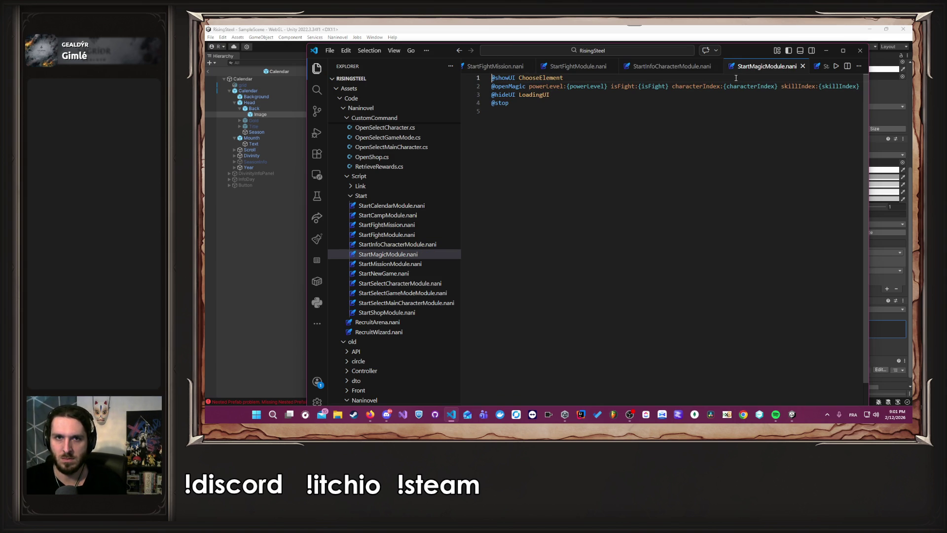
key("ctrl+v")
scroll(772, 67, "down", 1)
left_click(772, 67)
key("ctrl+Home")
key("Return")
key("Up")
type("@showUI LoadingUI")
scroll(751, 69, "down", 3)
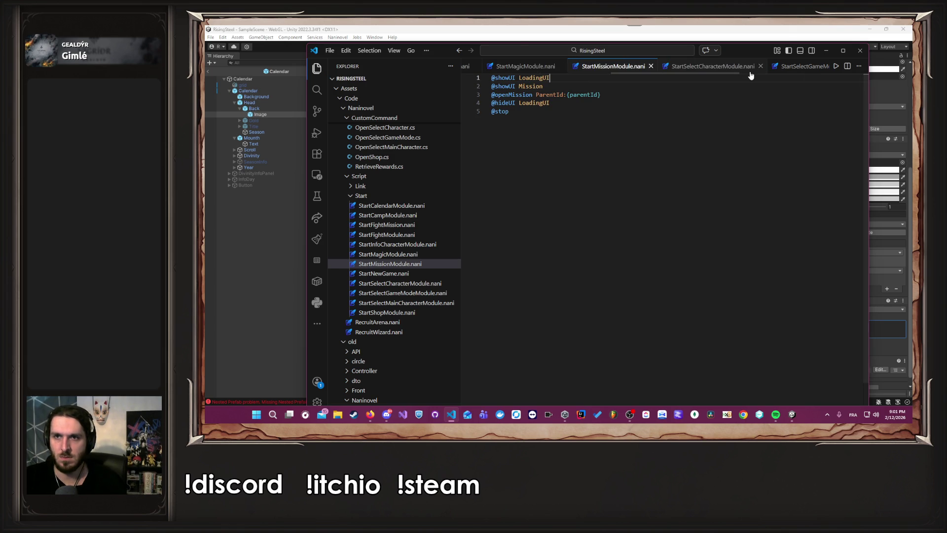
left_click(737, 66)
key("ctrl+Home")
key("Return")
key("Up")
type("@showUI LoadingUI")
scroll(720, 72, "down", 2)
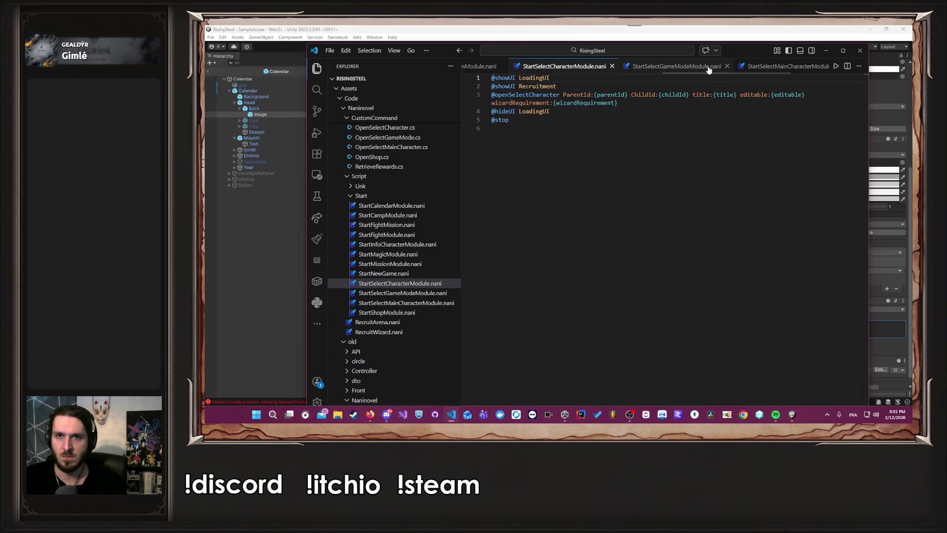
left_click(715, 68)
key("Return")
key("Up")
type("@showUI LoadingUI")
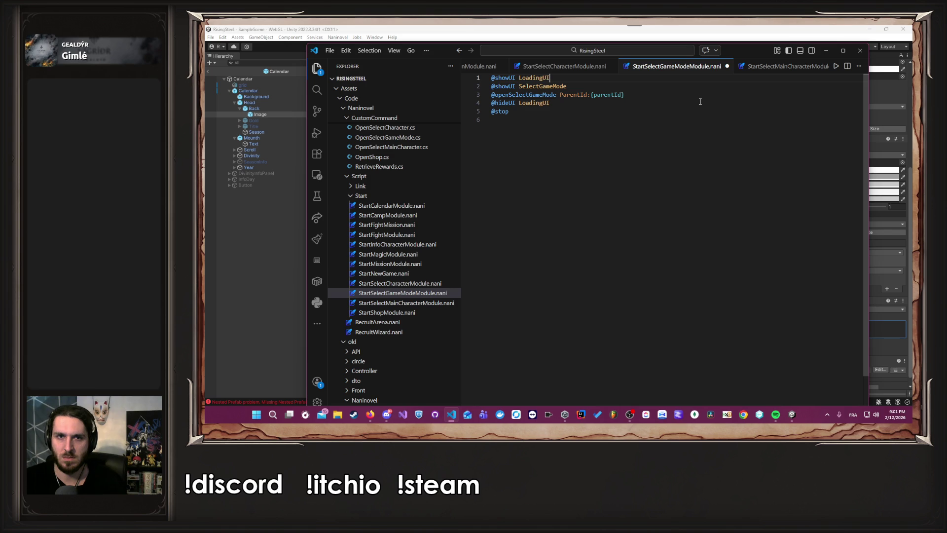
scroll(703, 69, "down", 2)
left_click(702, 66)
key("ctrl+Home")
key("Return")
type("@showUI LoadingUI")
key("ctrl+s")
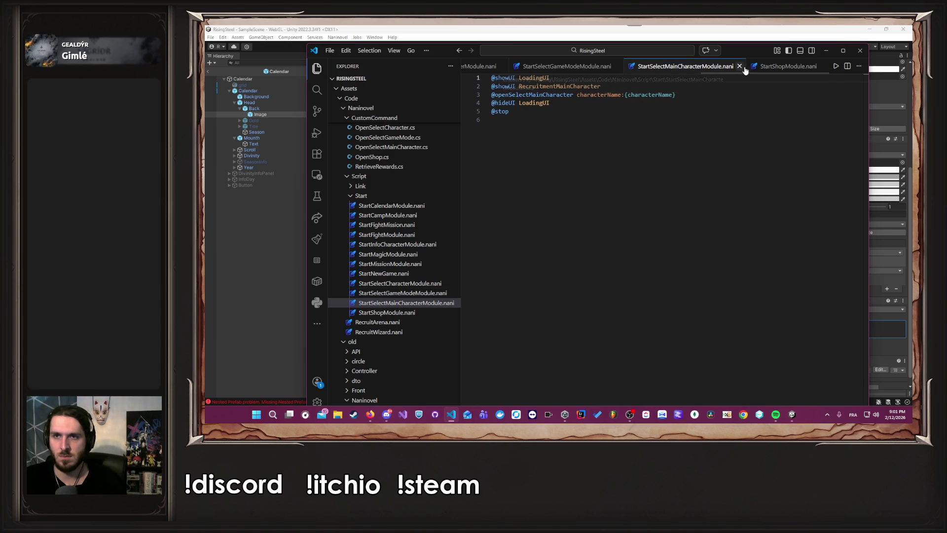
left_click(782, 66)
key("ctrl+Home")
key("Return")
key("Up")
type("@showUI LoadingUI")
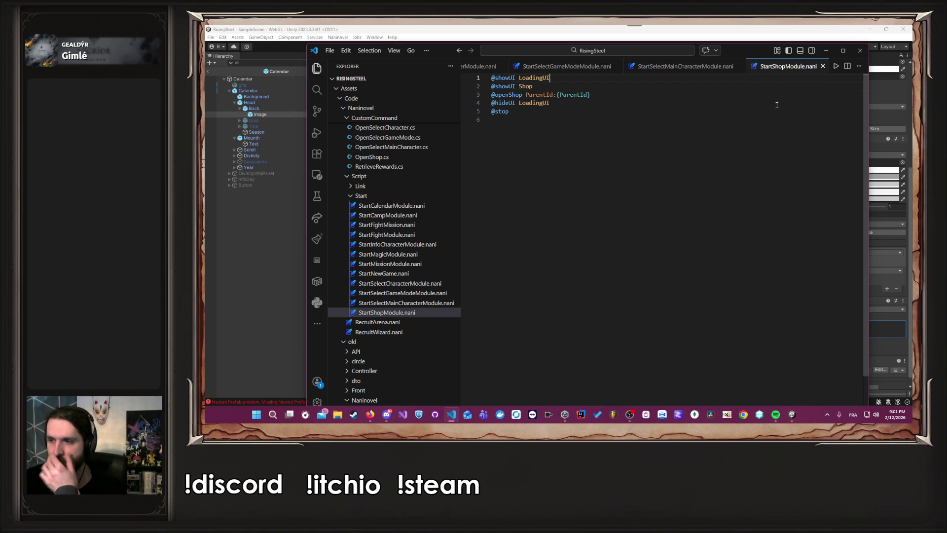
left_click(274, 263)
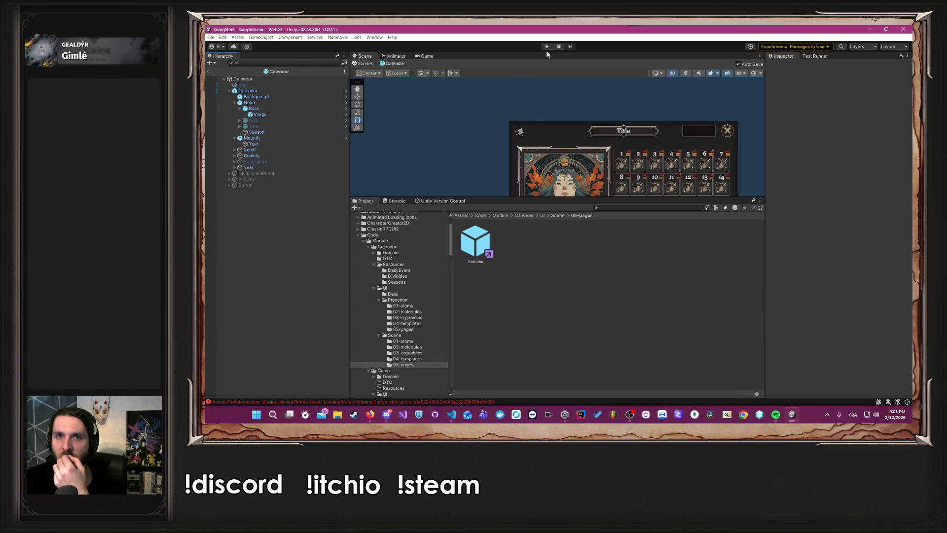
Enter play mode, enlarge the Game view, and load save slot 1 via CONTINUE.
left_click(547, 47)
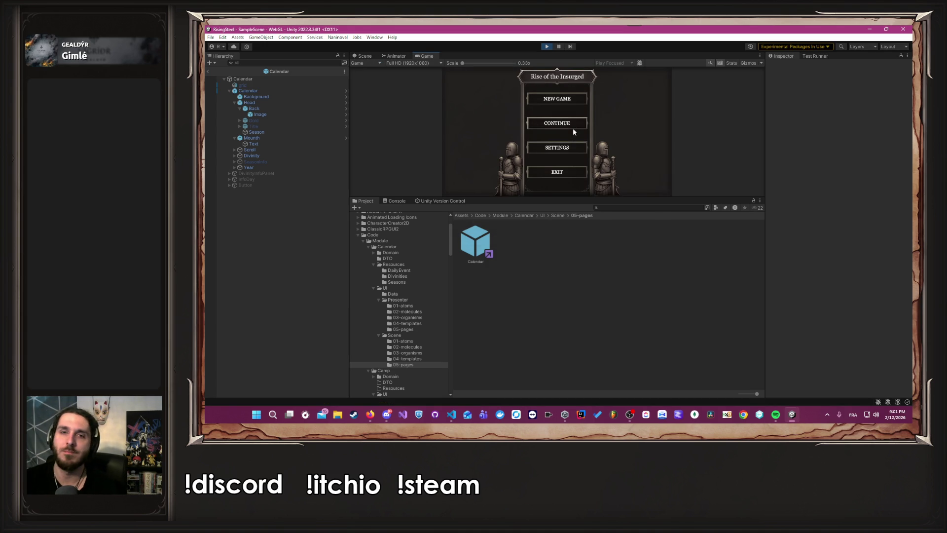
left_click_drag(575, 197, 576, 273)
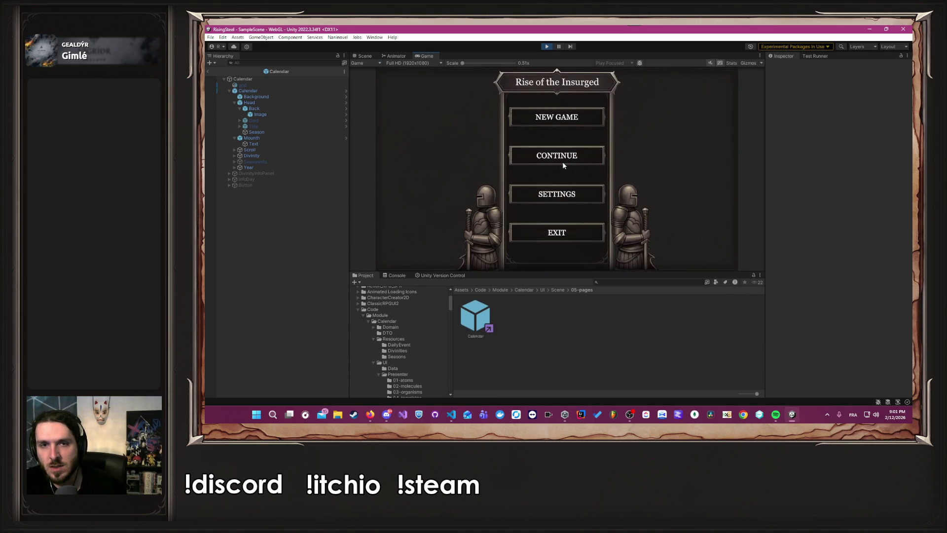
left_click(564, 163)
left_click(519, 143)
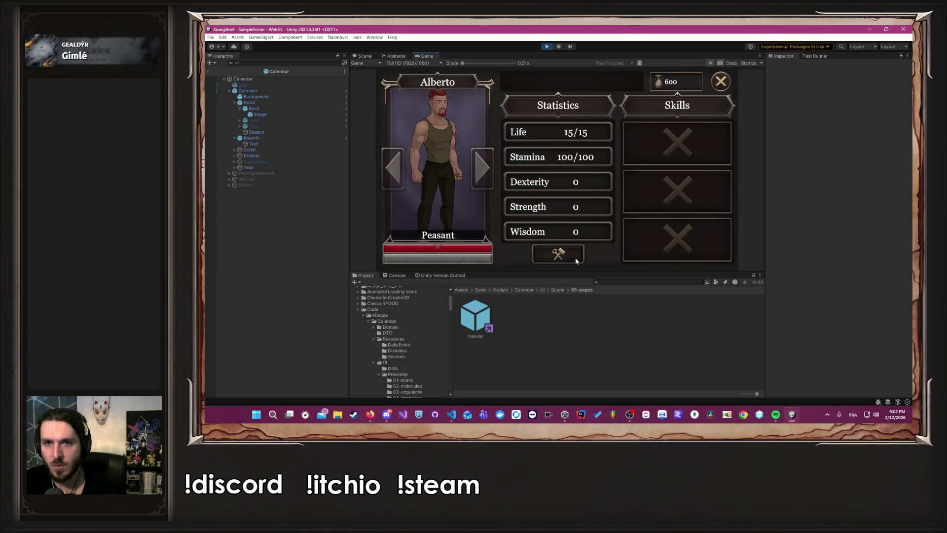
Raise Alberto's Strength to 15 for 525 gold and close the training panels.
left_click(558, 254)
left_click(590, 207)
left_click(590, 206)
left_click(590, 207)
left_click(590, 207)
left_click(590, 207)
left_click(590, 207)
left_click(589, 206)
left_click(590, 207)
left_click(590, 207)
left_click(589, 207)
left_click(590, 207)
left_click(589, 207)
double_click(589, 206)
left_click(590, 206)
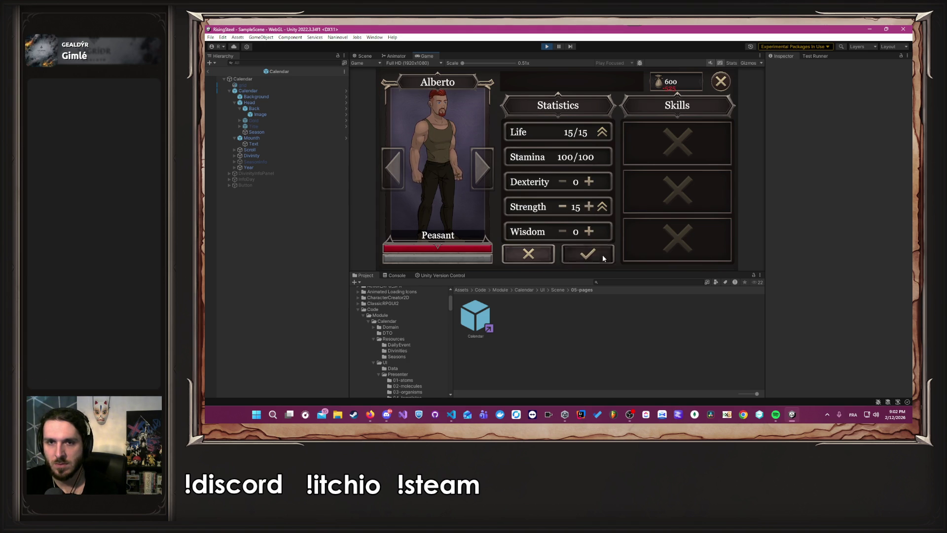
left_click(602, 257)
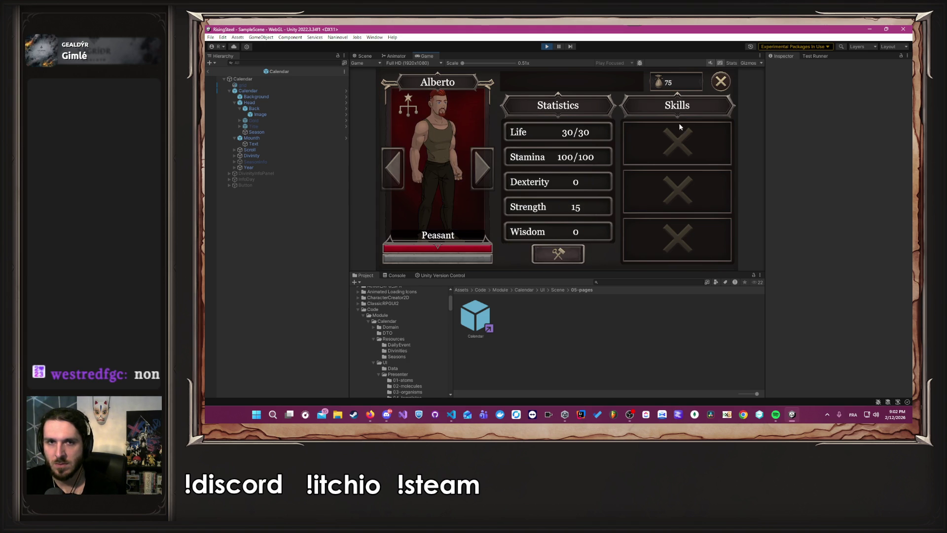
left_click(727, 89)
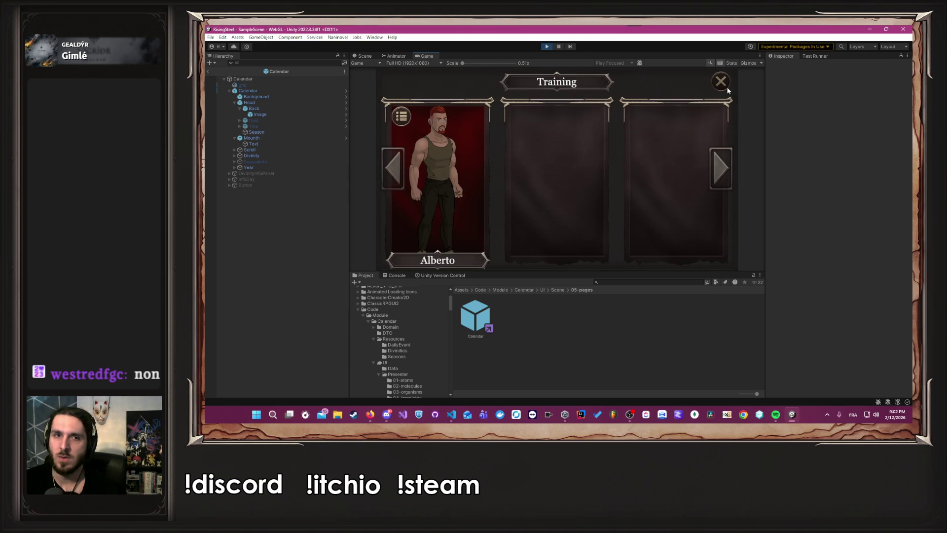
left_click(722, 82)
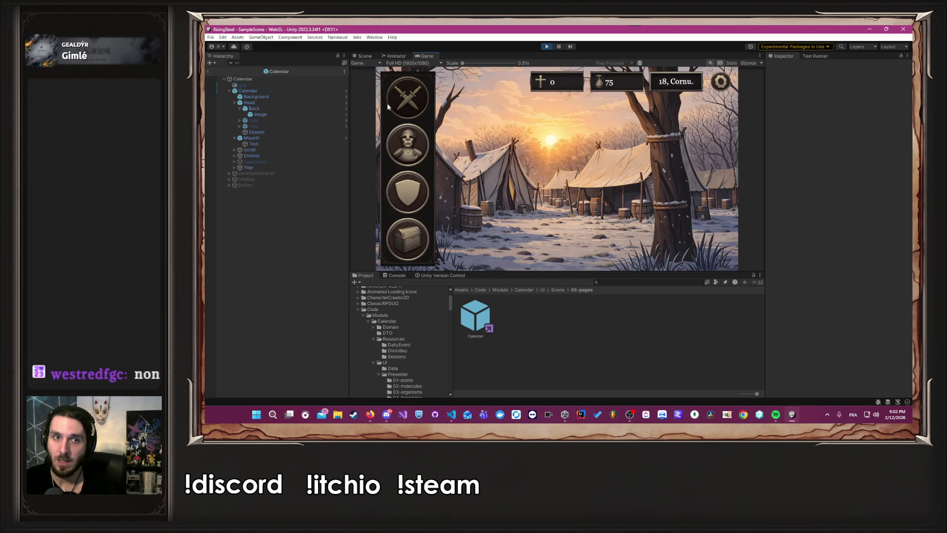
Buy a Chicken in the Shop, leaving 25 gold.
left_click(408, 240)
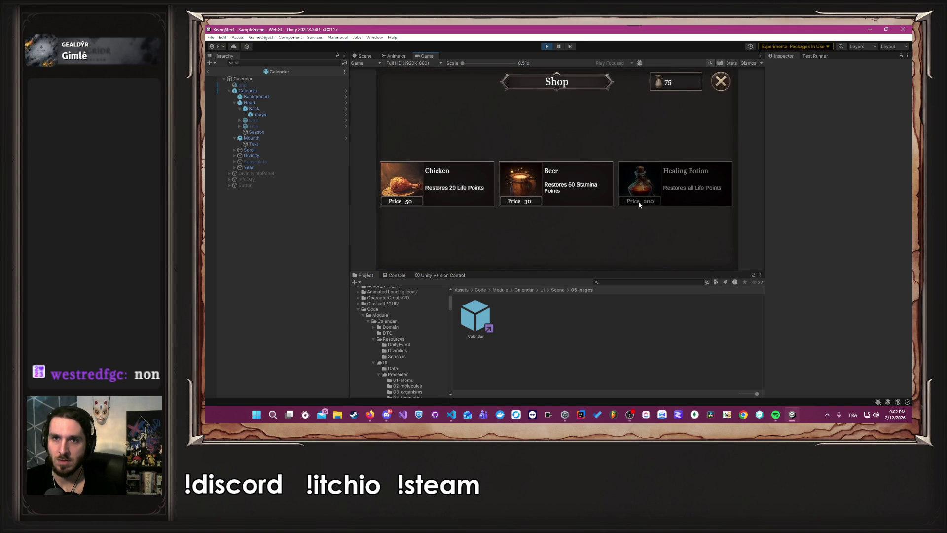
left_click(452, 188)
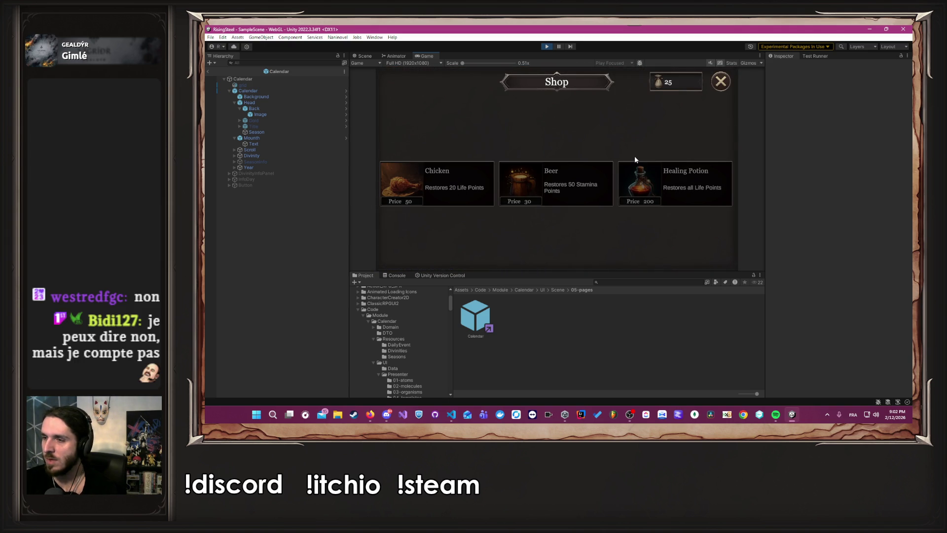
left_click(721, 82)
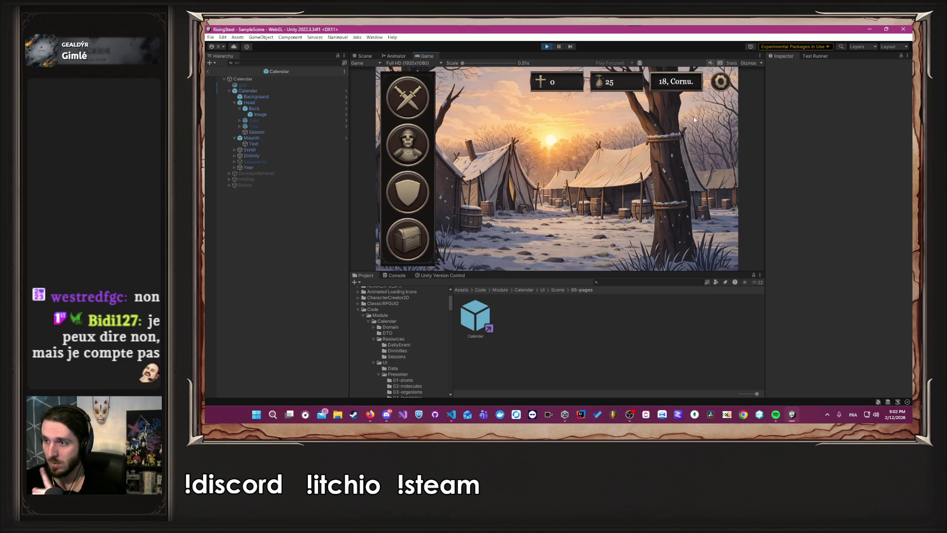
Pick the Mission game mode from Recruitment, then stop play mode.
left_click(408, 144)
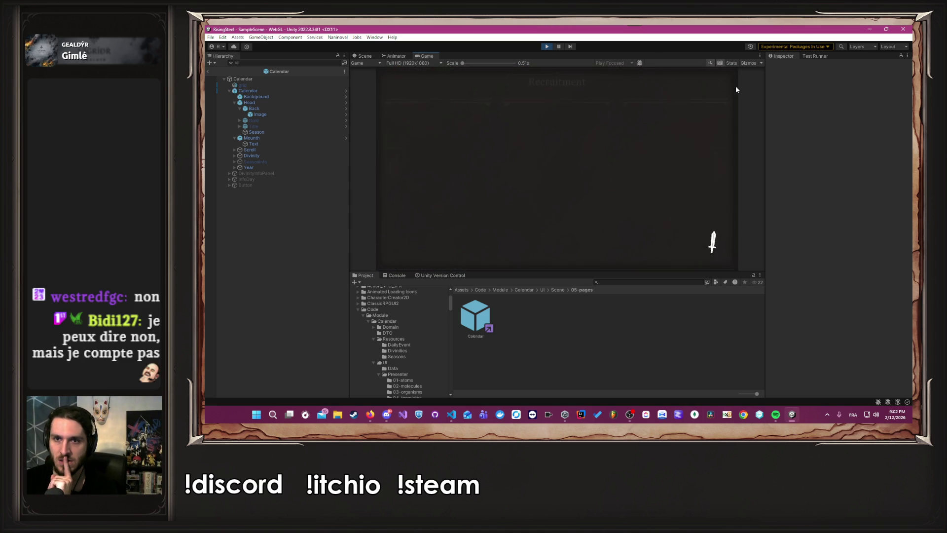
left_click(408, 97)
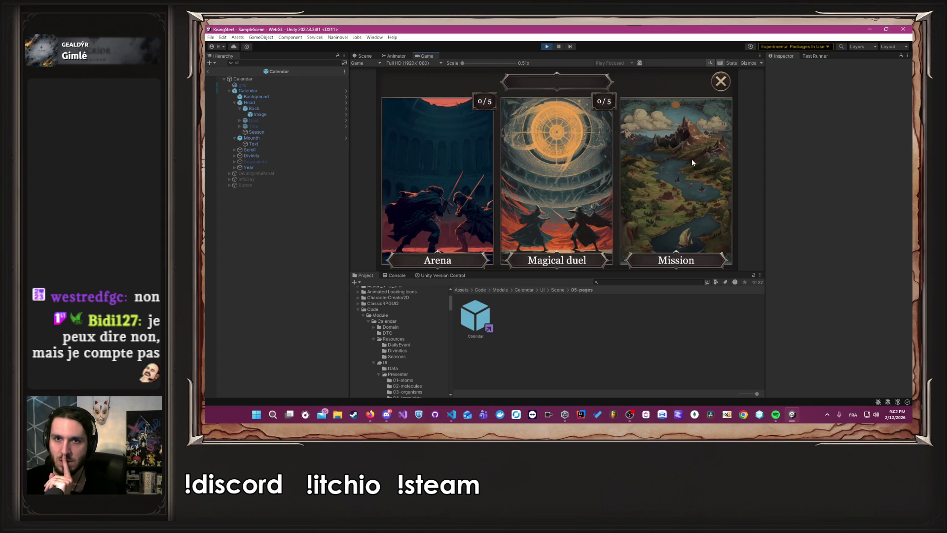
left_click(691, 160)
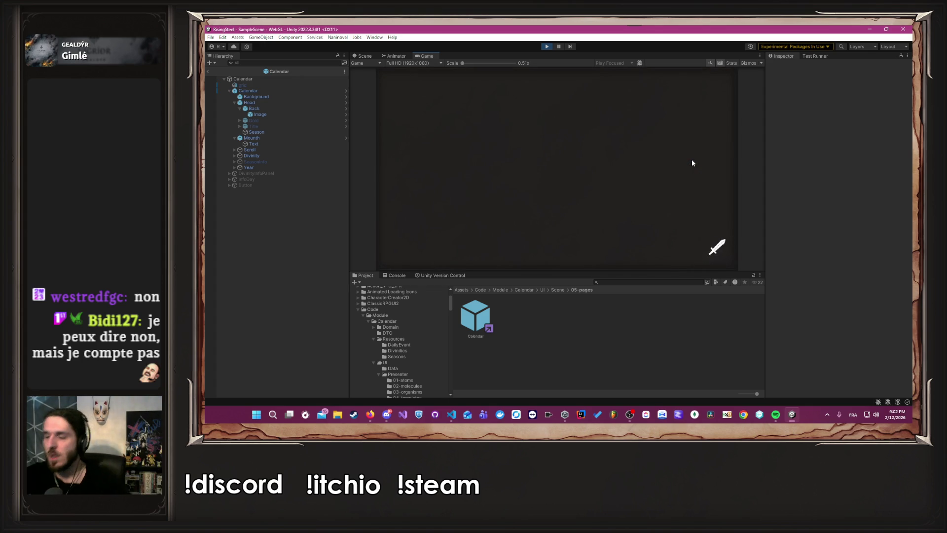
left_click(547, 47)
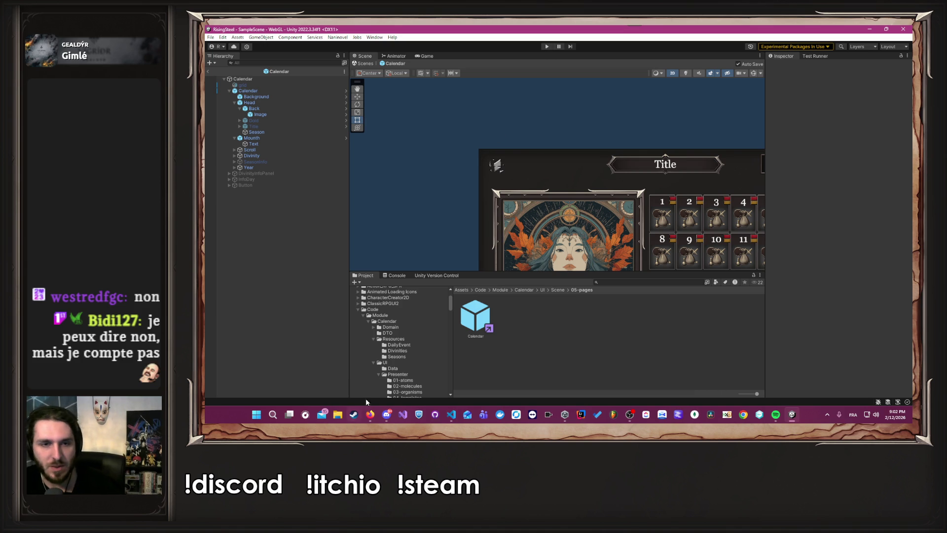
Enlarge the Project panel and browse through the asset tree.
left_click_drag(526, 272, 512, 176)
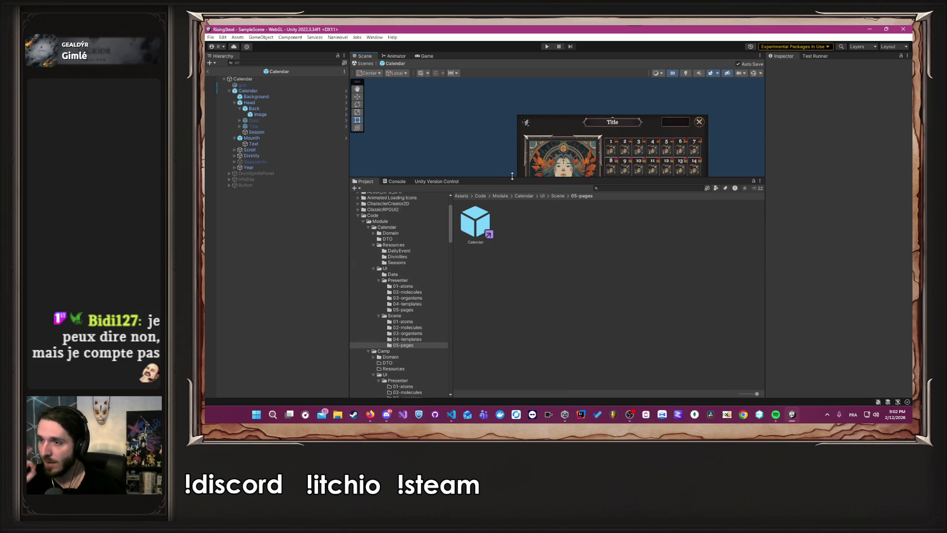
scroll(413, 299, "up", 3)
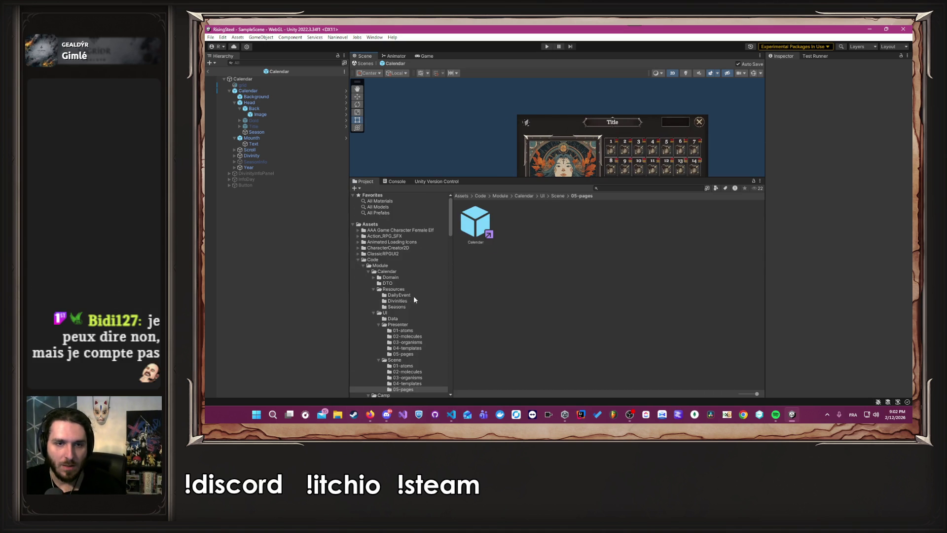
scroll(417, 299, "down", 4)
scroll(439, 294, "up", 3)
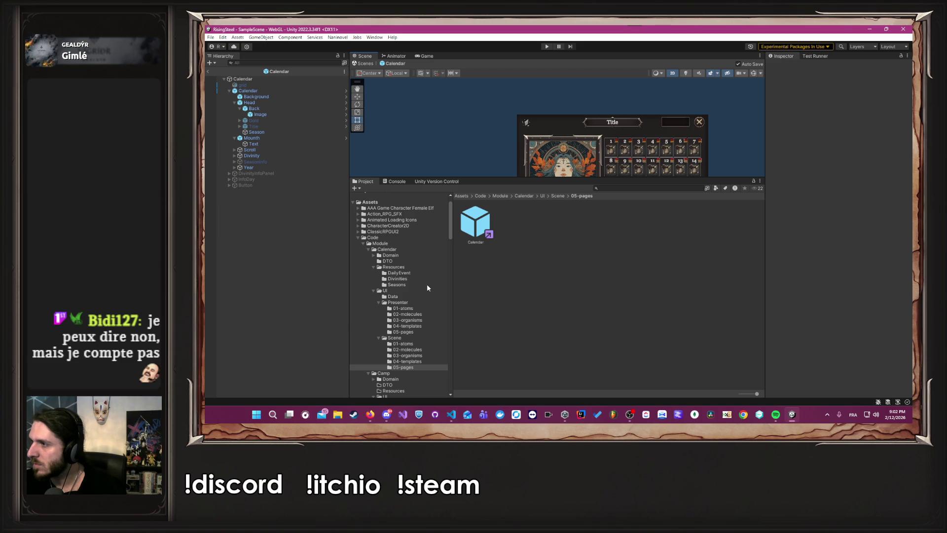
scroll(427, 288, "down", 8)
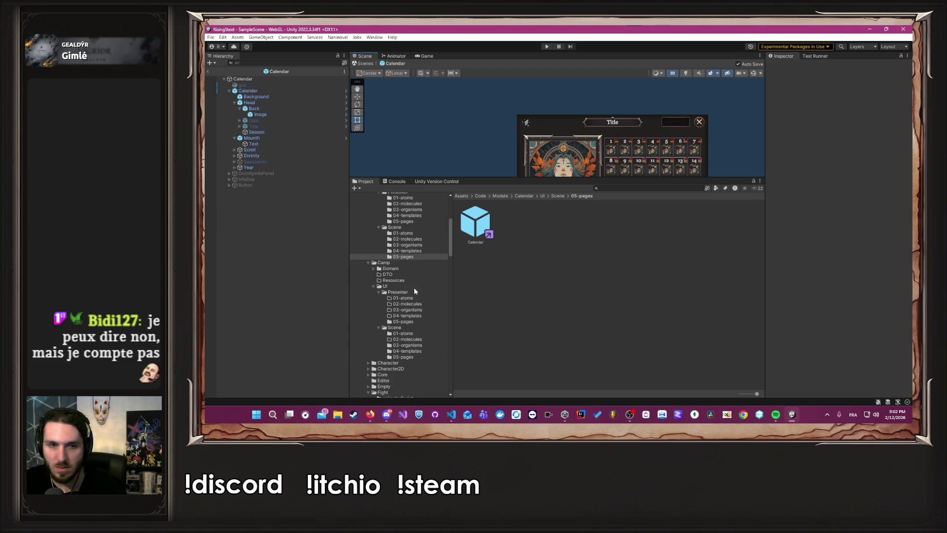
scroll(405, 295, "down", 1)
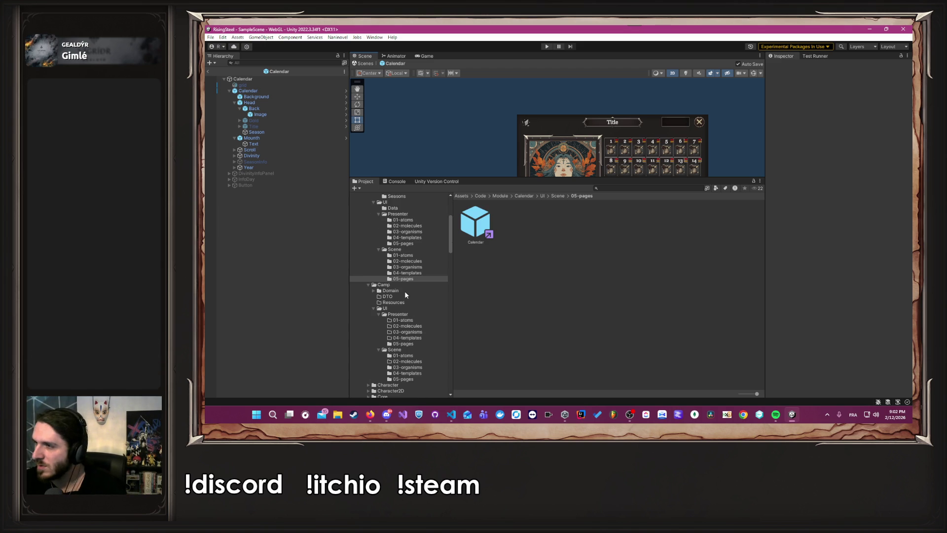
scroll(405, 294, "down", 1)
scroll(414, 316, "down", 7)
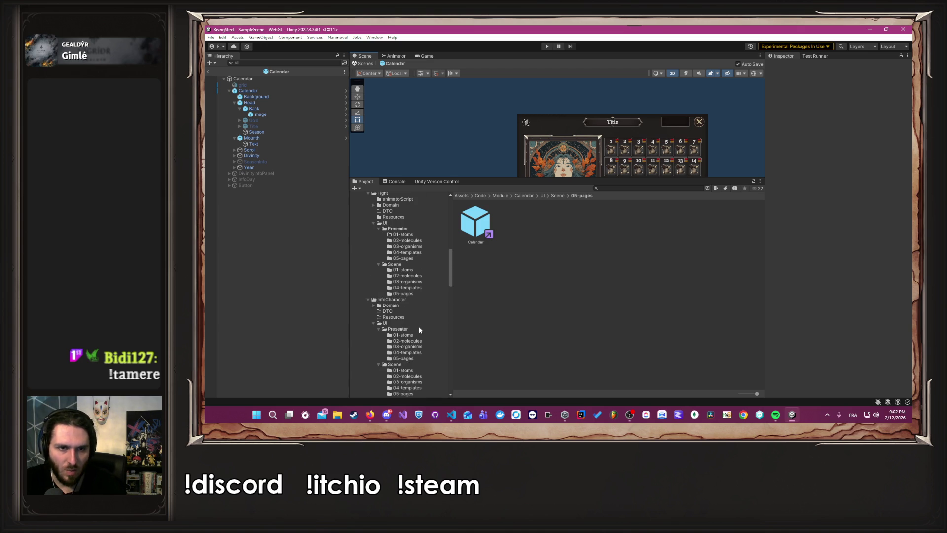
scroll(420, 330, "up", 5)
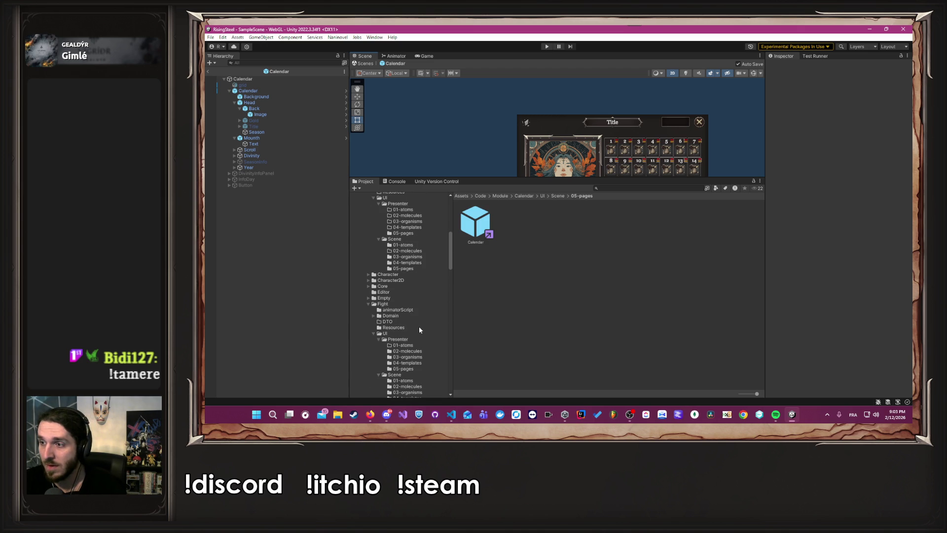
scroll(420, 328, "up", 1)
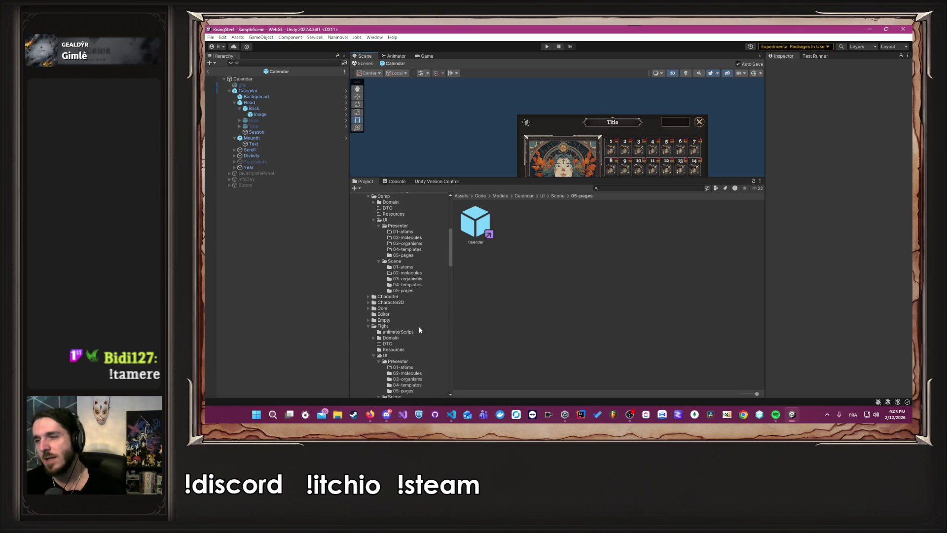
scroll(419, 326, "up", 1)
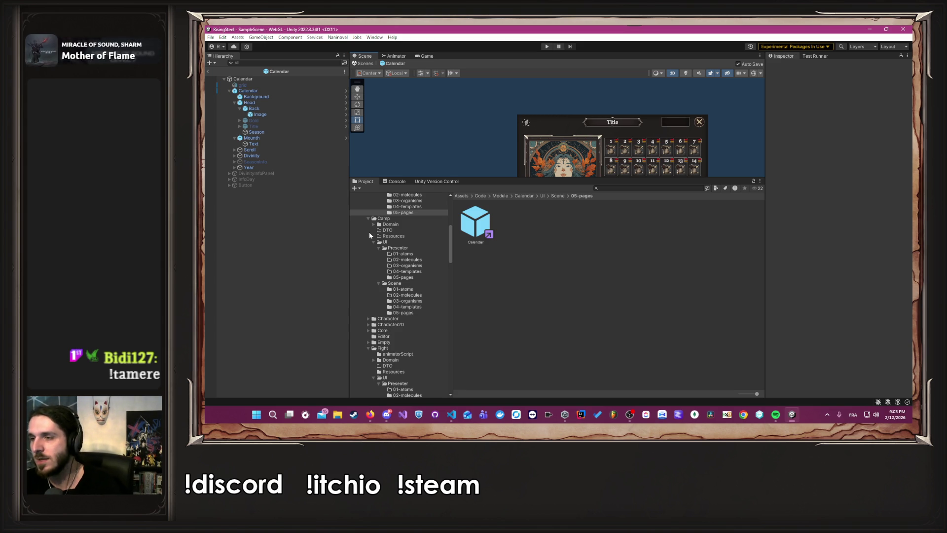
scroll(416, 280, "up", 10)
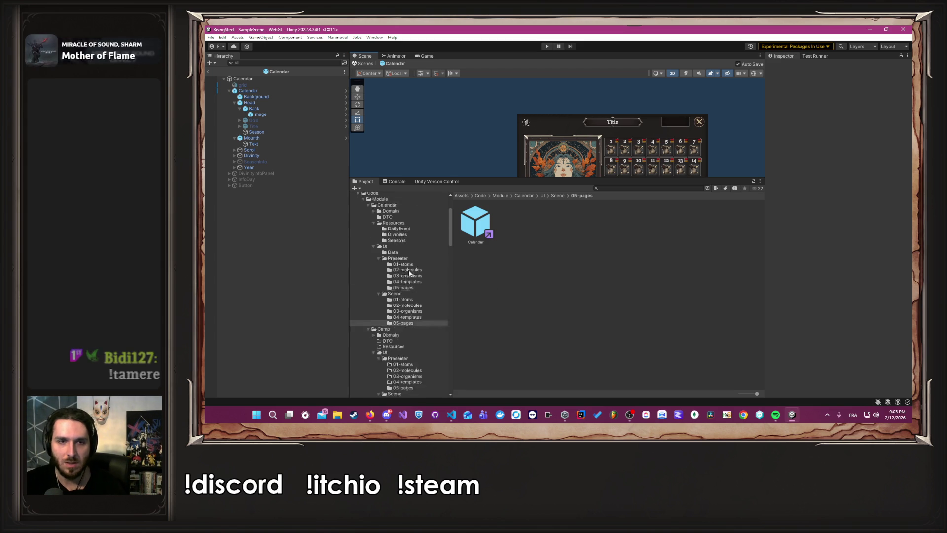
Collapse Code and Rune_and_Scroll_icons, then show the Code folder's contents.
left_click(358, 260)
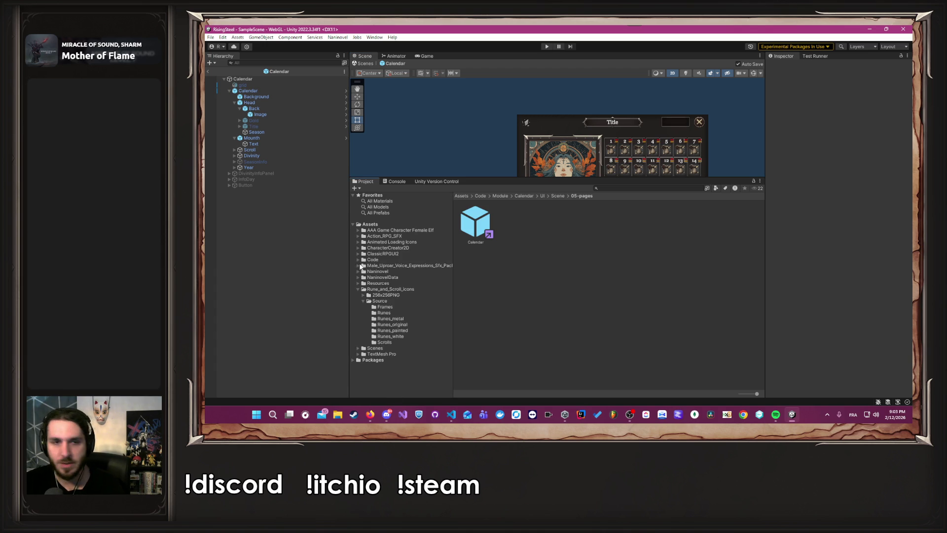
left_click(358, 290)
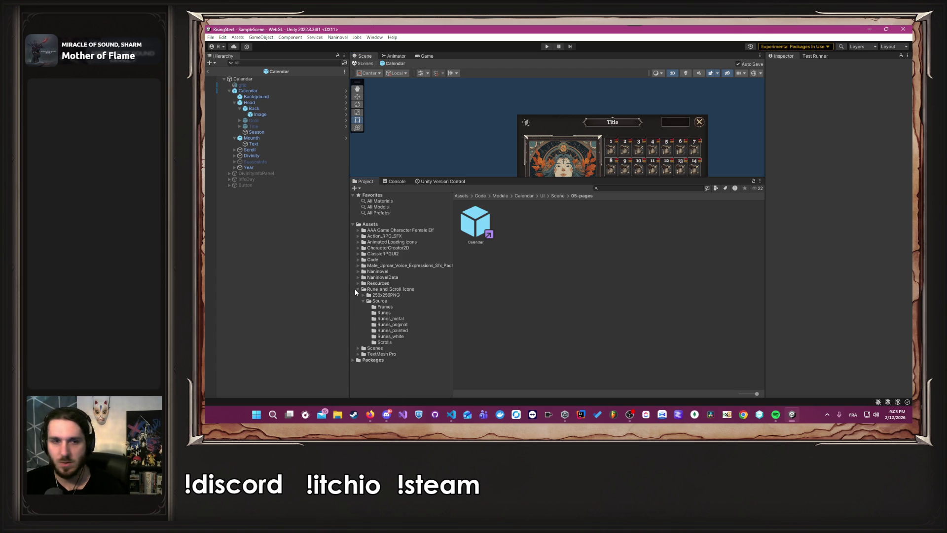
left_click(359, 290)
left_click(357, 260)
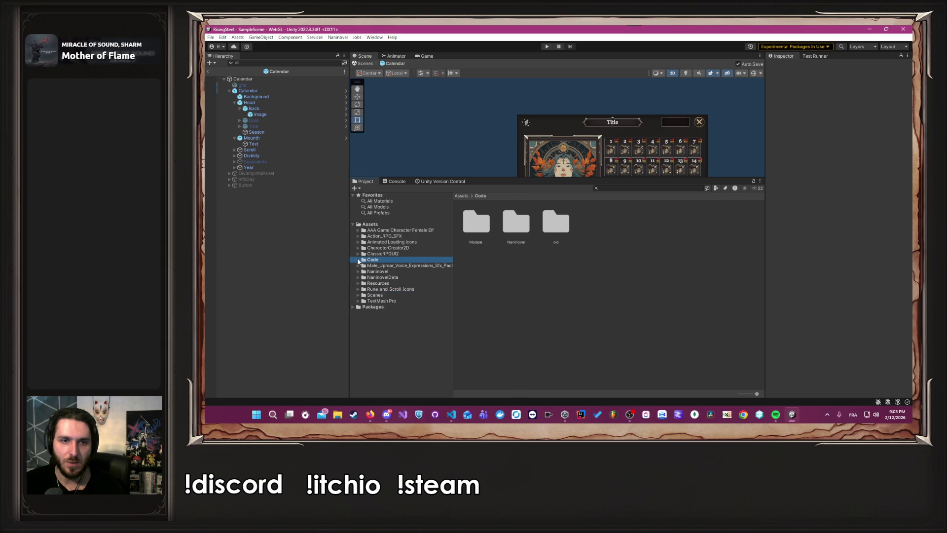
Collapse the Calendar, Camp, Fight, Magic and other module folders and select SelectGameMode.
left_click(358, 260)
left_click(368, 271)
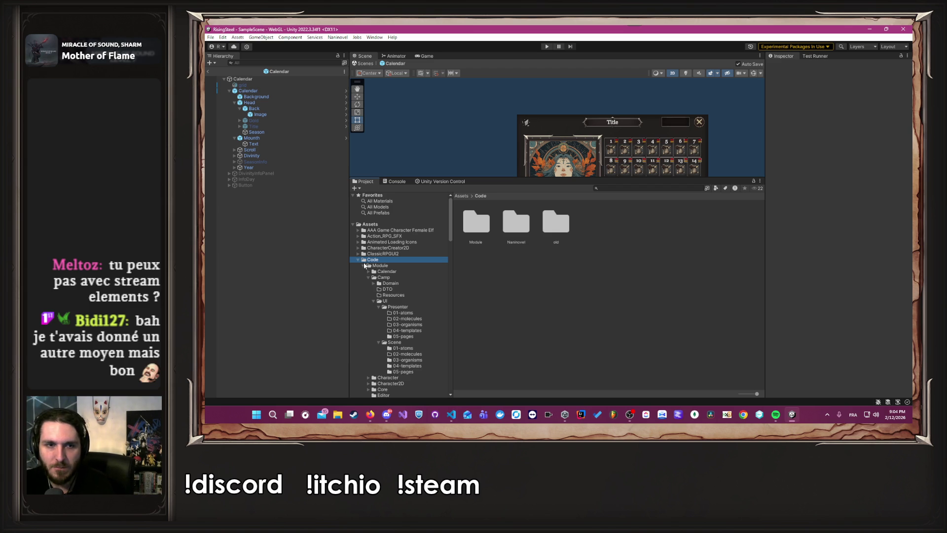
left_click(369, 278)
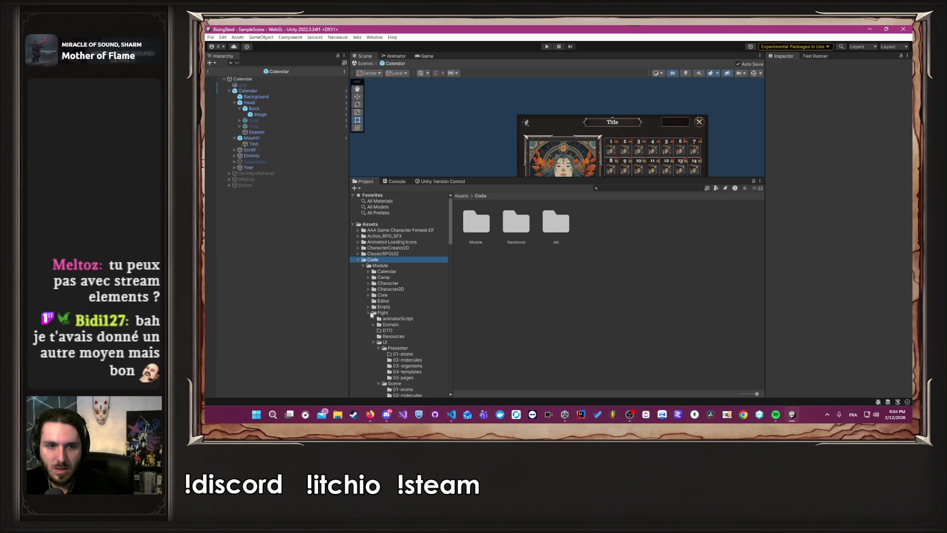
left_click(369, 314)
left_click(369, 331)
left_click(369, 336)
left_click(369, 343)
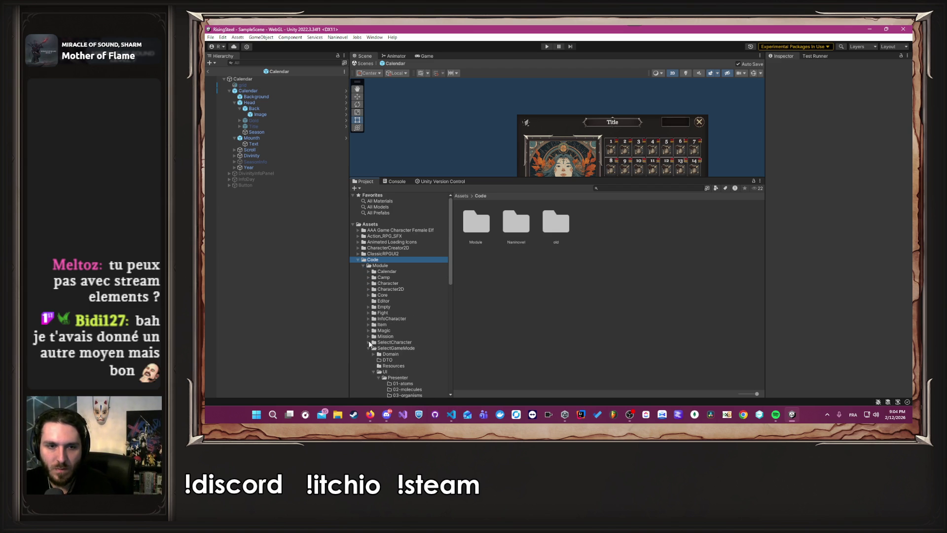
left_click(388, 348)
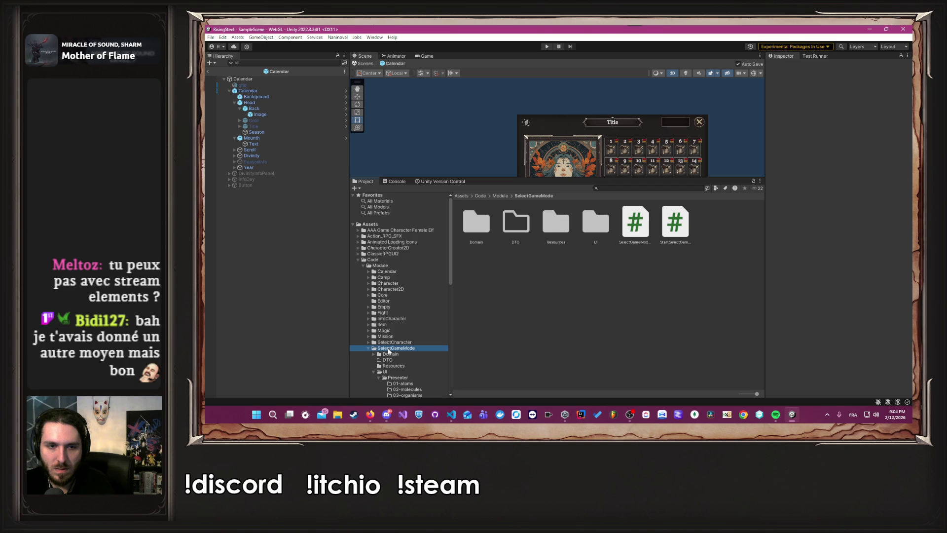
Open the SelectGameMode prefab from UI/Scene/05-pages.
double_click(595, 222)
double_click(516, 222)
double_click(636, 232)
double_click(479, 228)
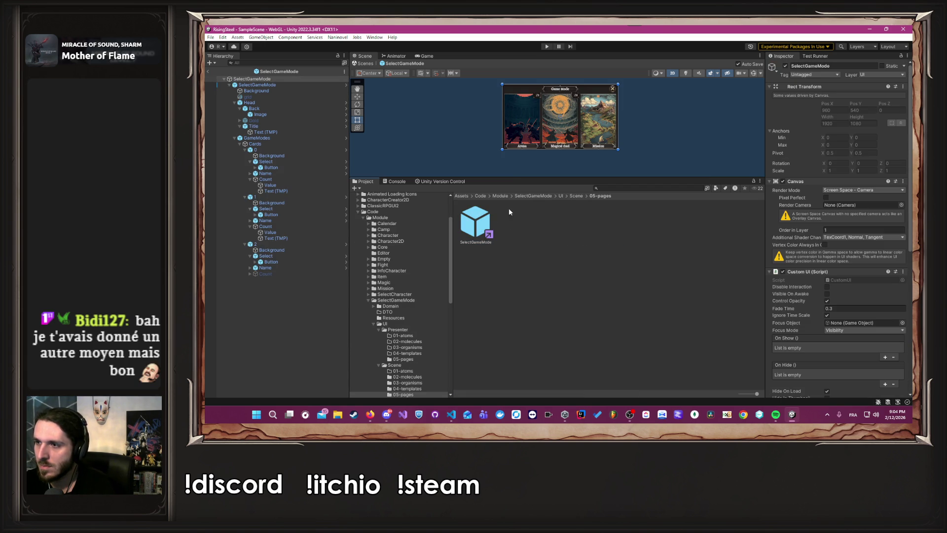
scroll(558, 112, "up", 5)
left_click_drag(635, 178, 631, 271)
scroll(582, 182, "down", 3)
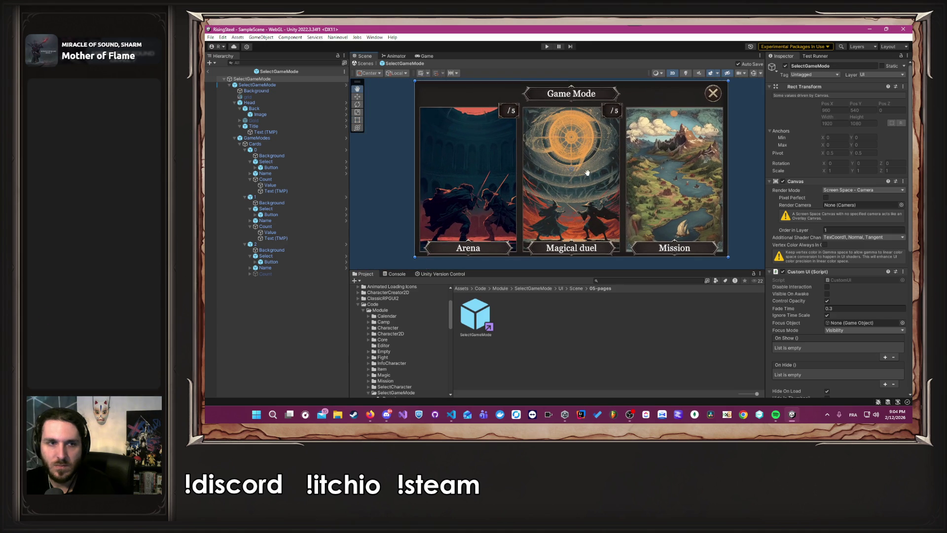
left_click(296, 214)
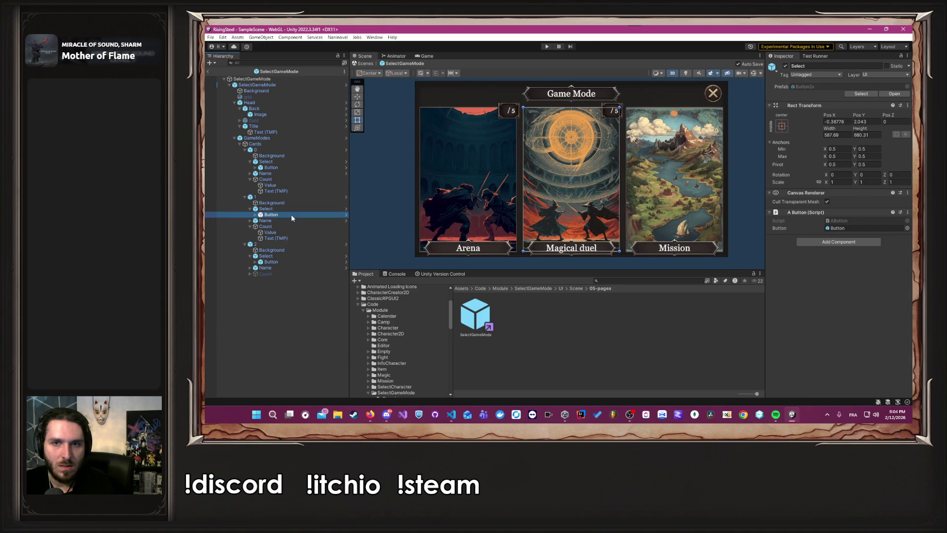
scroll(814, 277, "down", 5)
left_click(814, 243)
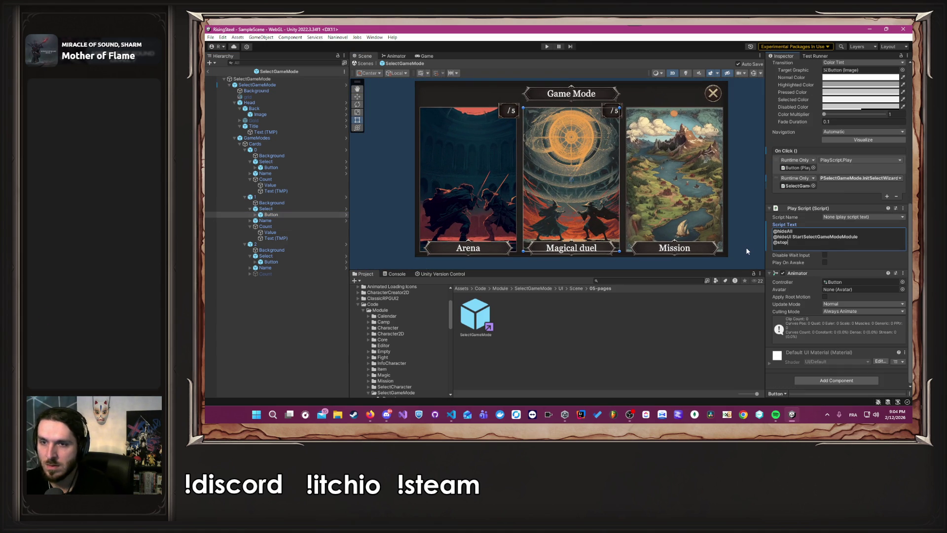
key("BackSpace")
key("BackSpace")
key("BackSpace")
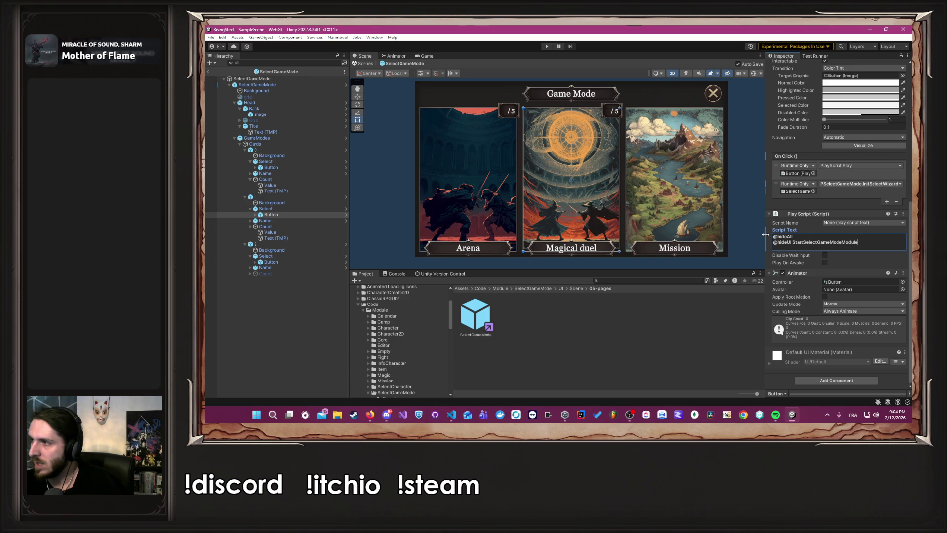
left_click(309, 262)
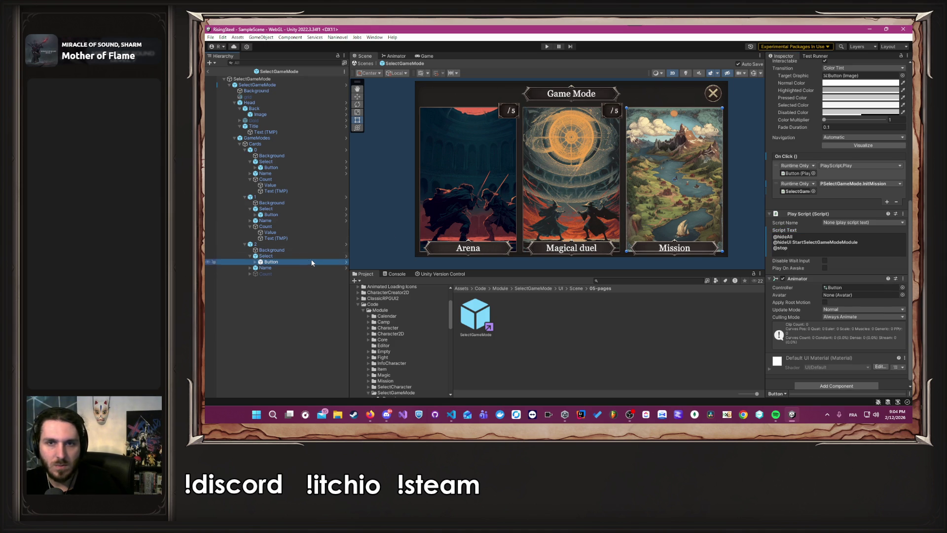
left_click(794, 250)
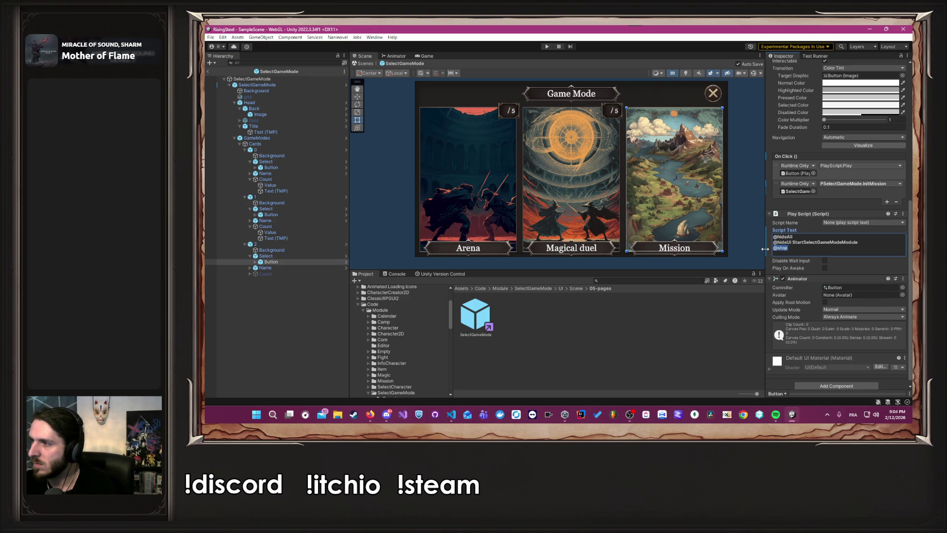
key("BackSpace")
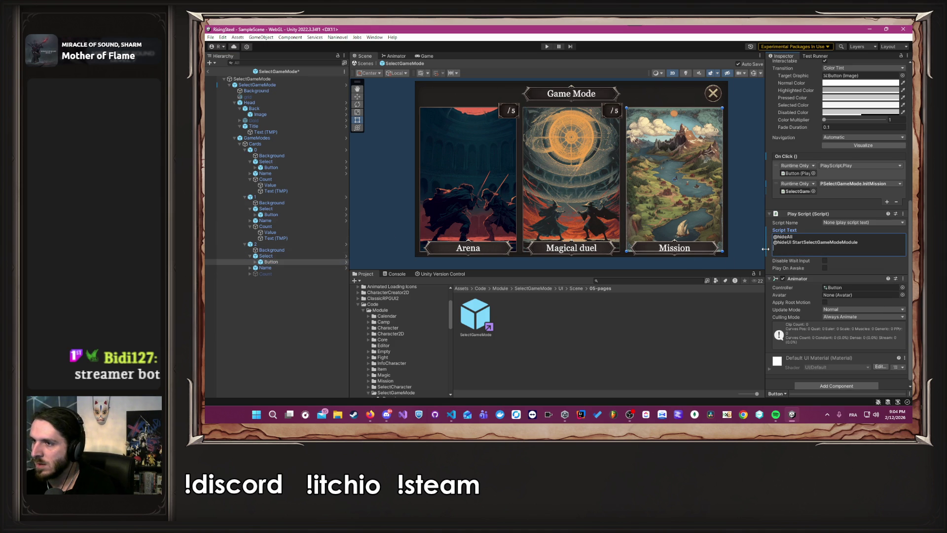
key("BackSpace")
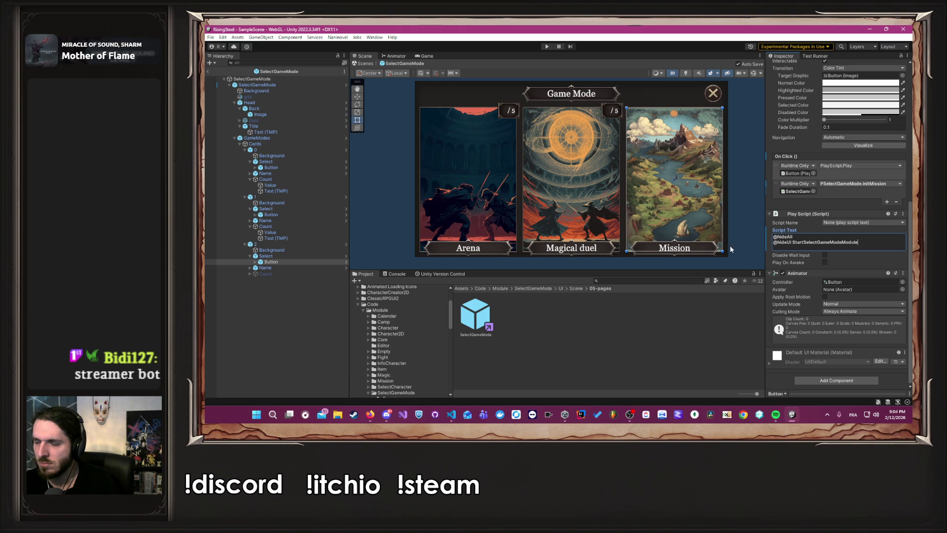
left_click(279, 168)
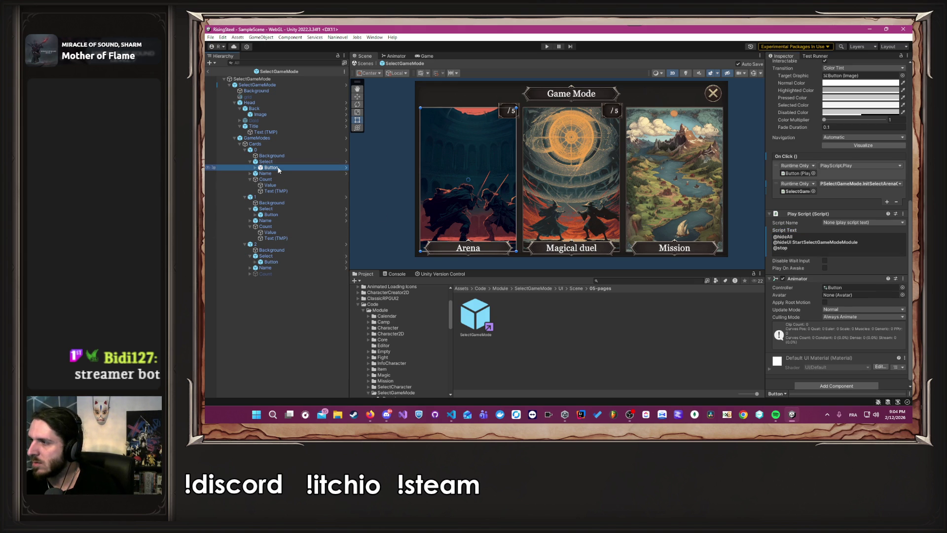
left_click(797, 250)
key("ctrl+a")
left_click(819, 253)
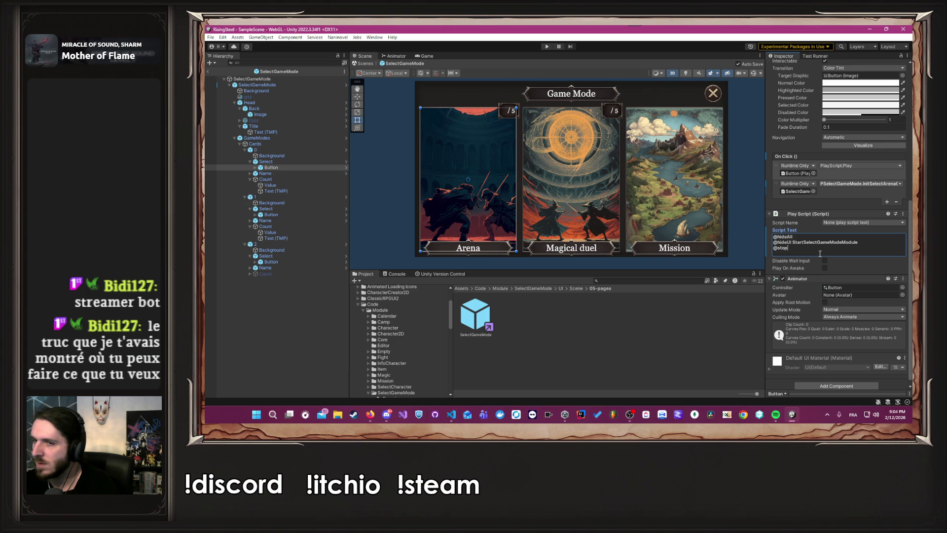
key("BackSpace")
key("BackSpace")
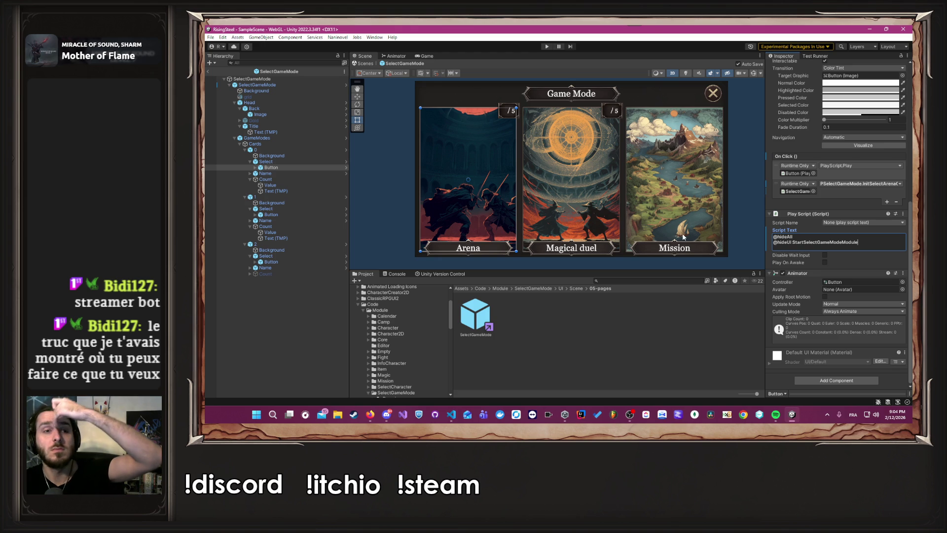
left_click(732, 203)
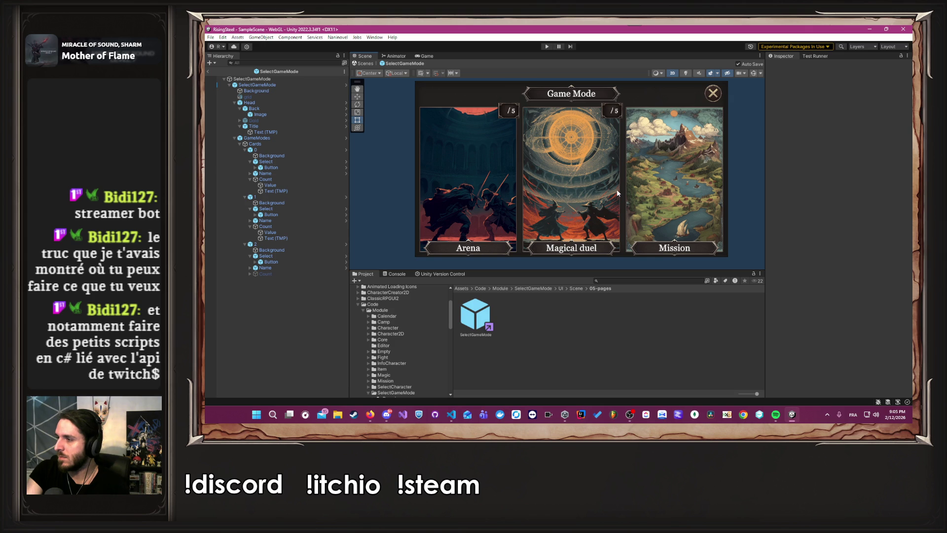
Enter play mode and go from the main menu into the camp.
left_click(547, 46)
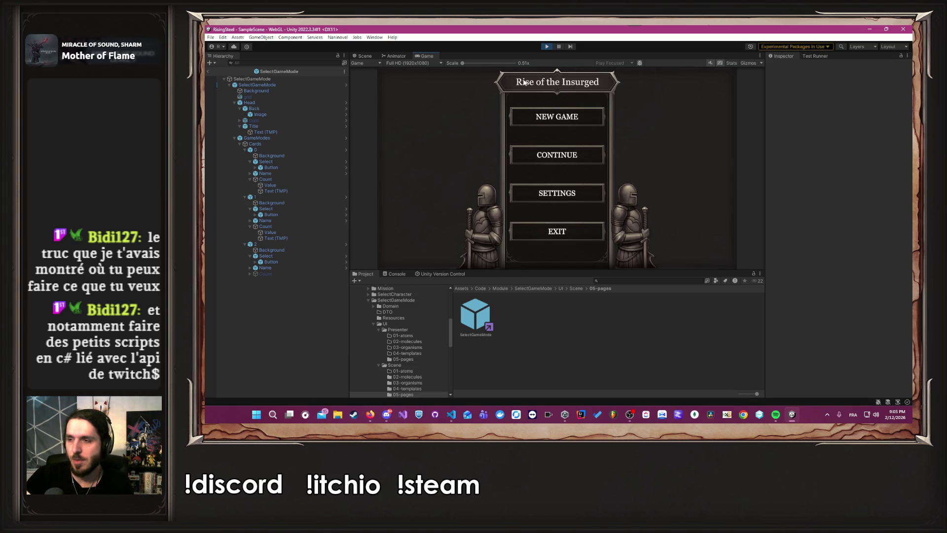
left_click(548, 154)
left_click(516, 139)
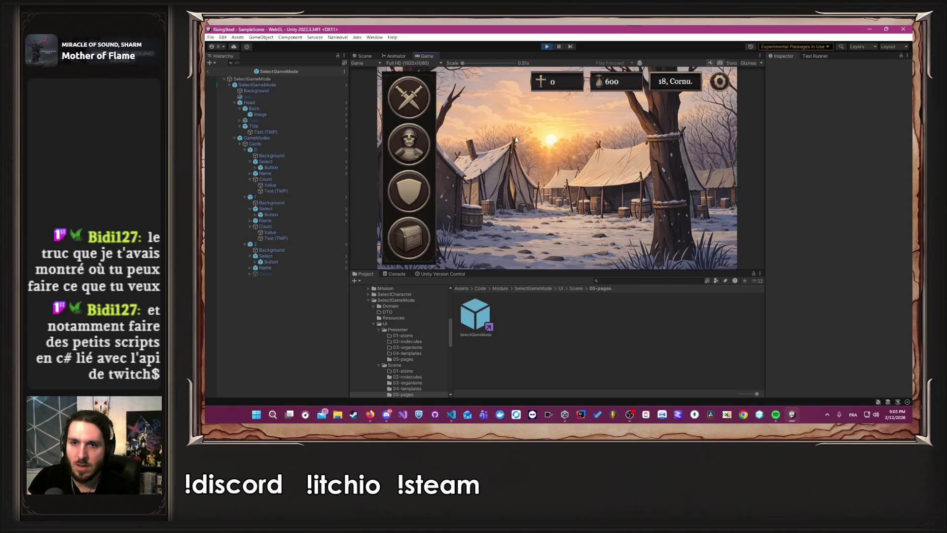
Raise Alberto's Strength again in Training and return to the camp.
left_click(427, 191)
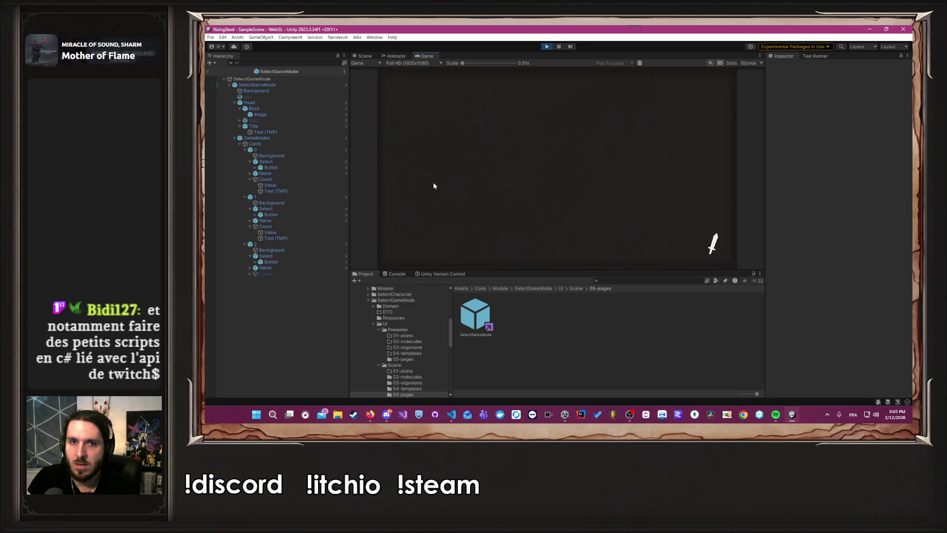
left_click(435, 181)
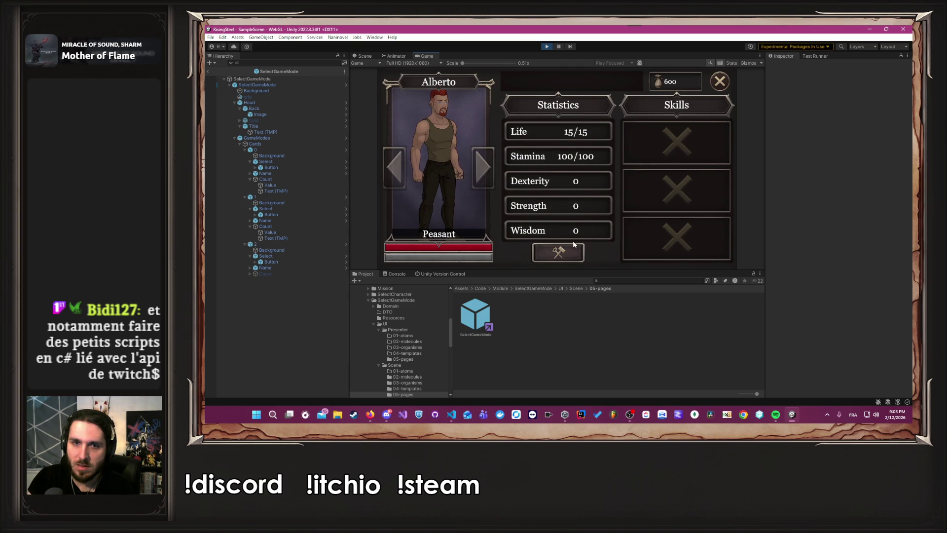
left_click(573, 263)
left_click(589, 205)
left_click(589, 206)
left_click(589, 206)
left_click(589, 206)
left_click(590, 206)
left_click(589, 205)
left_click(589, 206)
left_click(590, 206)
left_click(589, 206)
left_click(589, 206)
left_click(589, 206)
left_click(589, 206)
left_click(589, 206)
left_click(589, 206)
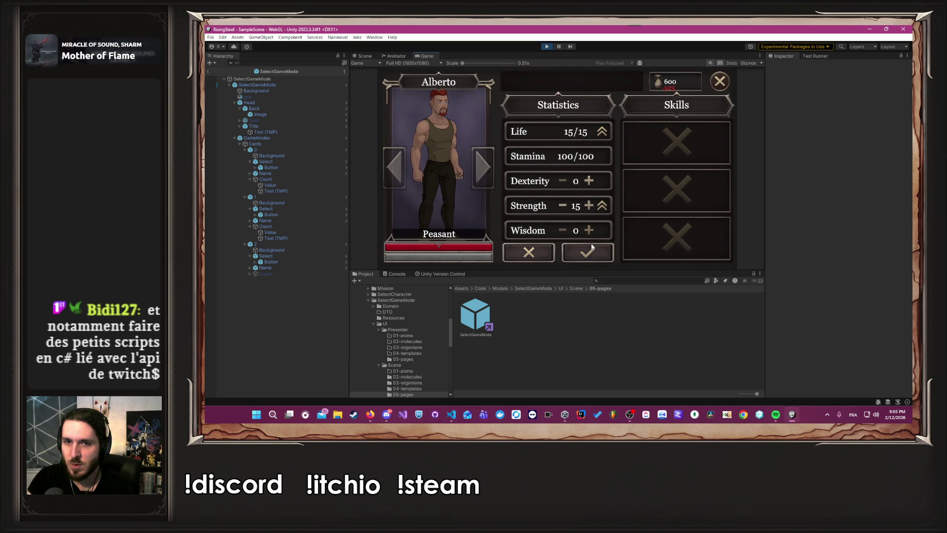
left_click(588, 253)
left_click(720, 81)
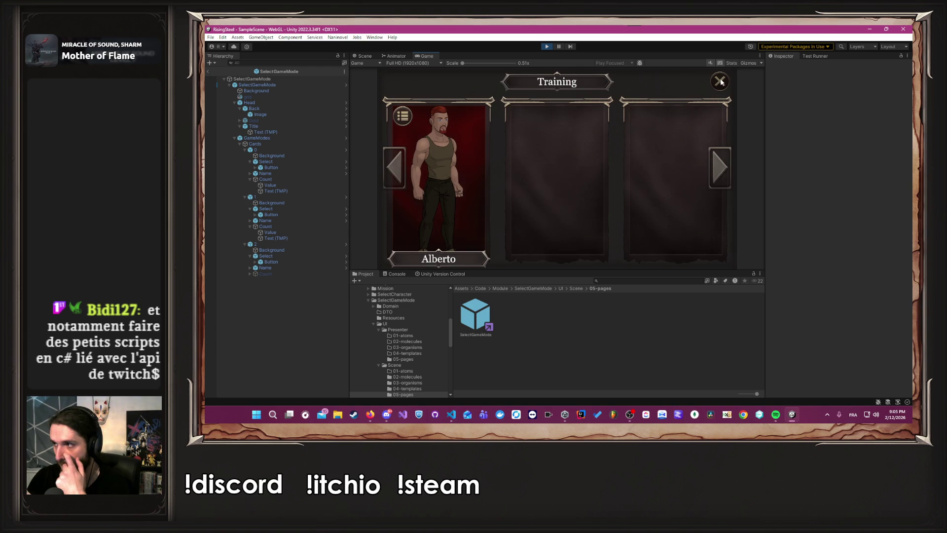
left_click(720, 81)
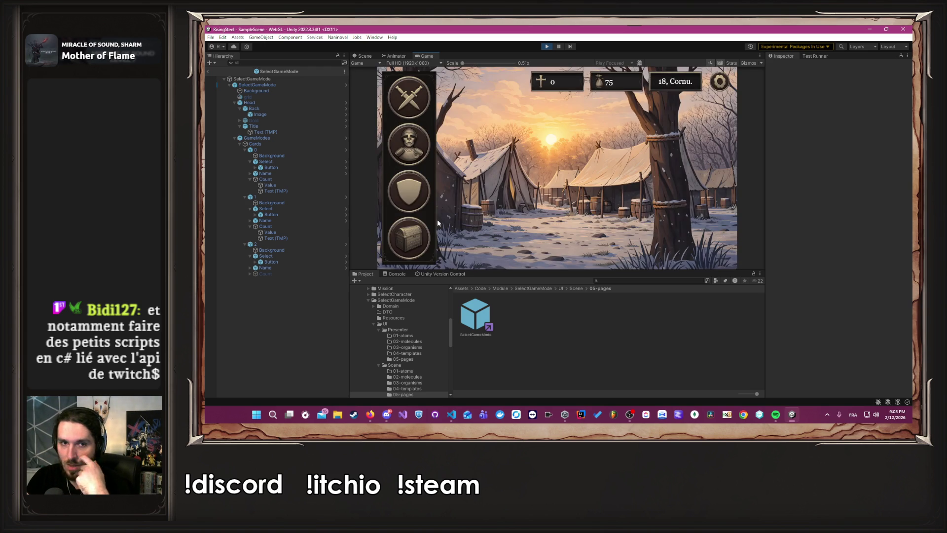
Check the shop and recruitment screens, then overwrite save slot 1.
left_click(431, 227)
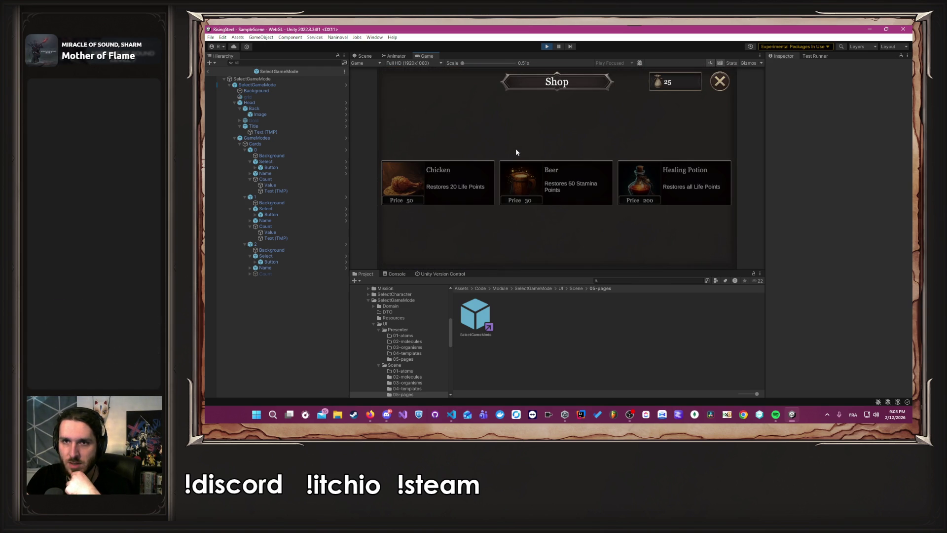
left_click(719, 85)
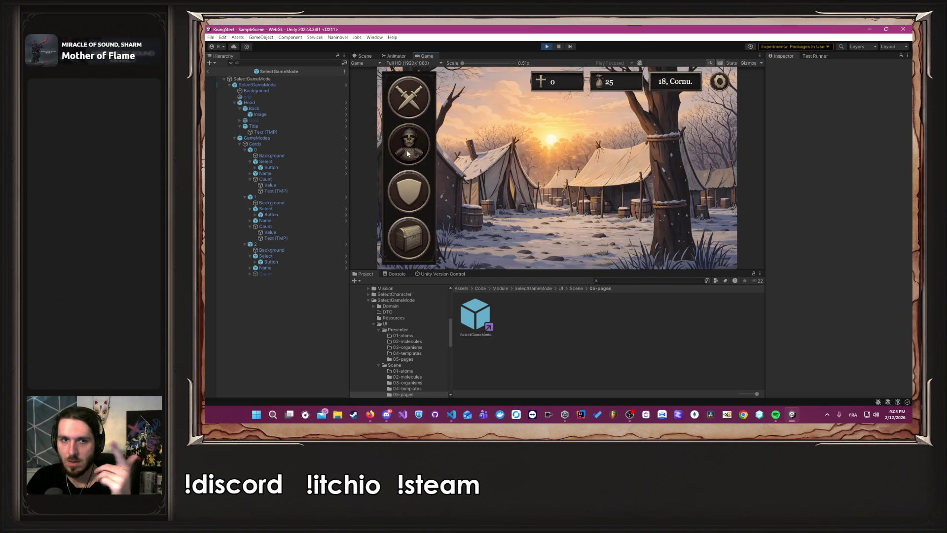
left_click(407, 150)
left_click(722, 83)
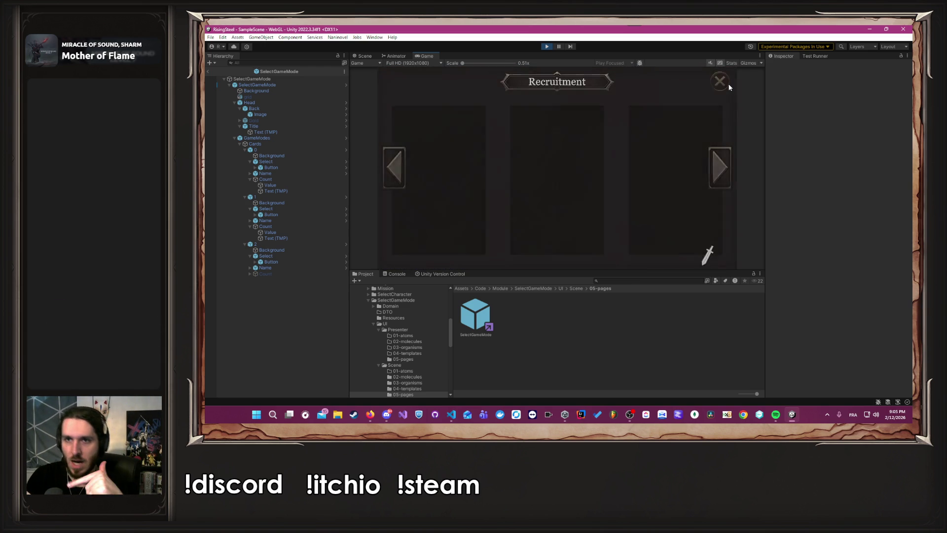
left_click(724, 85)
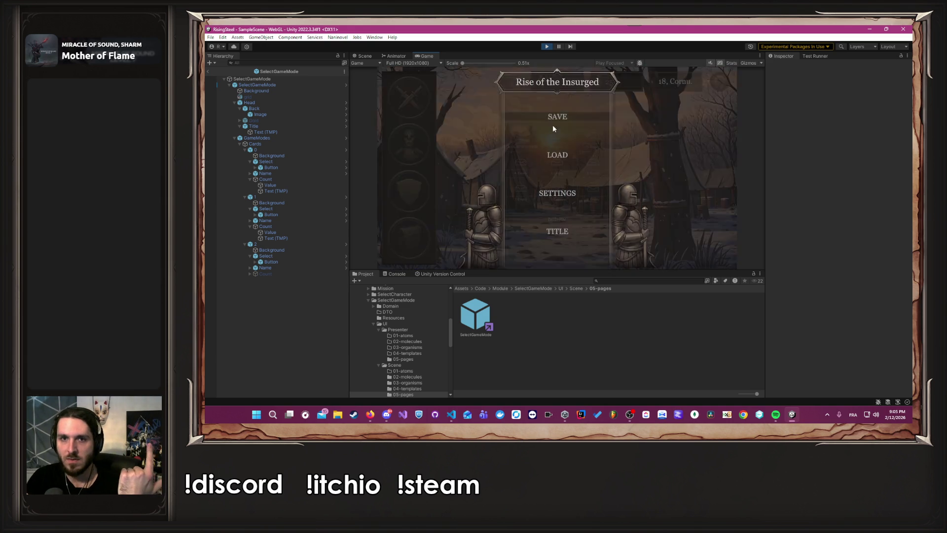
left_click(579, 117)
left_click(522, 141)
left_click(522, 172)
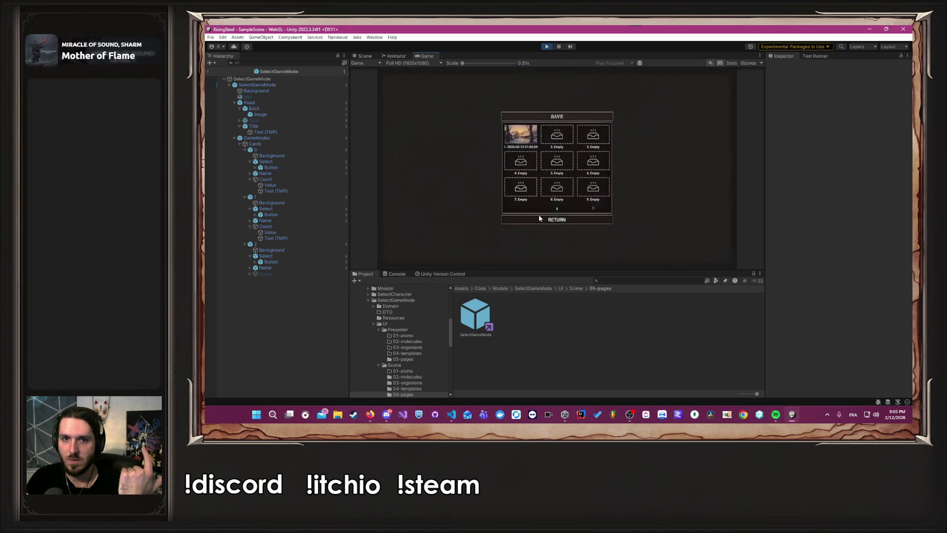
left_click(539, 220)
Open the game-mode cards, enter Arena and close its character selection.
left_click(420, 106)
left_click(718, 87)
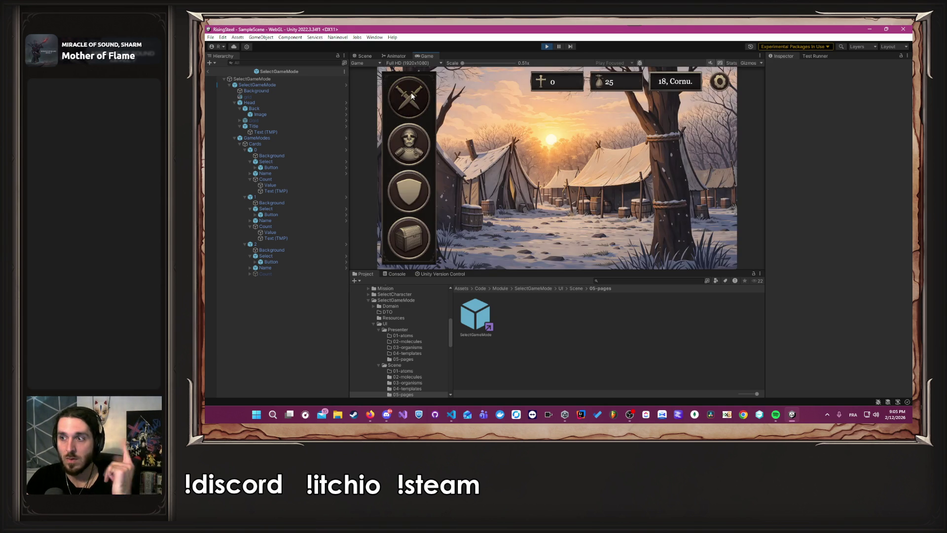
left_click(413, 97)
left_click(446, 129)
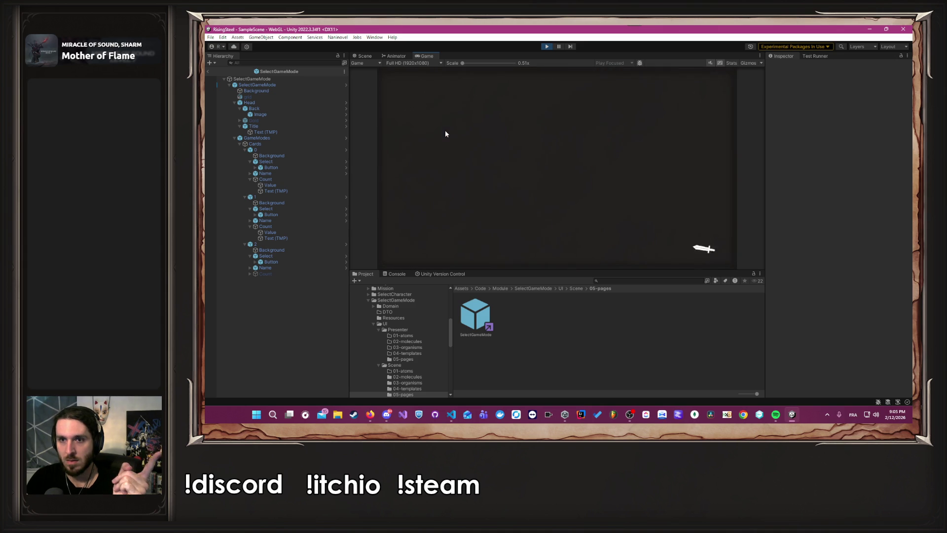
left_click(721, 81)
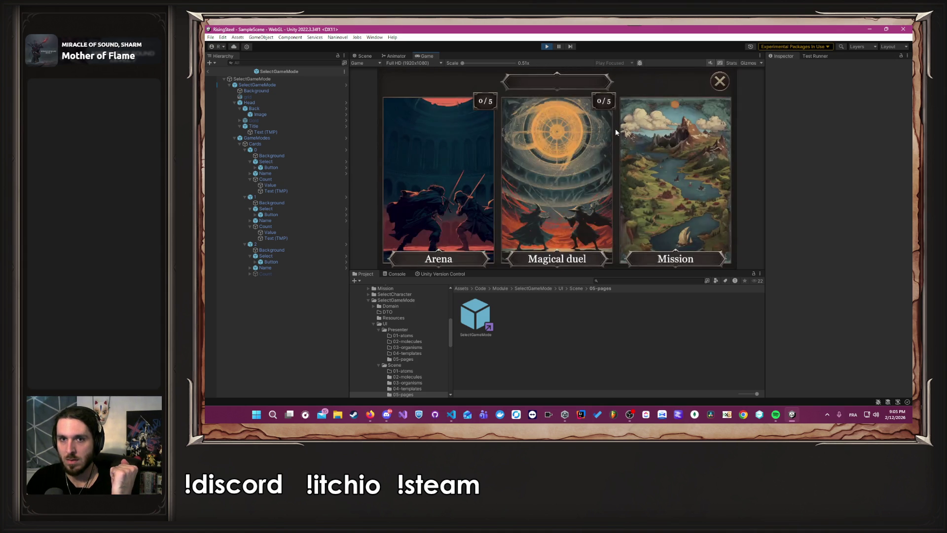
Start the Defense of the Black Bark Village mission with Alberto and skip the intro dialogue.
left_click(721, 87)
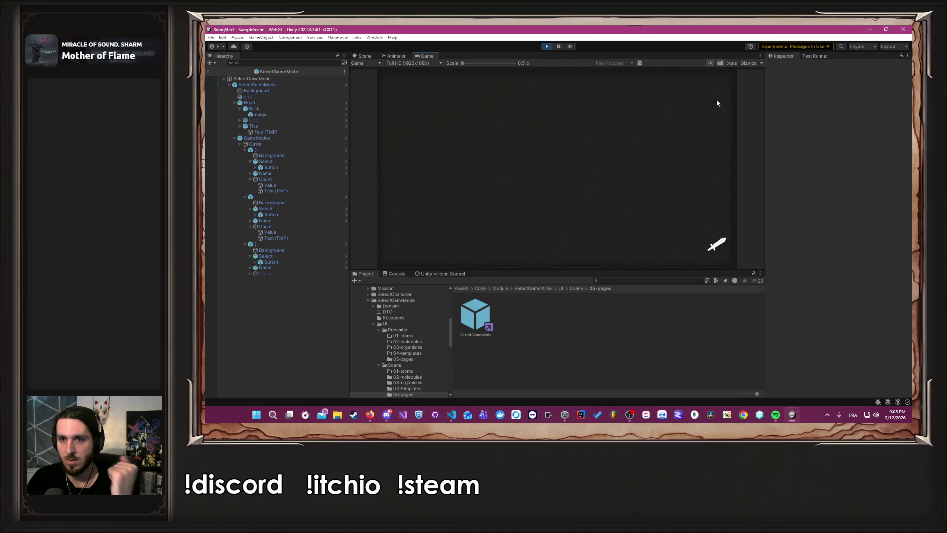
left_click(709, 124)
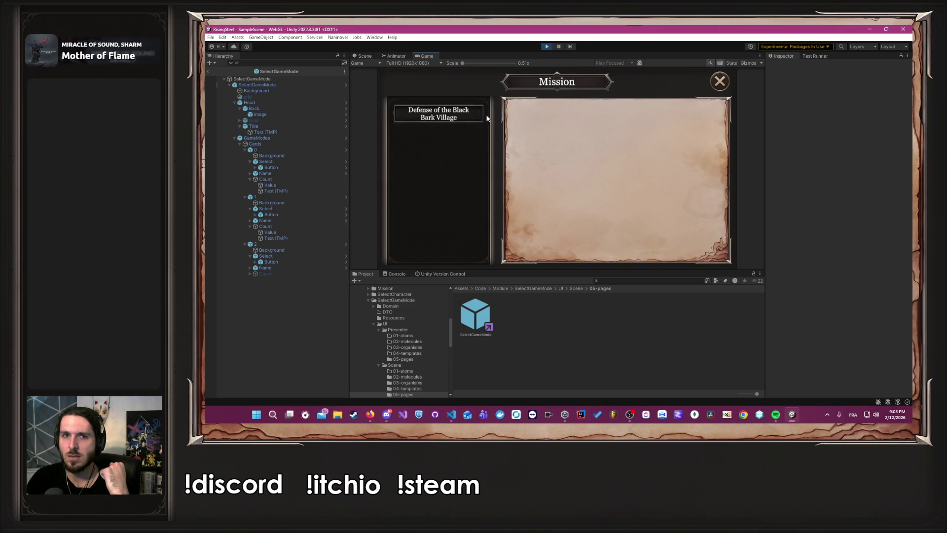
left_click(625, 252)
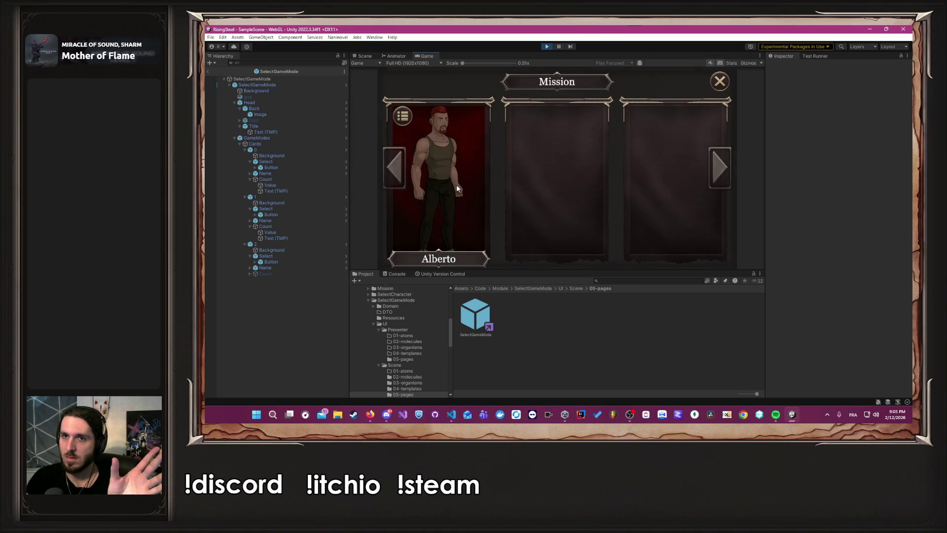
left_click(457, 185)
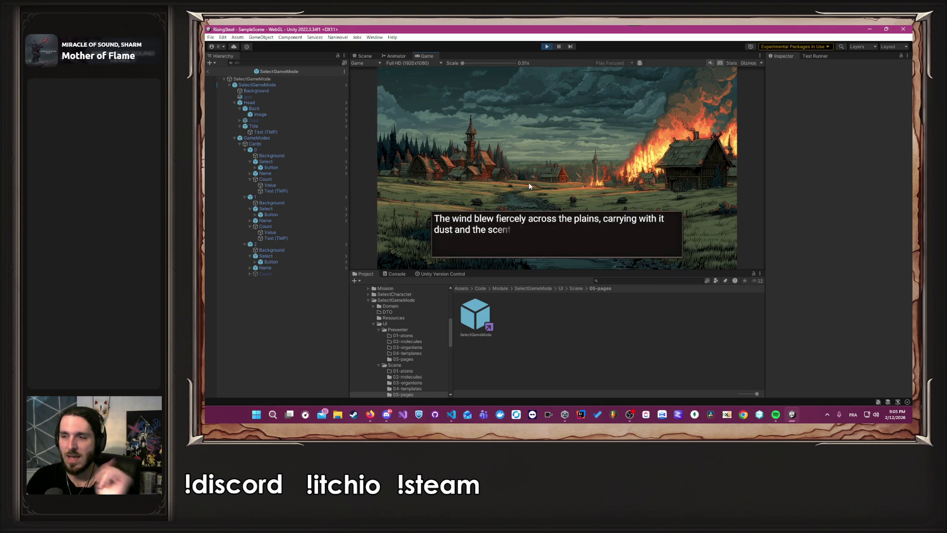
left_click(531, 207)
left_click(531, 204)
left_click(531, 204)
left_click(531, 204)
left_click(531, 204)
left_click(531, 204)
left_click(531, 204)
left_click(531, 204)
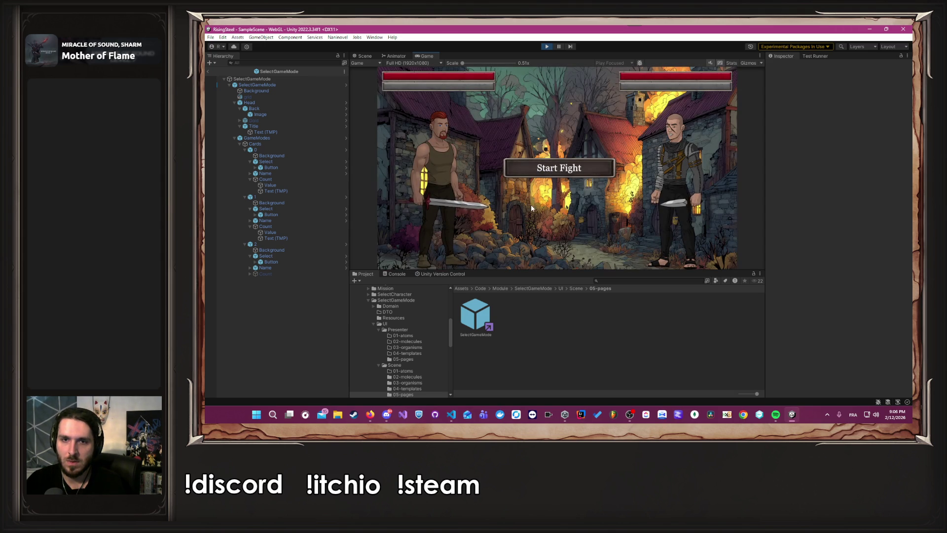
Defeat Bob with three attacks and continue to the next fight.
left_click(545, 176)
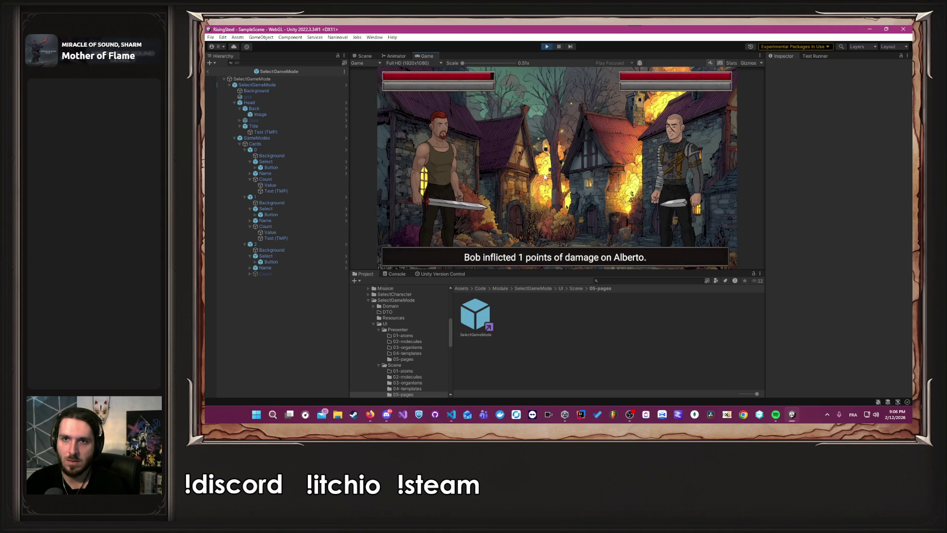
left_click(454, 190)
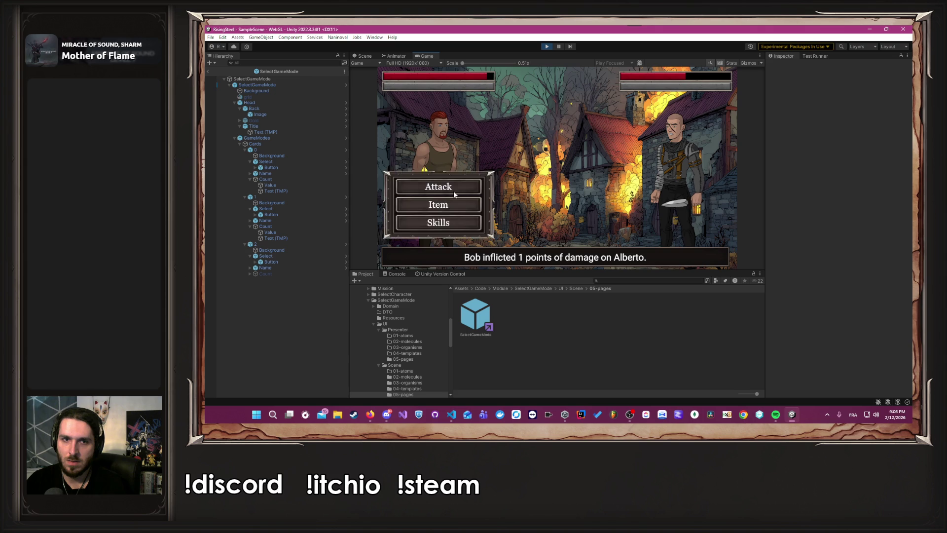
left_click(454, 190)
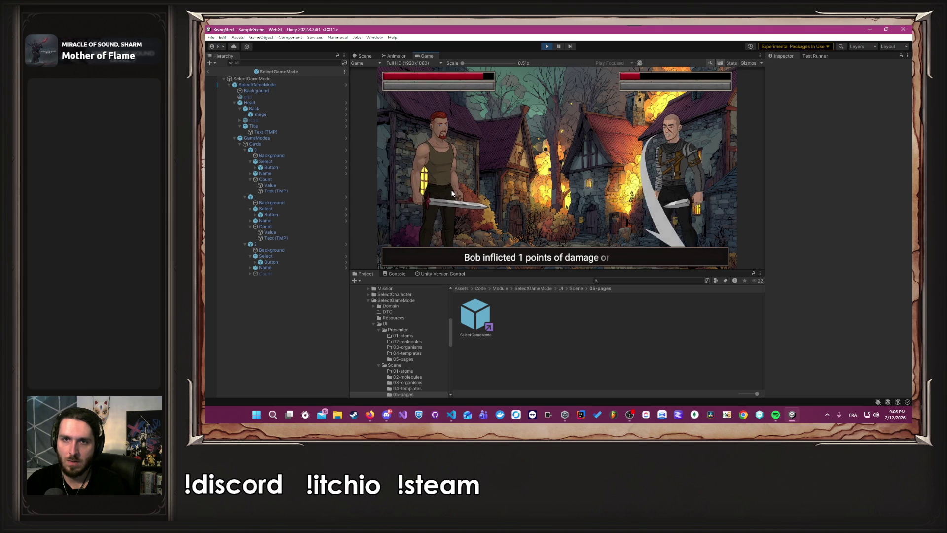
left_click(452, 190)
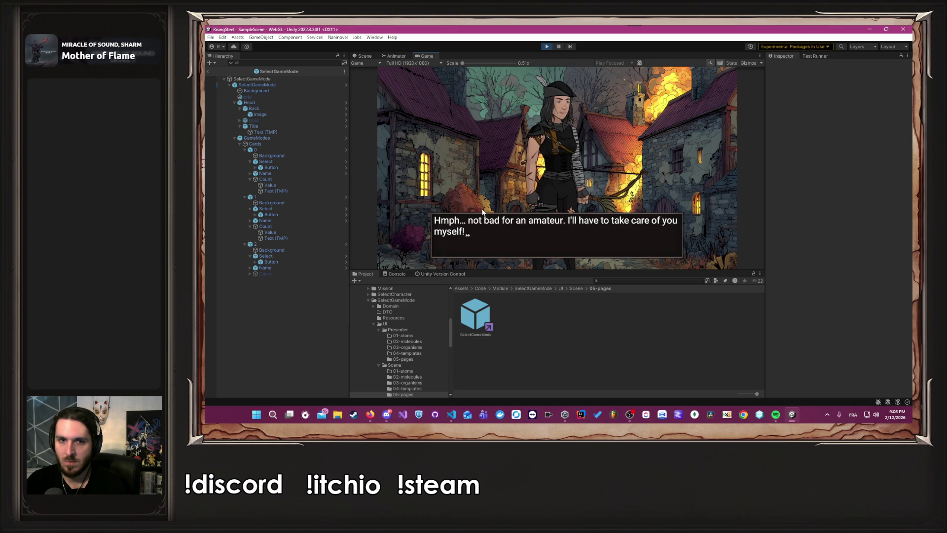
left_click(483, 211)
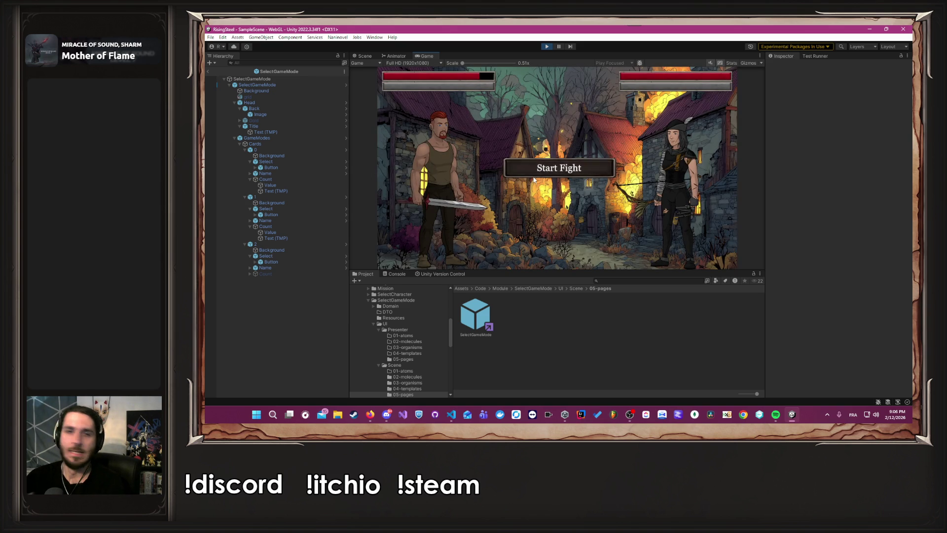
Defeat Robin in combat and choose to spare him.
left_click(535, 173)
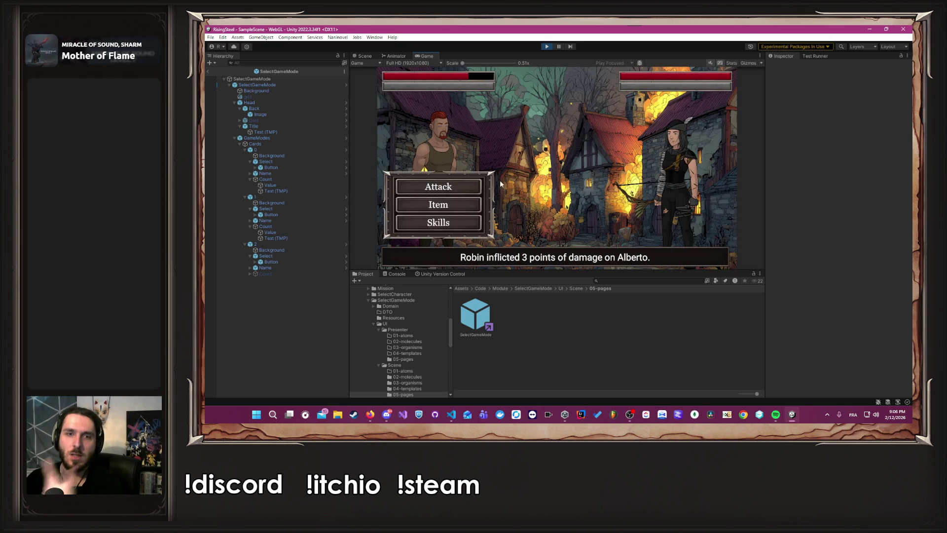
left_click(472, 185)
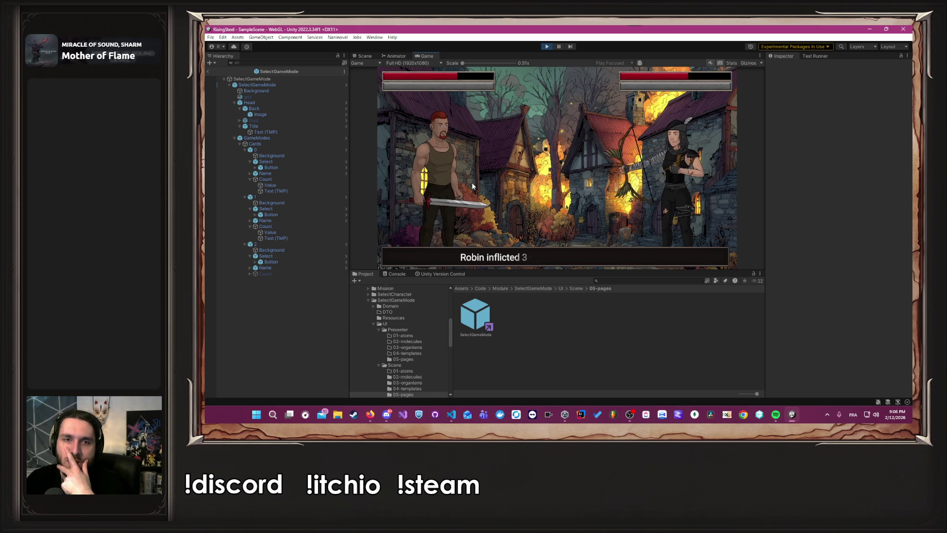
left_click(472, 186)
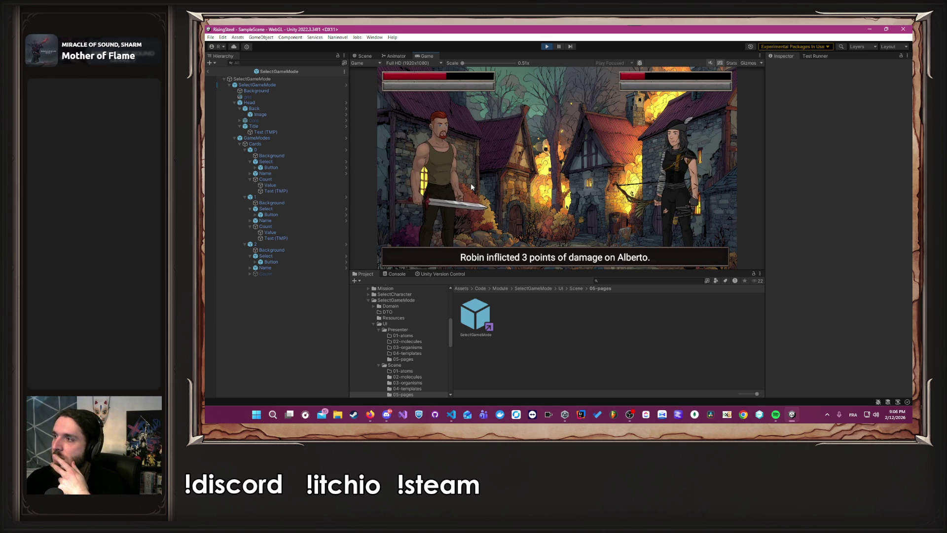
left_click(472, 187)
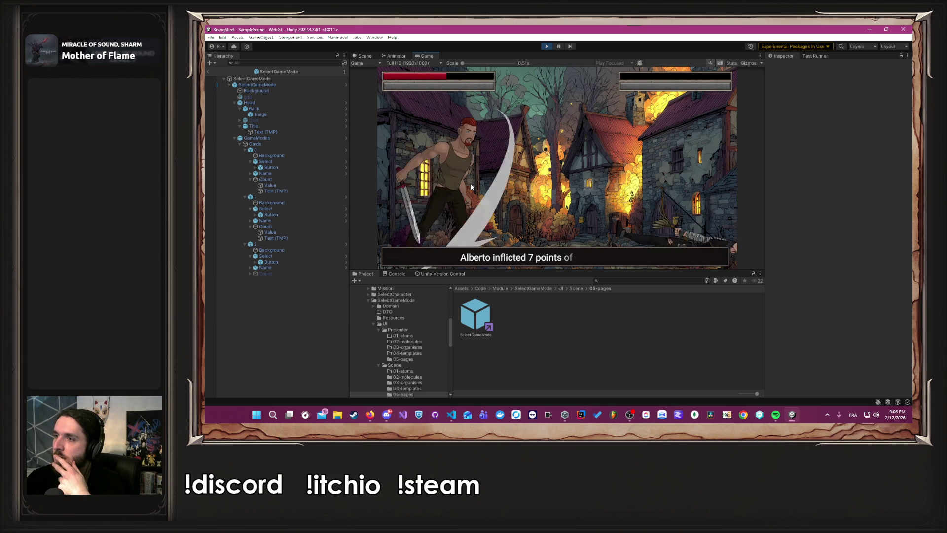
left_click(526, 200)
left_click(526, 200)
left_click(540, 134)
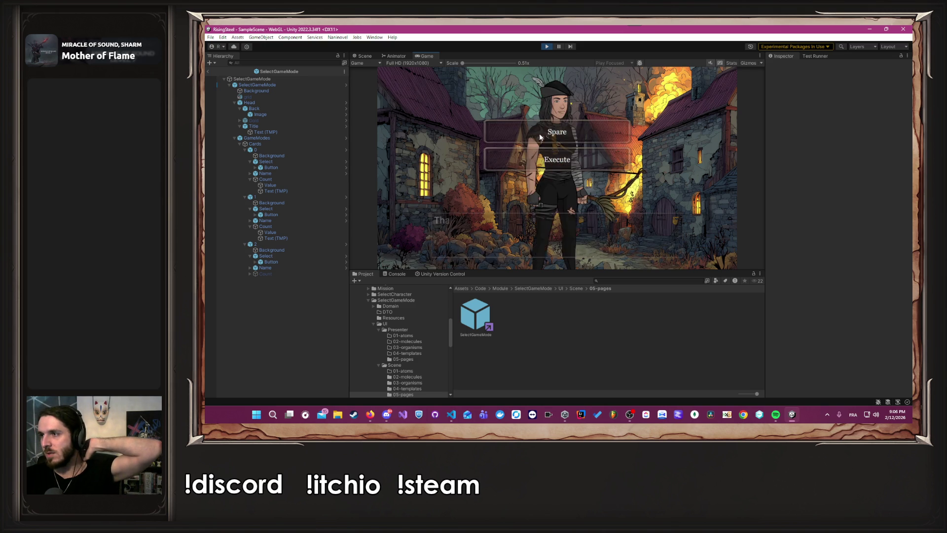
Advance through the old soldier's dialogue to the end of the scene.
left_click(509, 186)
left_click(508, 186)
left_click(508, 186)
left_click(508, 186)
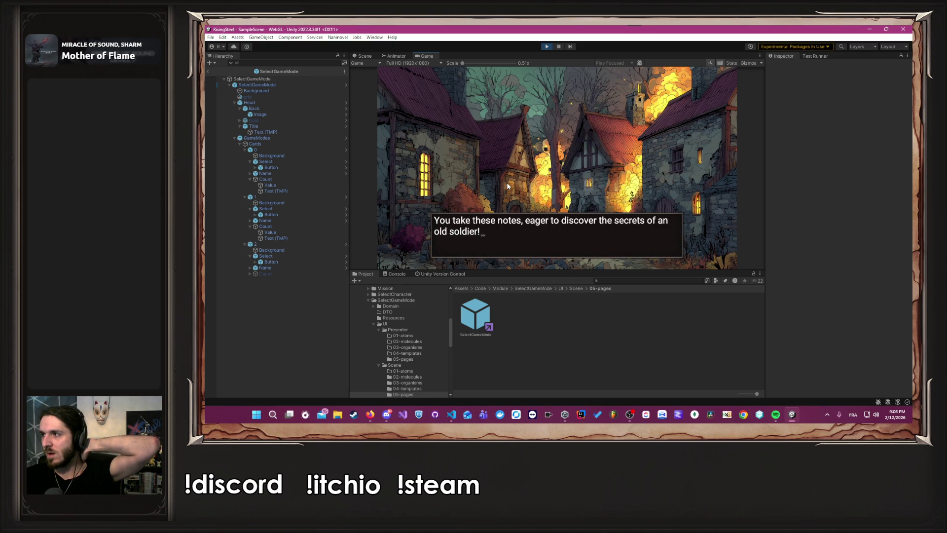
left_click(508, 186)
left_click(508, 186)
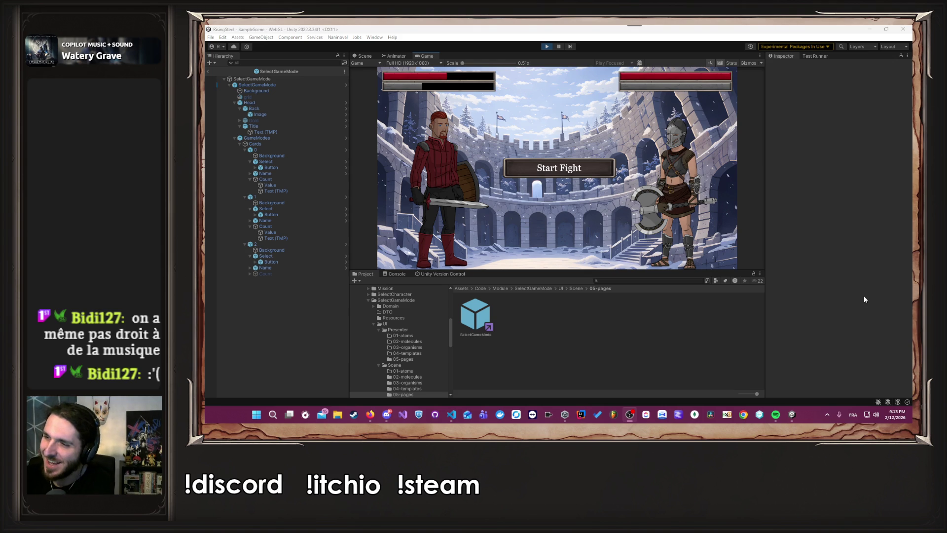
Fight Arwenna using PowerStrike and a final attack, then choose Finish.
left_click(558, 168)
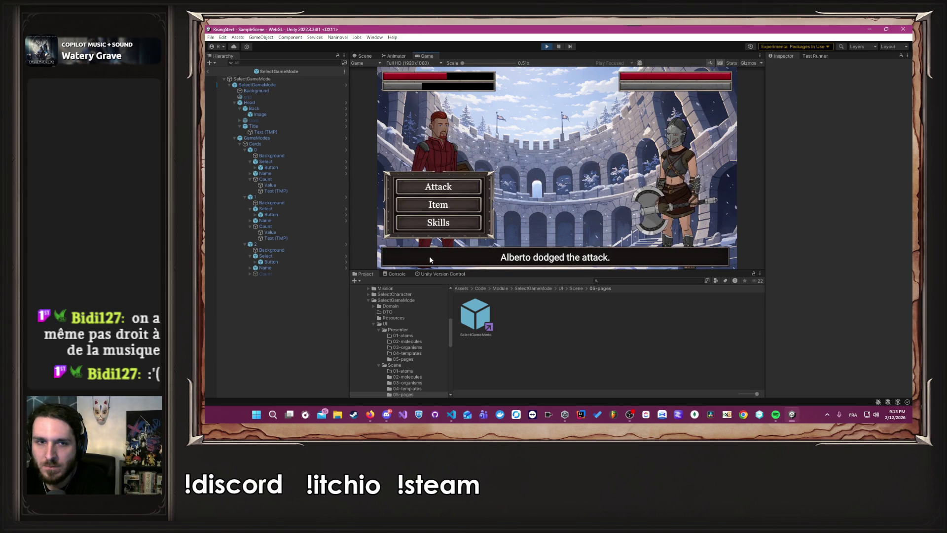
left_click(438, 222)
left_click(558, 116)
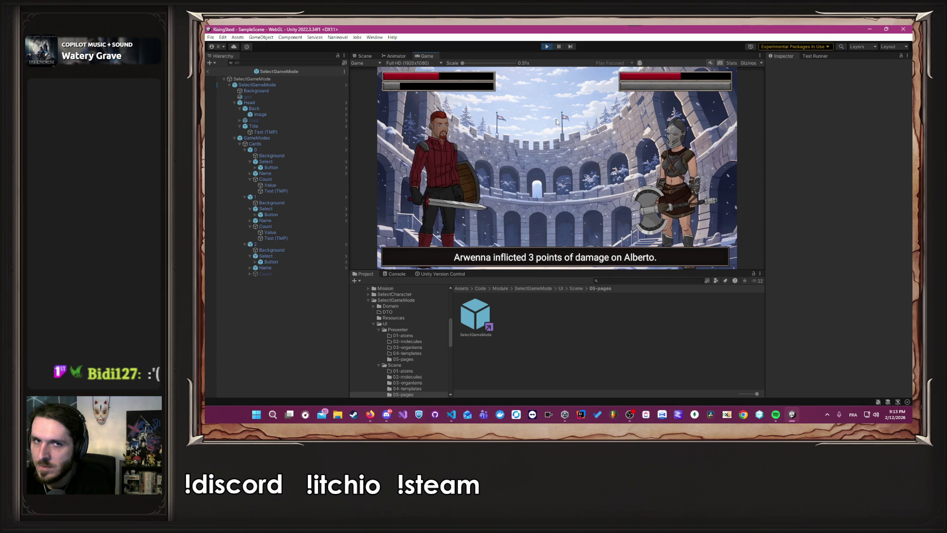
left_click(432, 225)
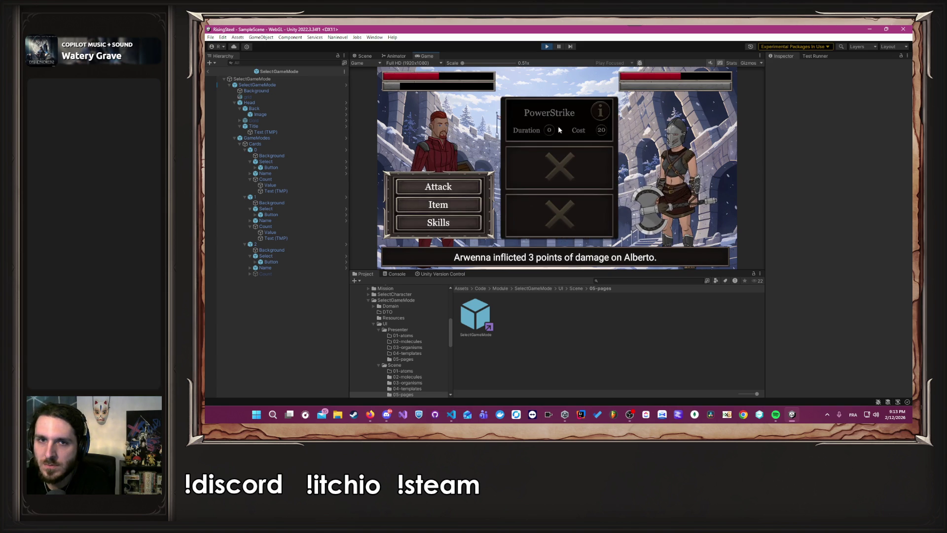
left_click(463, 222)
left_click(452, 186)
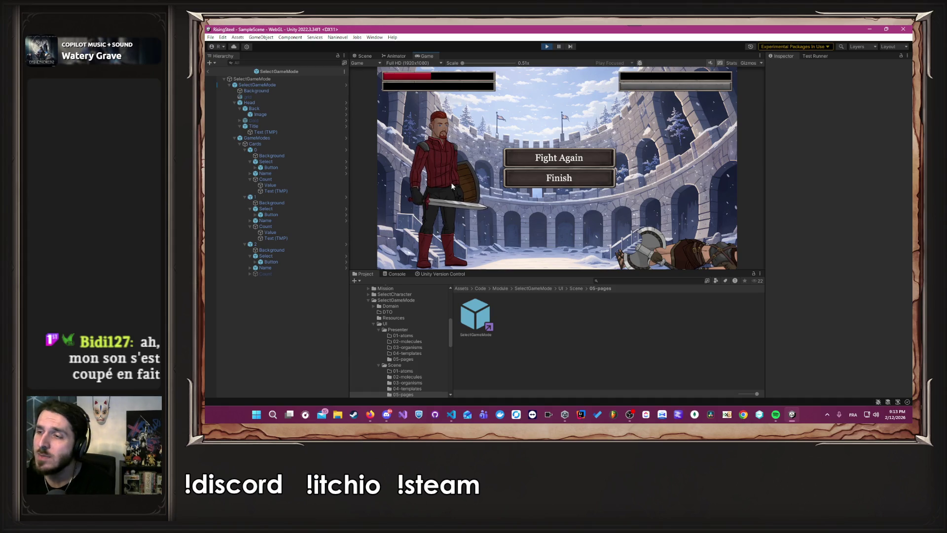
left_click(508, 180)
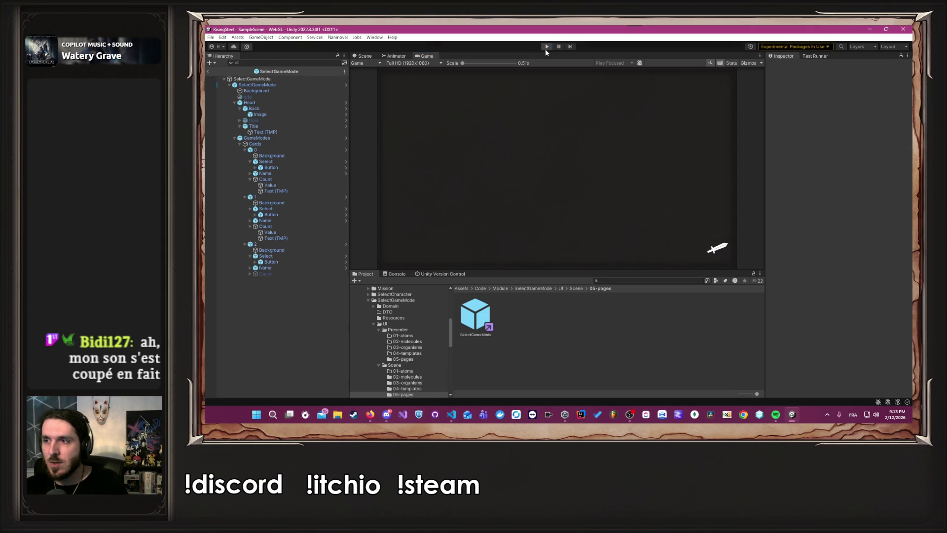
Stop play mode and open the ArenaFight prefab from Code/Module/Fight/UI/Scene/05-pages.
left_click(546, 47)
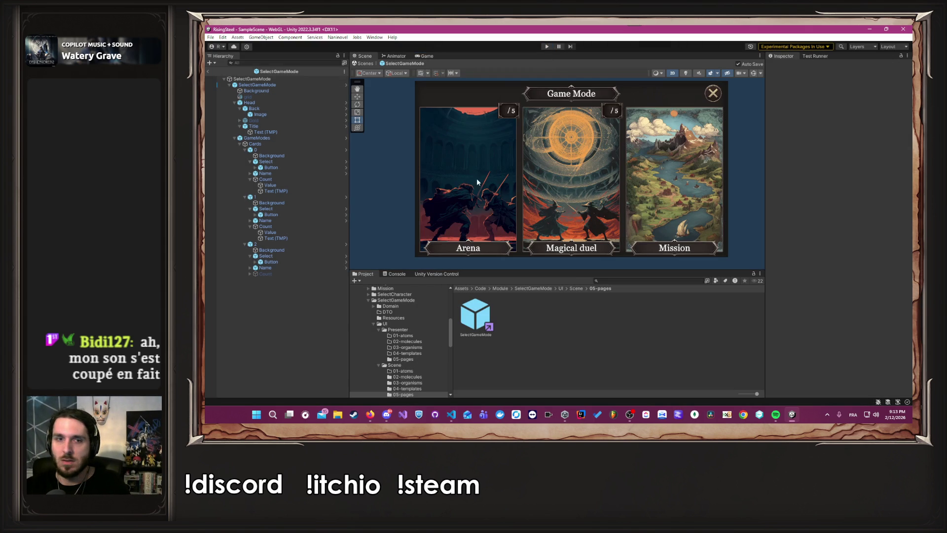
left_click_drag(477, 271, 459, 228)
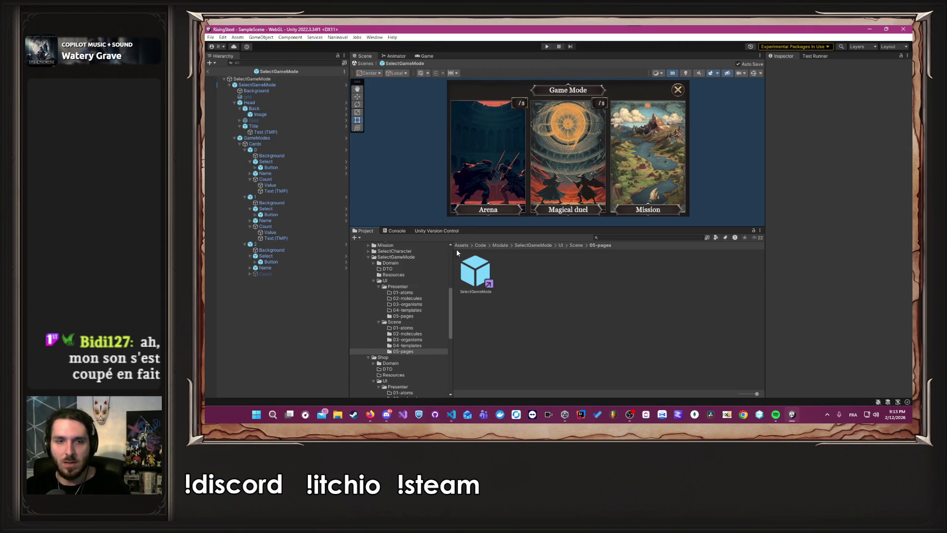
scroll(439, 266, "up", 6)
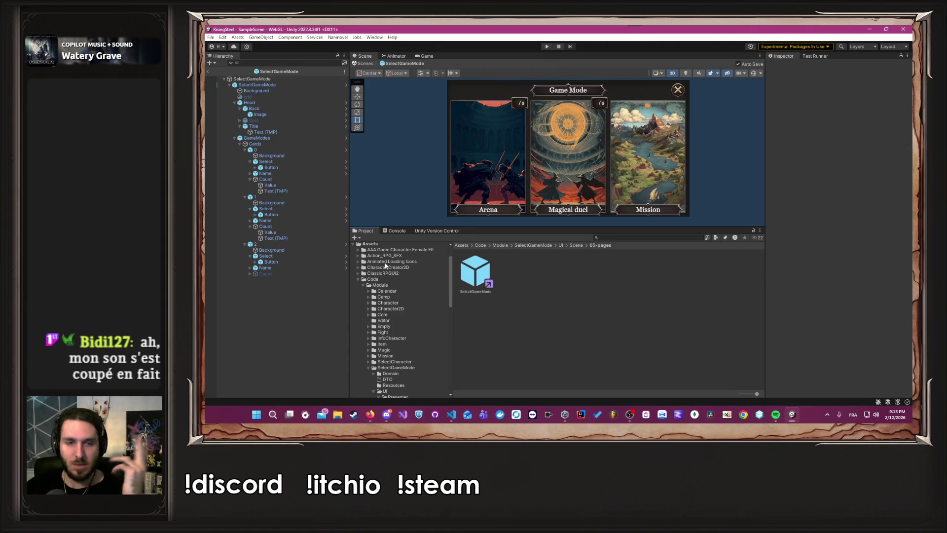
left_click(396, 333)
double_click(636, 274)
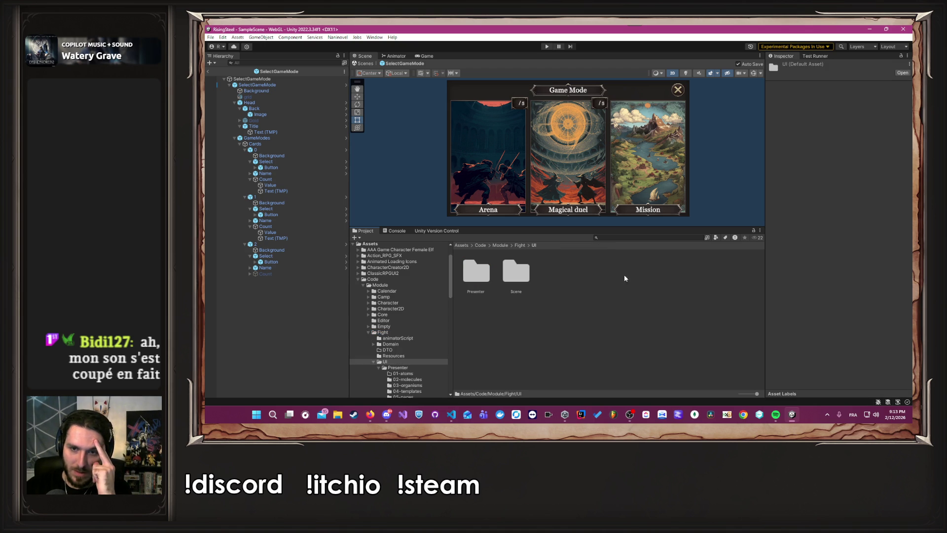
double_click(511, 273)
double_click(636, 273)
double_click(469, 277)
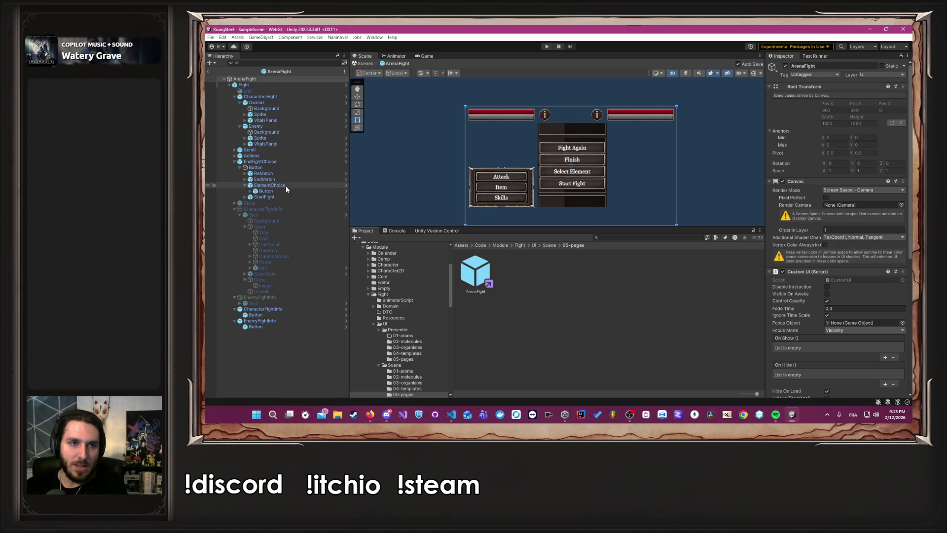
left_click(274, 180)
double_click(274, 180)
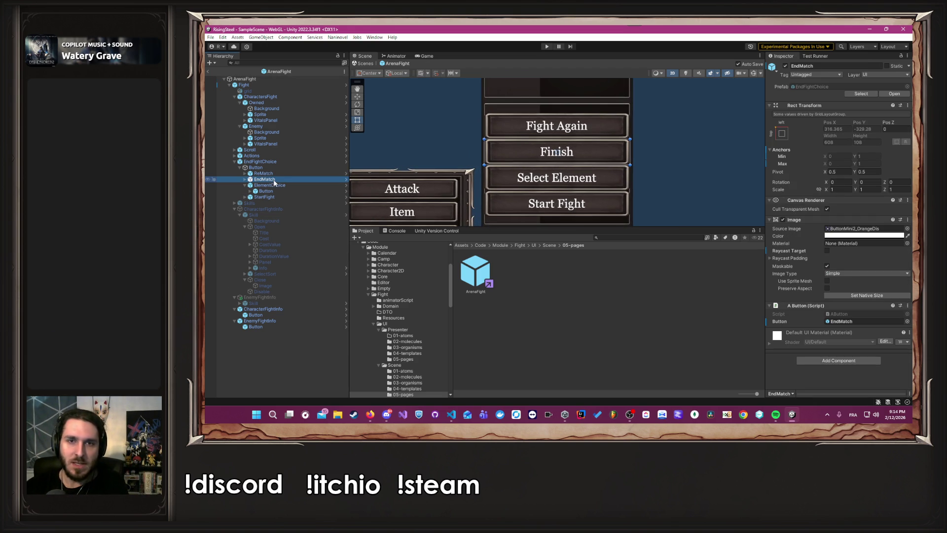
key("Right")
left_click(271, 185)
scroll(823, 320, "down", 3)
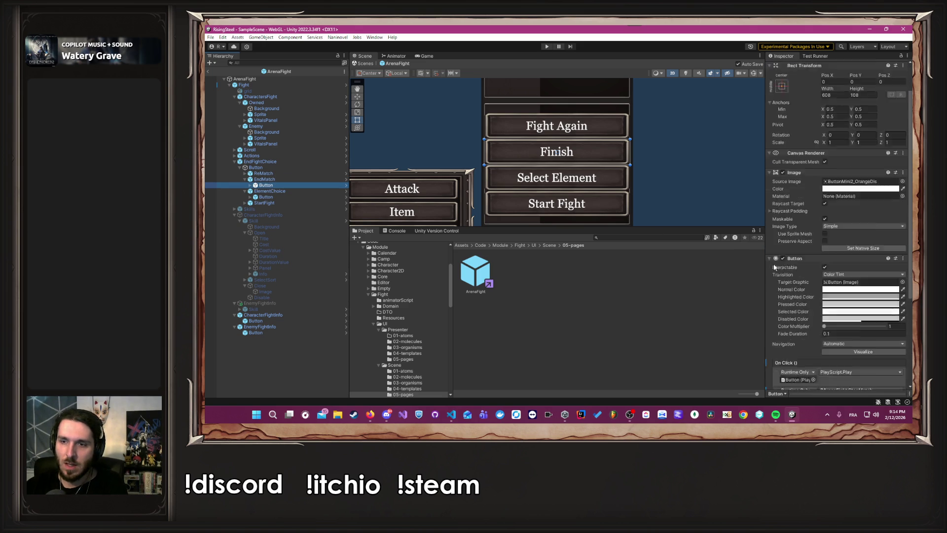
left_click(822, 336)
key("BackSpace")
key("BackSpace")
key("BackSpace")
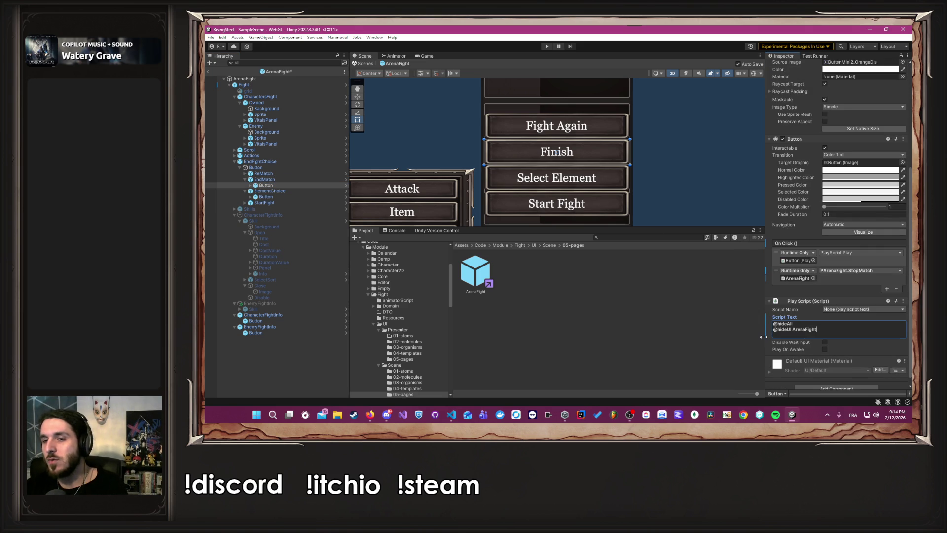
key("ctrl+s")
Deselect everything and bring Firefox with the Naninovel Localization docs to the front.
left_click(712, 155)
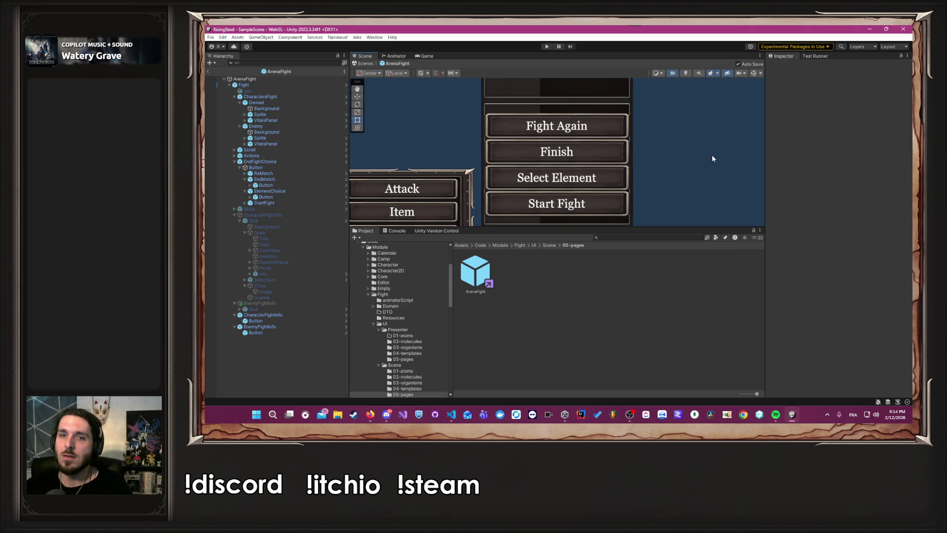
scroll(711, 155, "down", 3)
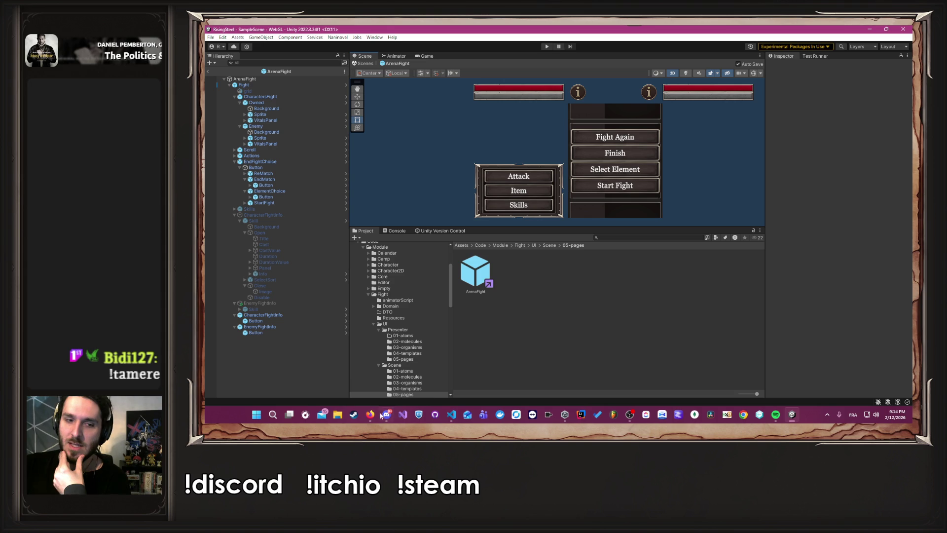
mouse_move(376, 416)
left_click(419, 387)
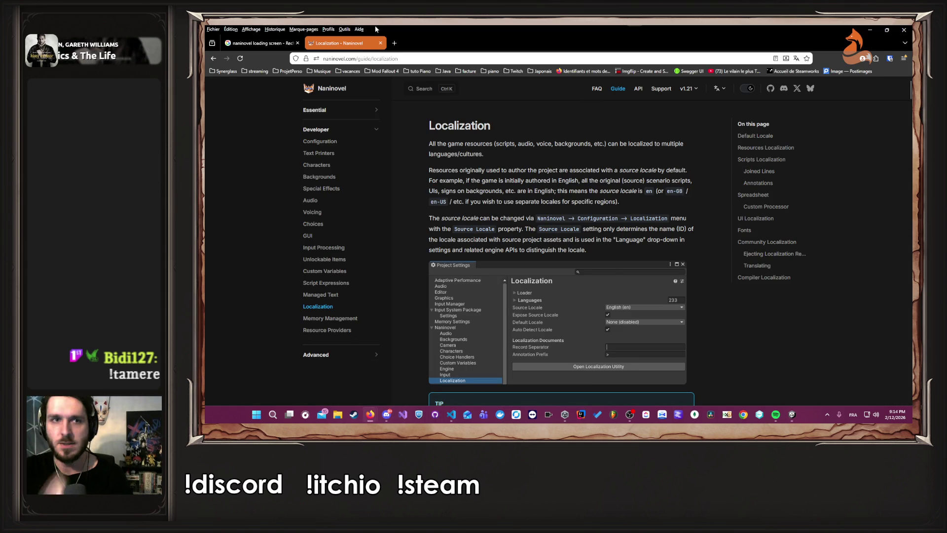
Load the StreamElements dashboard in a new tab from the Twitch bookmarks folder.
left_click(392, 42)
left_click(514, 71)
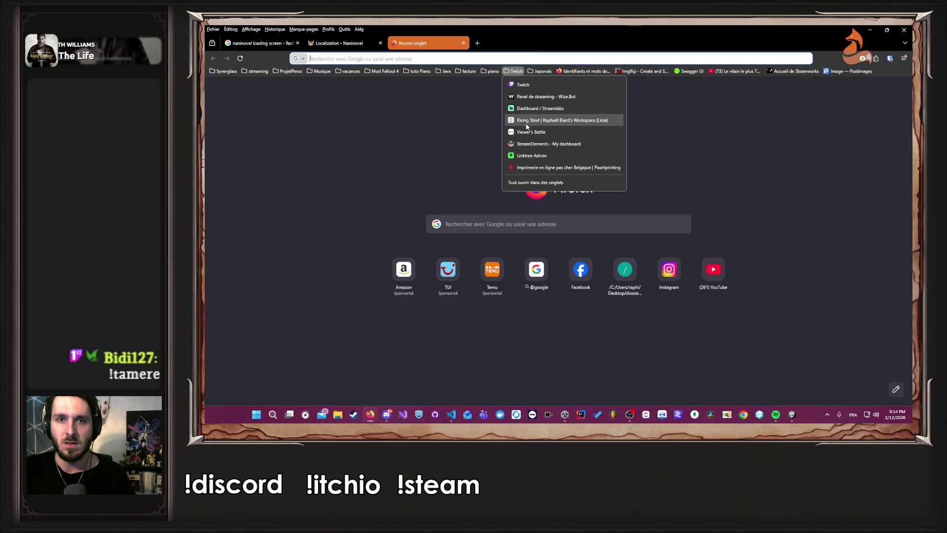
left_click(565, 144)
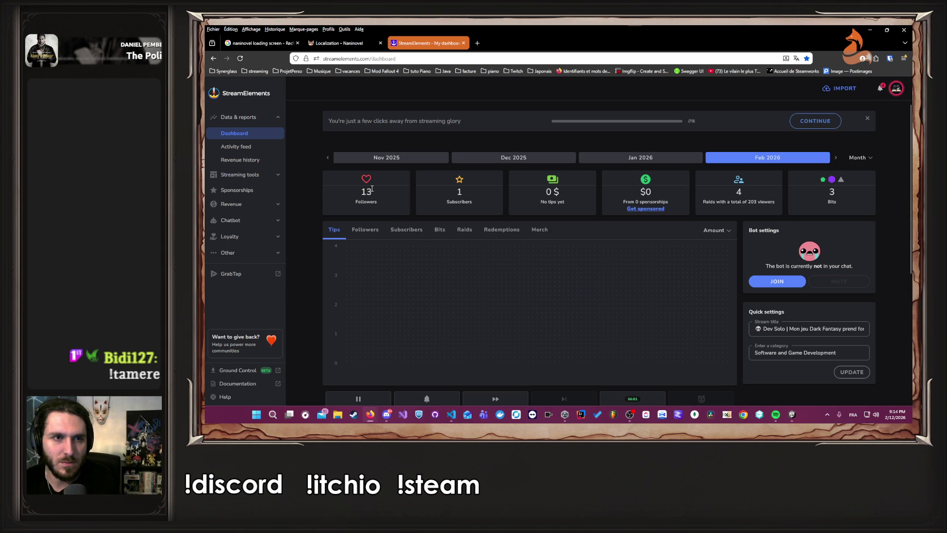
Check notifications and review the February 2026 stats showing 13 followers.
left_click(874, 88)
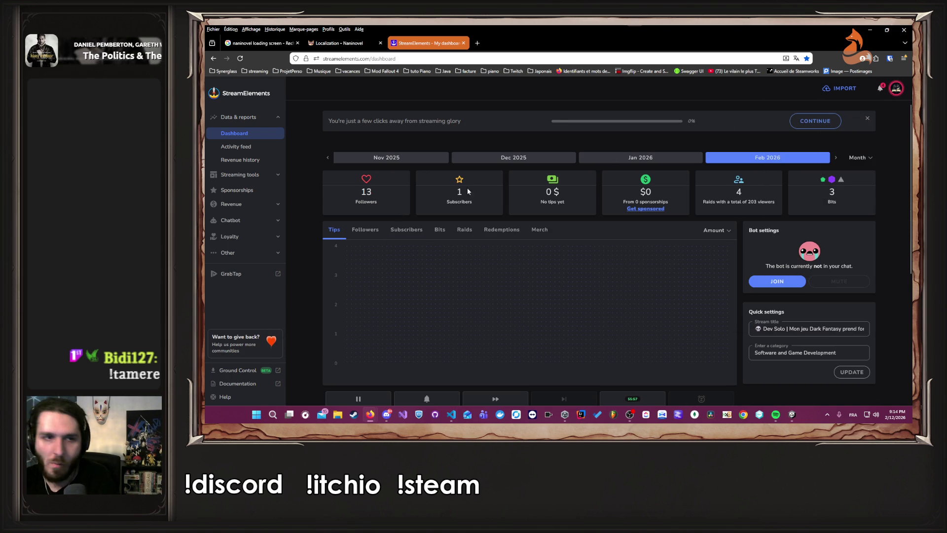
scroll(415, 232, "down", 4)
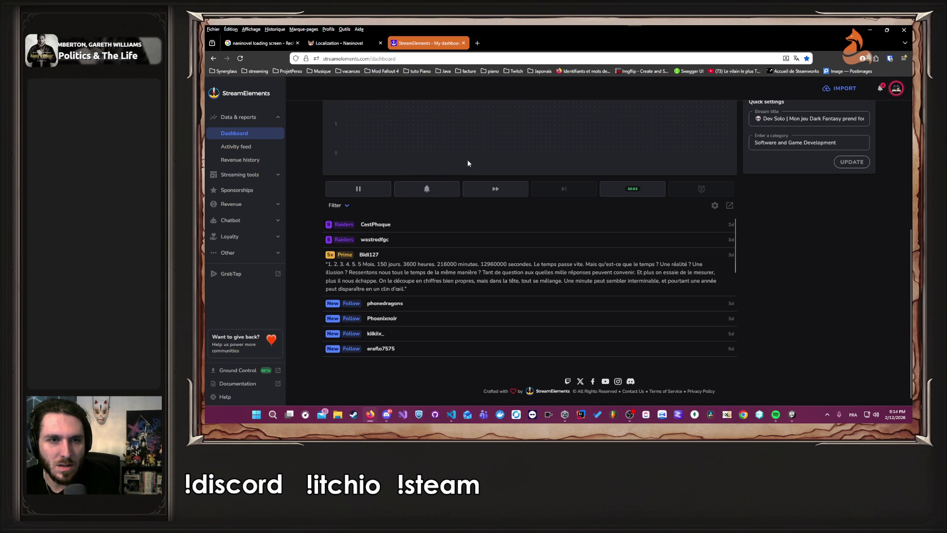
scroll(318, 241, "up", 5)
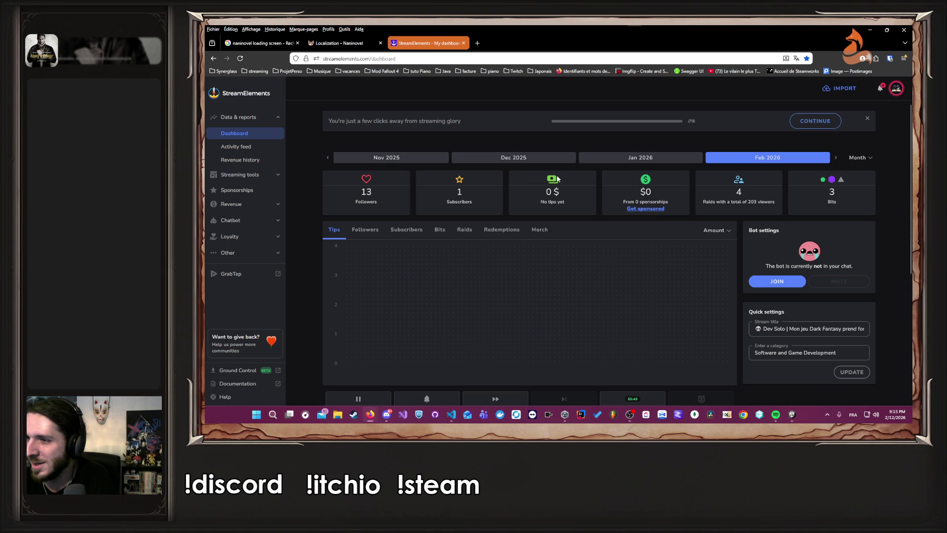
mouse_move(606, 28)
left_mouse_down()
mouse_move(642, 27)
mouse_move(582, 26)
left_mouse_up()
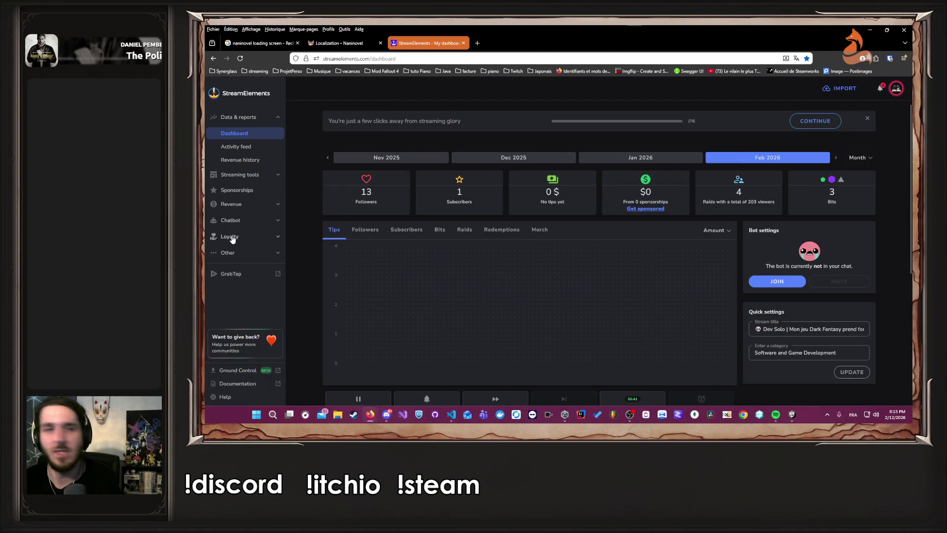
left_click(278, 176)
Delete the 'Copy of Chat' overlay from My Overlays, leaving only Chat.
left_click(263, 192)
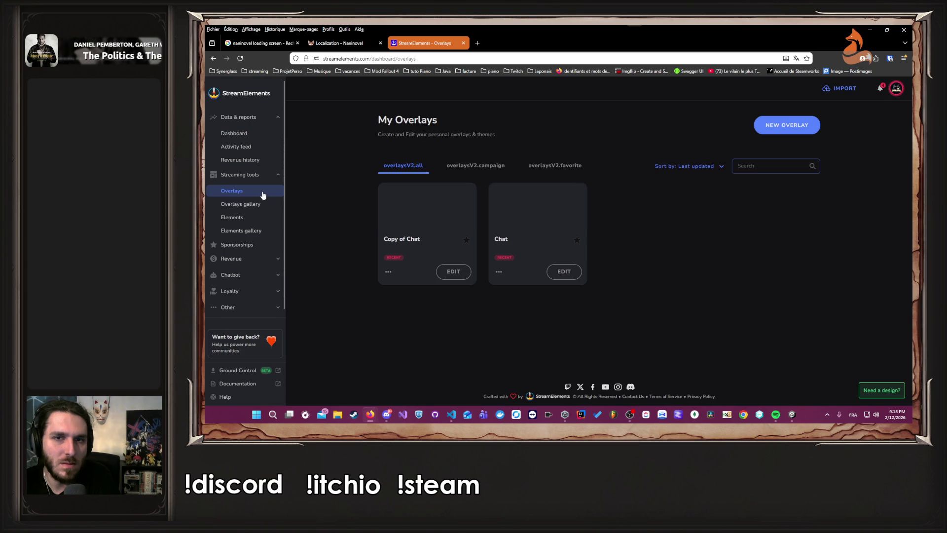
left_click(389, 272)
left_click(401, 332)
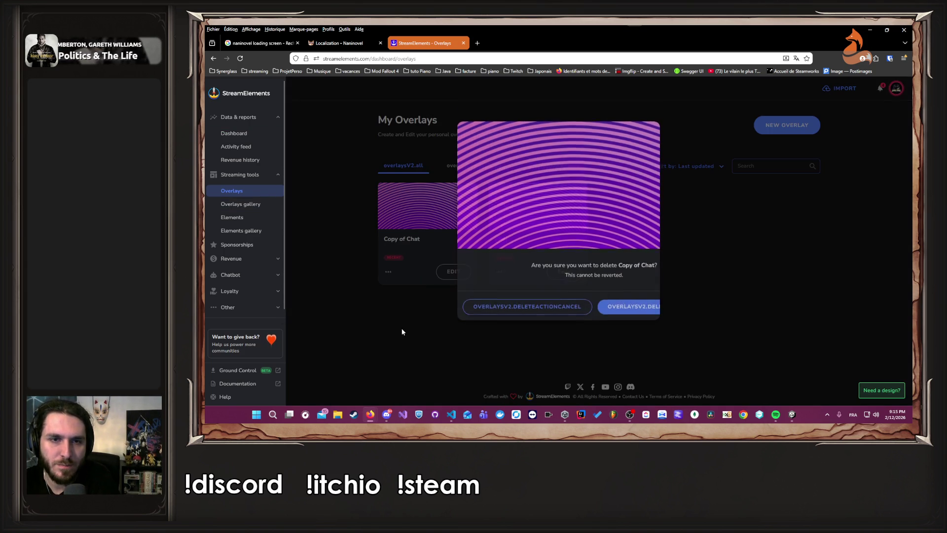
left_click(630, 305)
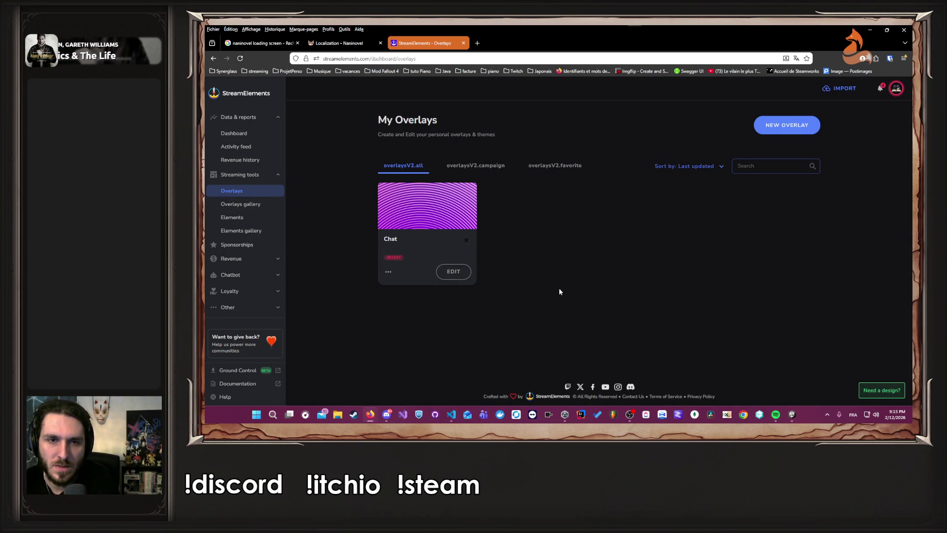
left_click(799, 130)
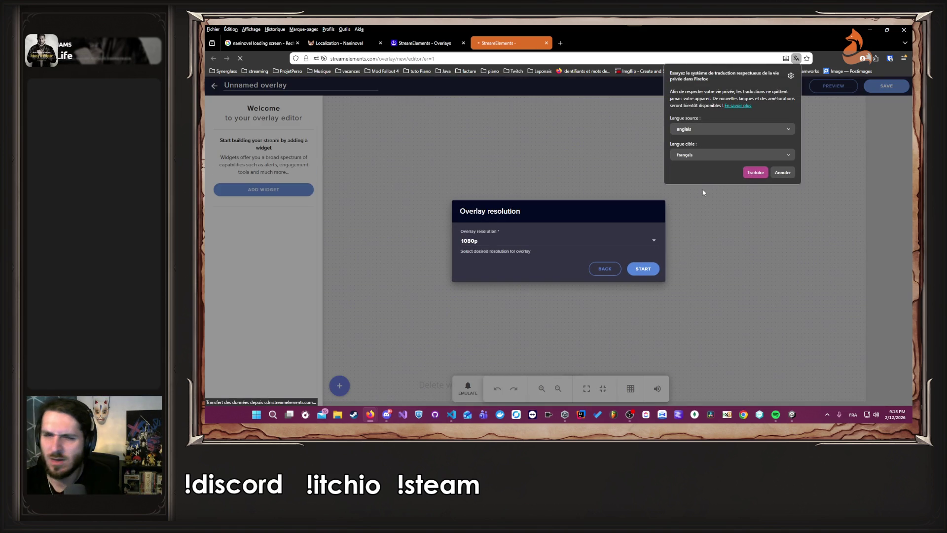
Create a 1080p Unnamed overlay, browse its widget categories, then open a new browser window.
left_click(640, 271)
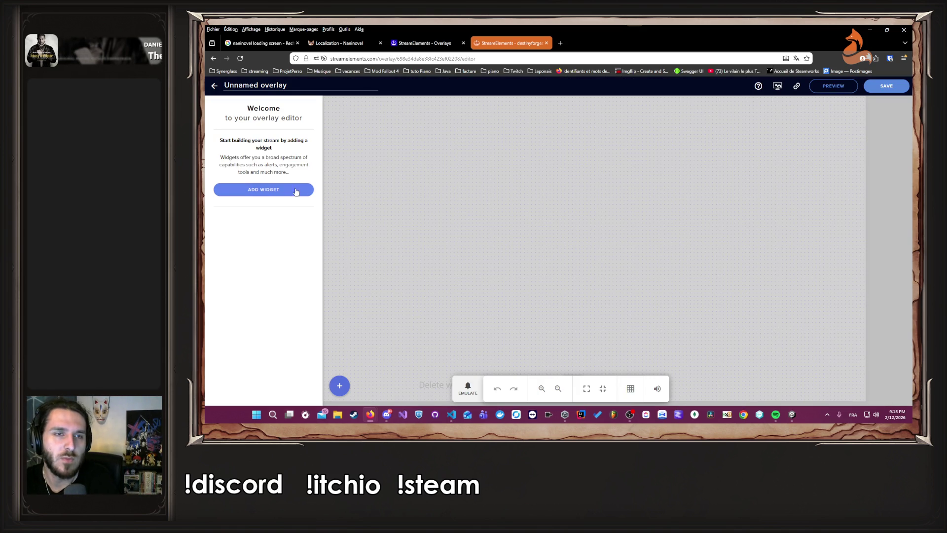
left_click(296, 192)
mouse_move(406, 331)
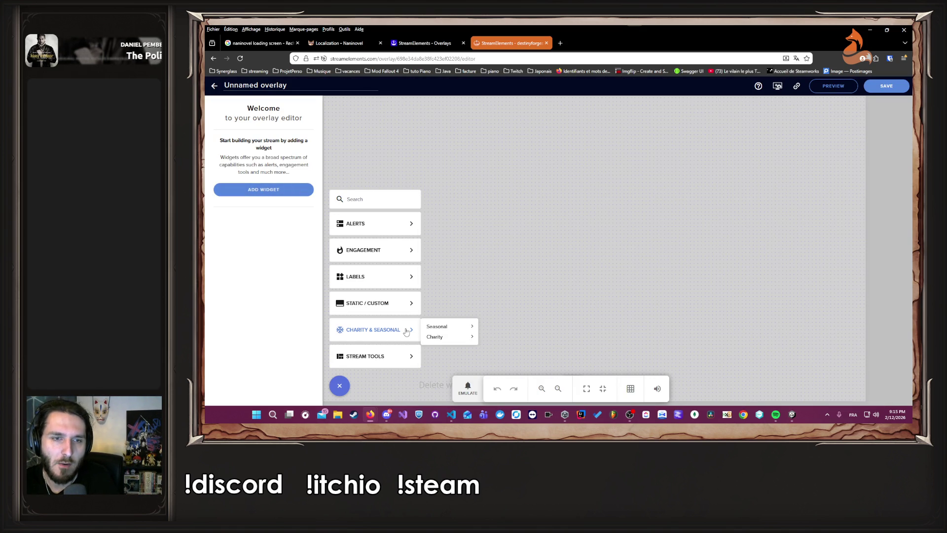
mouse_move(395, 363)
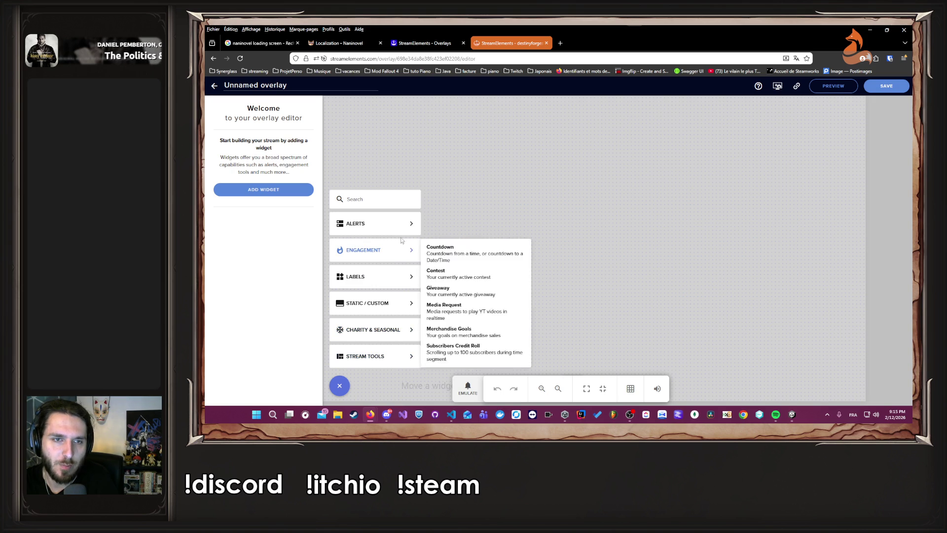
mouse_move(394, 226)
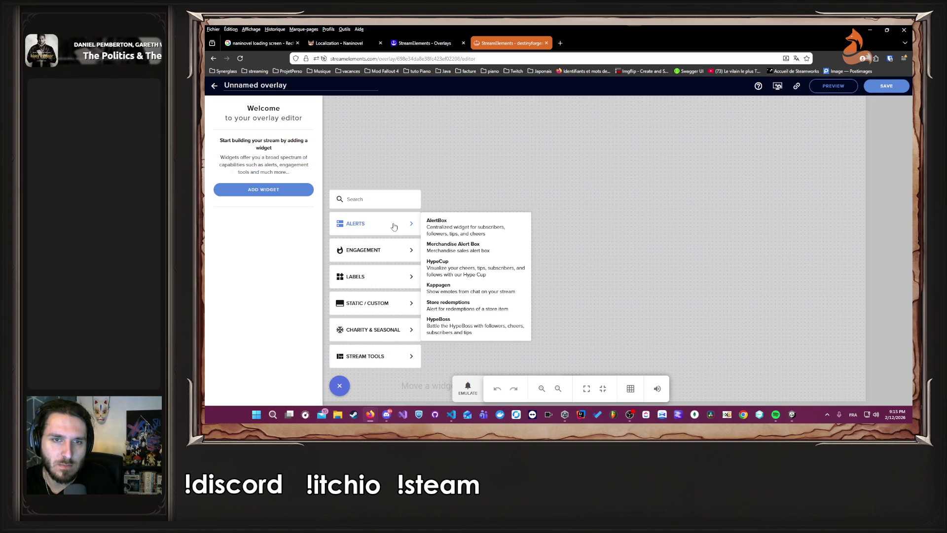
mouse_move(397, 251)
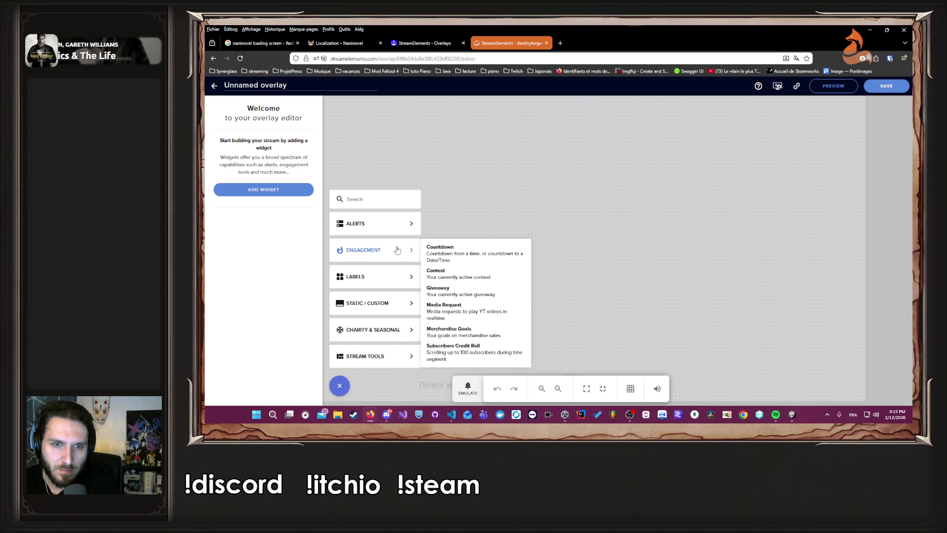
mouse_move(374, 284)
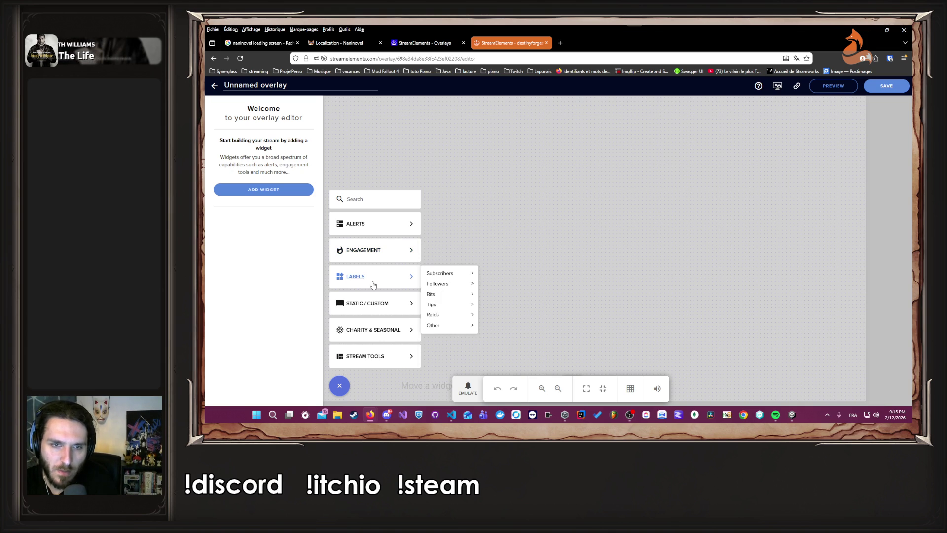
mouse_move(443, 316)
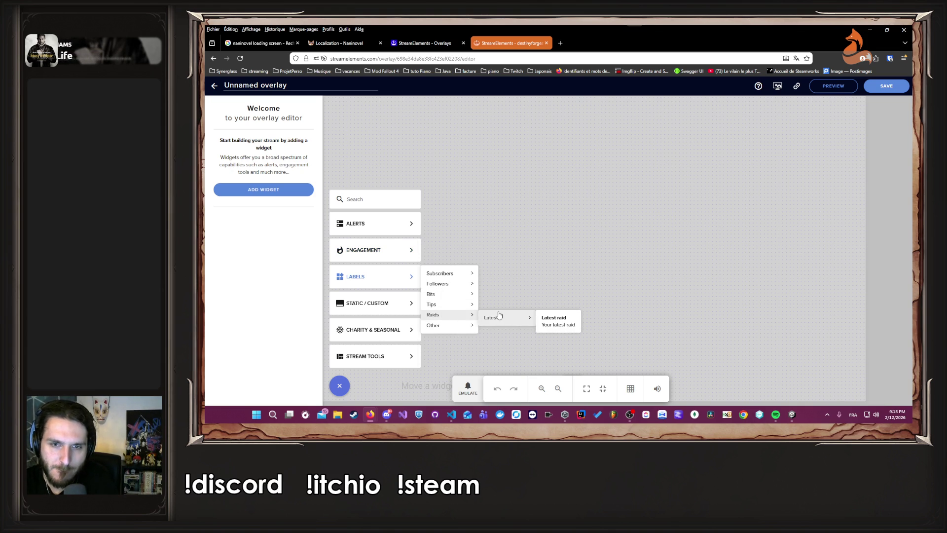
mouse_move(386, 310)
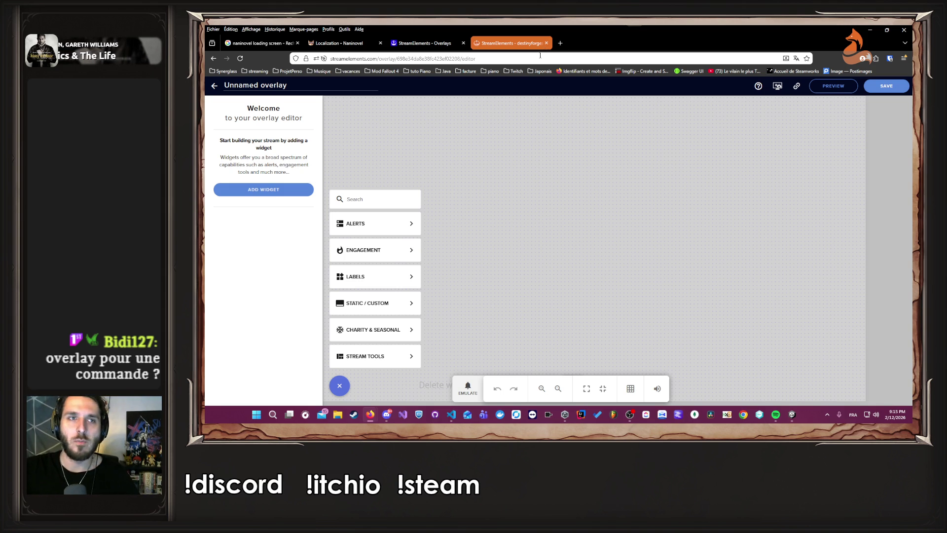
left_click(561, 44)
mouse_move(570, 46)
left_mouse_down()
mouse_move(749, 161)
mouse_move(912, 163)
left_mouse_up()
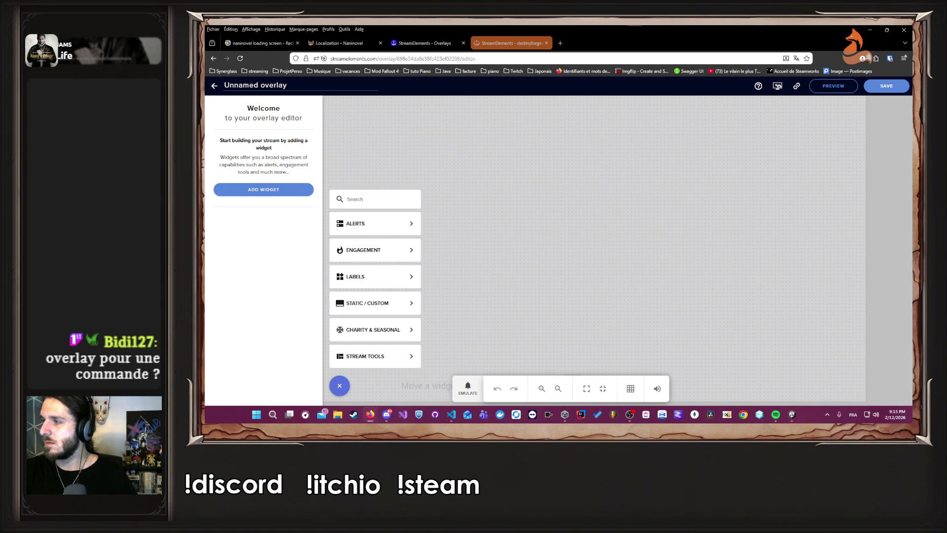
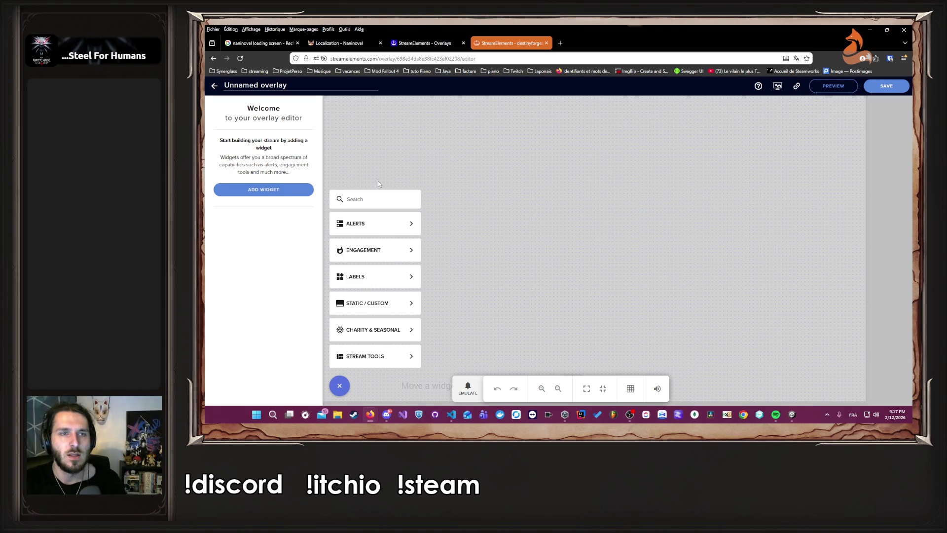
Add the 'Your stream's chat' widget and place it just left of the canvas centre.
mouse_move(377, 332)
mouse_move(396, 367)
left_click(437, 357)
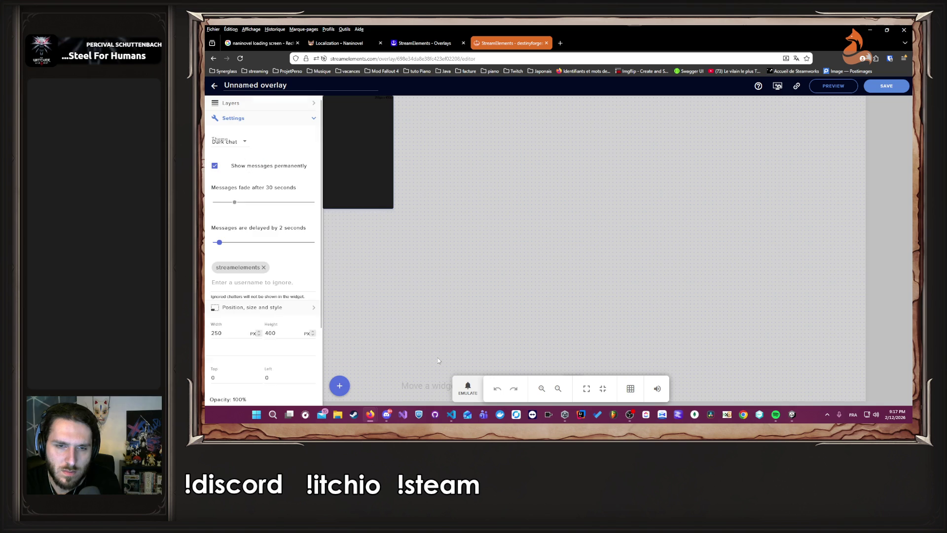
left_click_drag(392, 211, 463, 264)
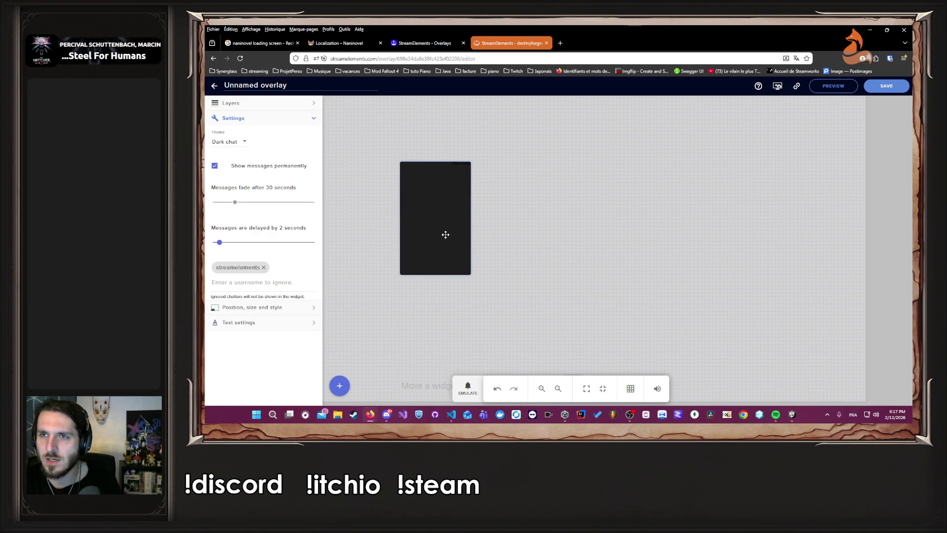
Nudge the chat widget slightly right and select it to review its settings.
right_click(450, 223)
left_click(450, 230)
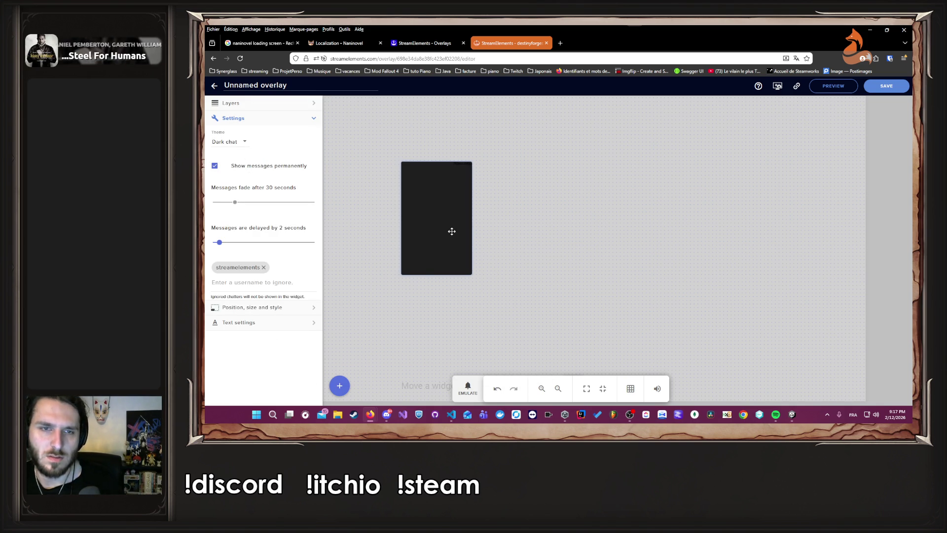
left_click_drag(449, 248, 450, 247)
left_click(478, 241)
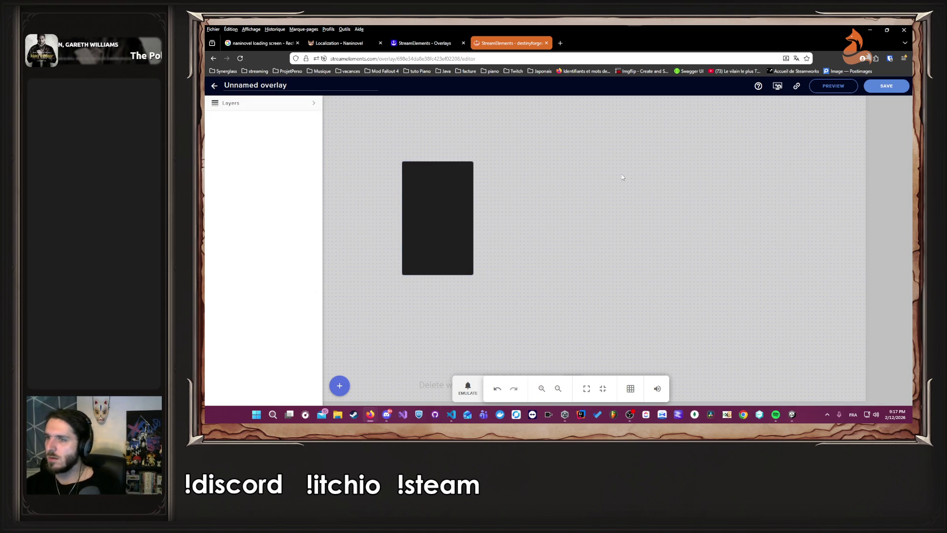
left_click(468, 166)
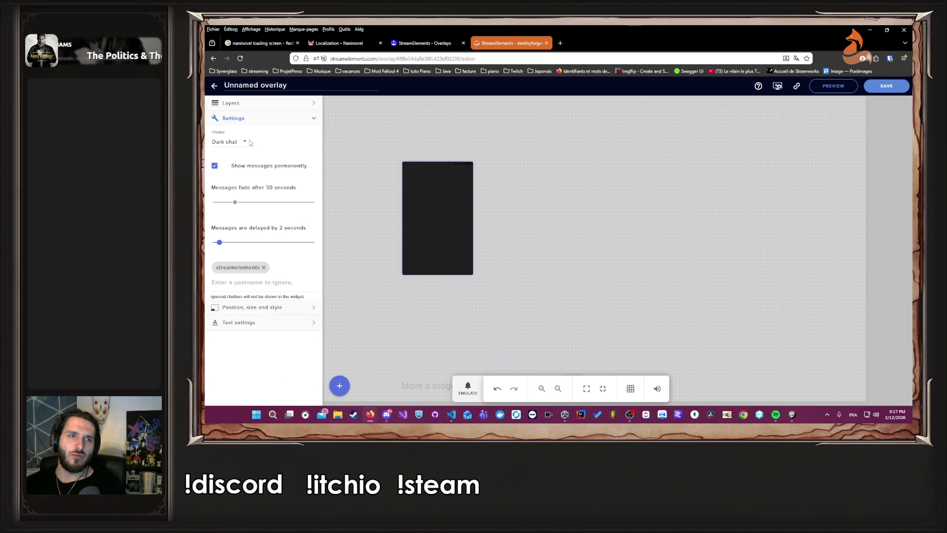
left_click(339, 386)
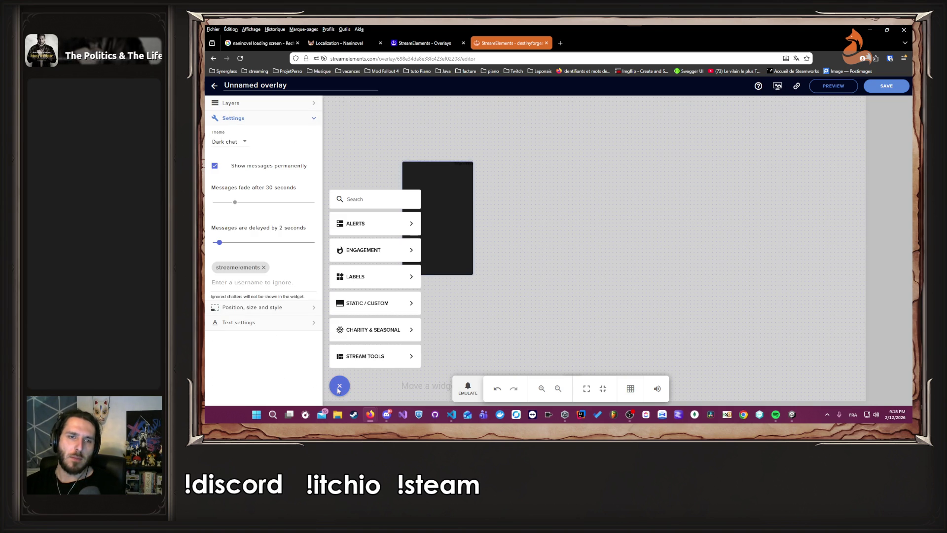
mouse_move(362, 234)
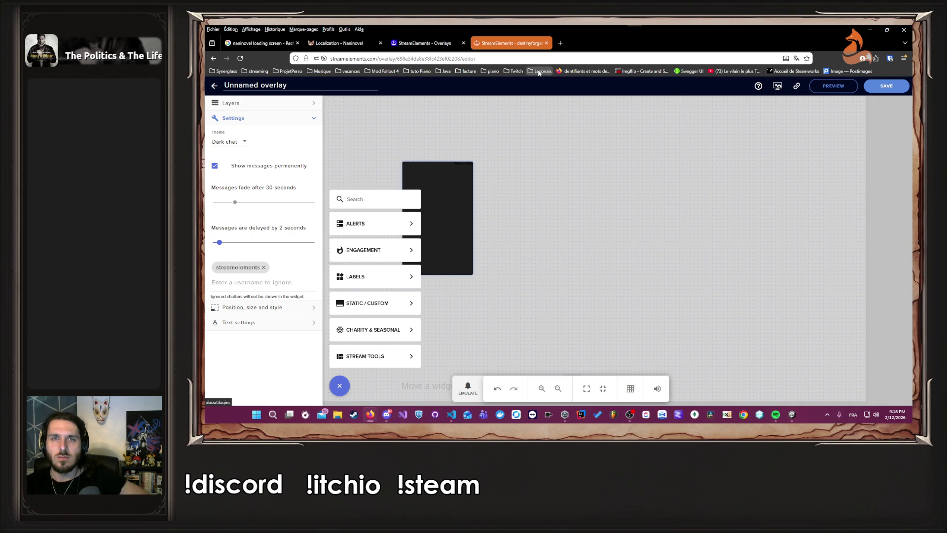
left_click(516, 71)
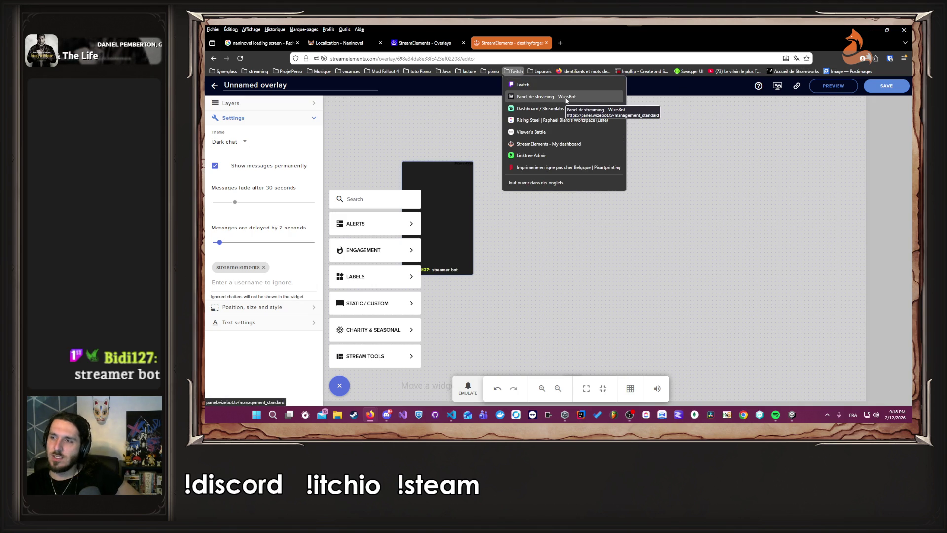
double_click(552, 59)
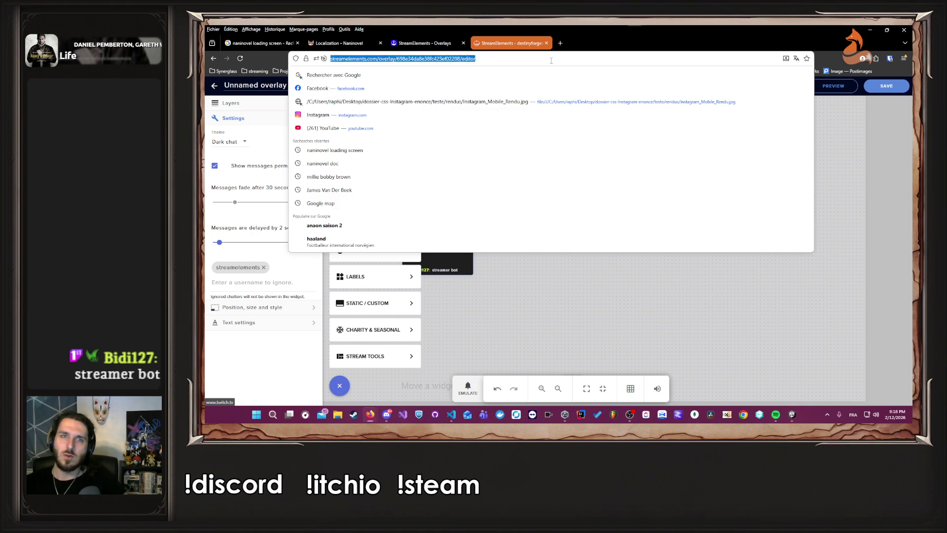
Search for 'streamerbot', leave the overlay editor, and open the streamer.bot homepage.
key("ctrl+a")
type("streamerbo")
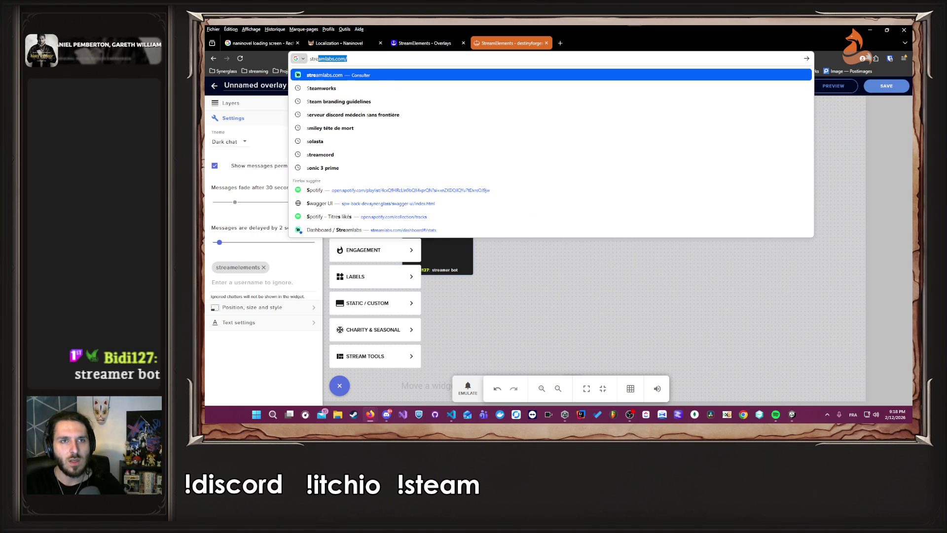
type("t")
key("Return")
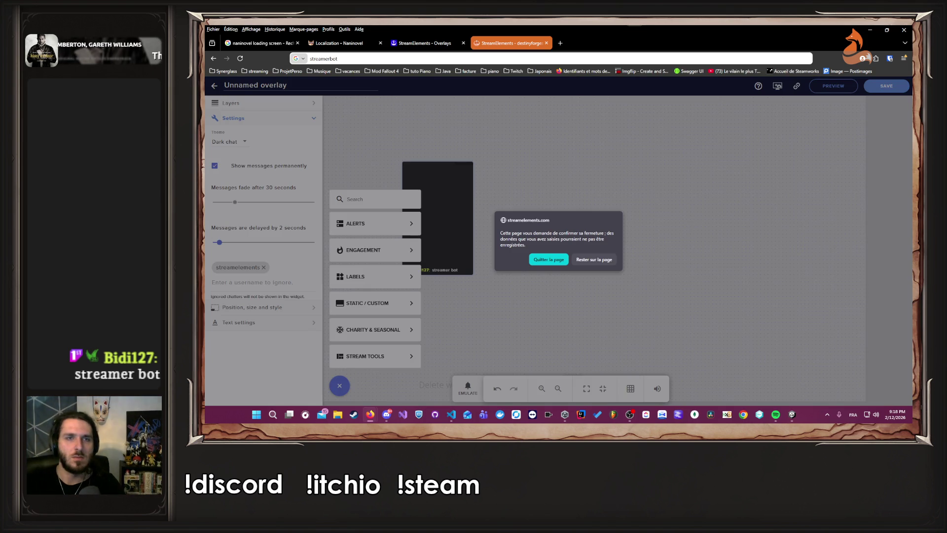
left_click(541, 261)
left_click(399, 163)
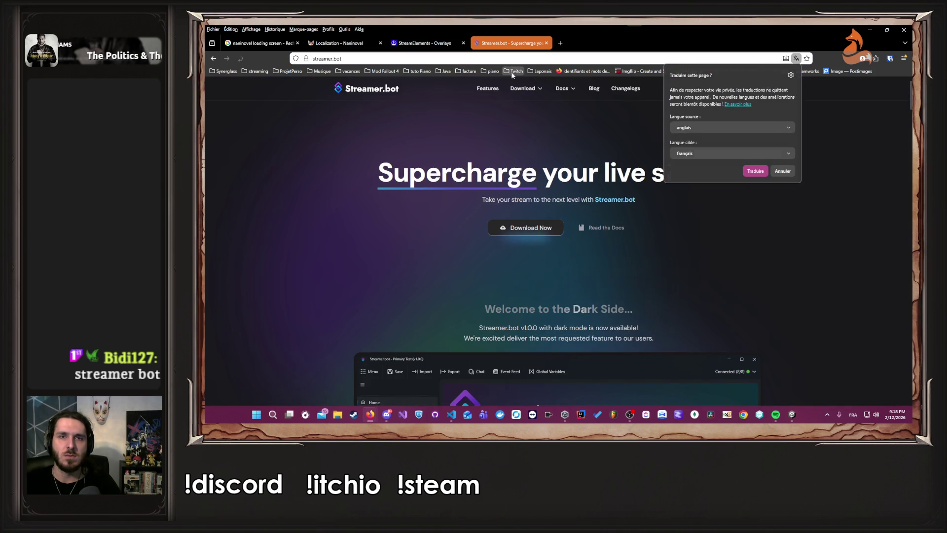
Glance at the Twitch bookmarks folder, then scroll through the Streamer.bot homepage.
left_click(514, 71)
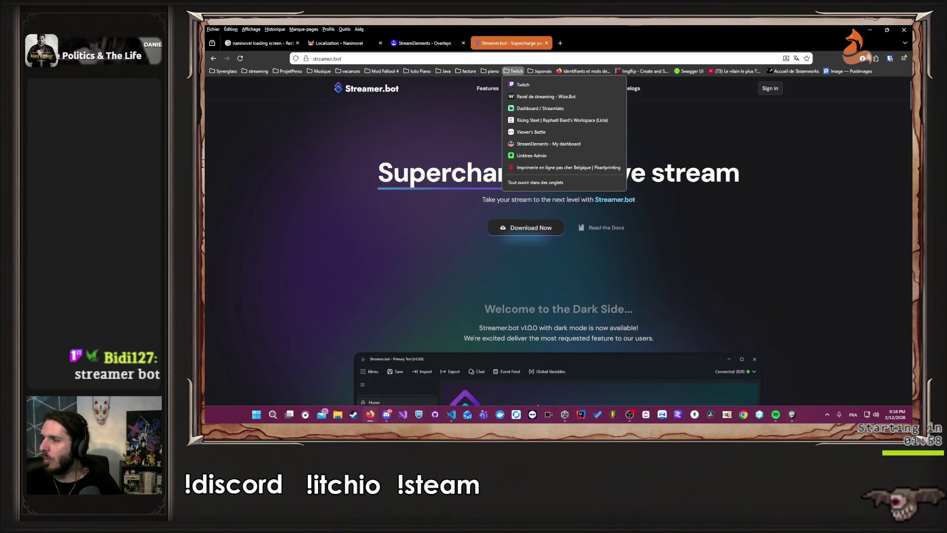
key("alt+Tab")
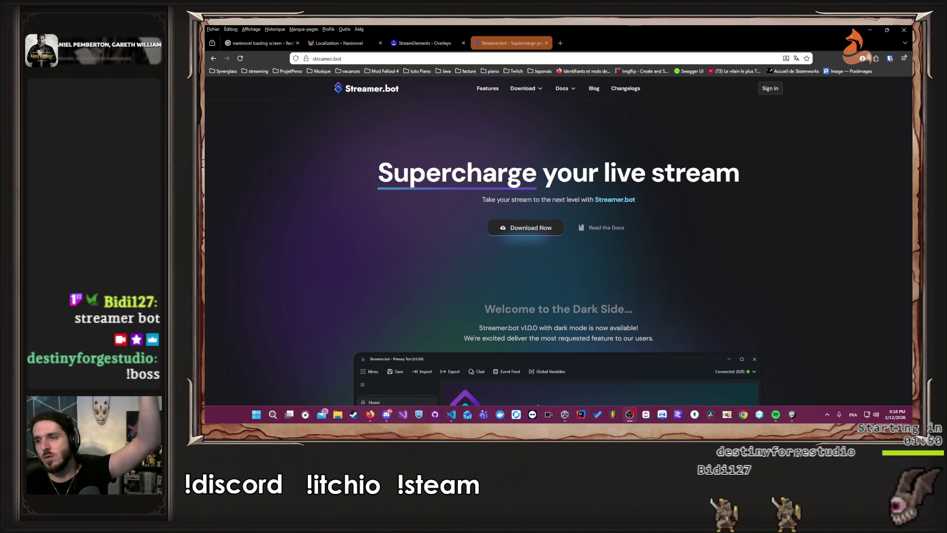
scroll(895, 269, "down", 3)
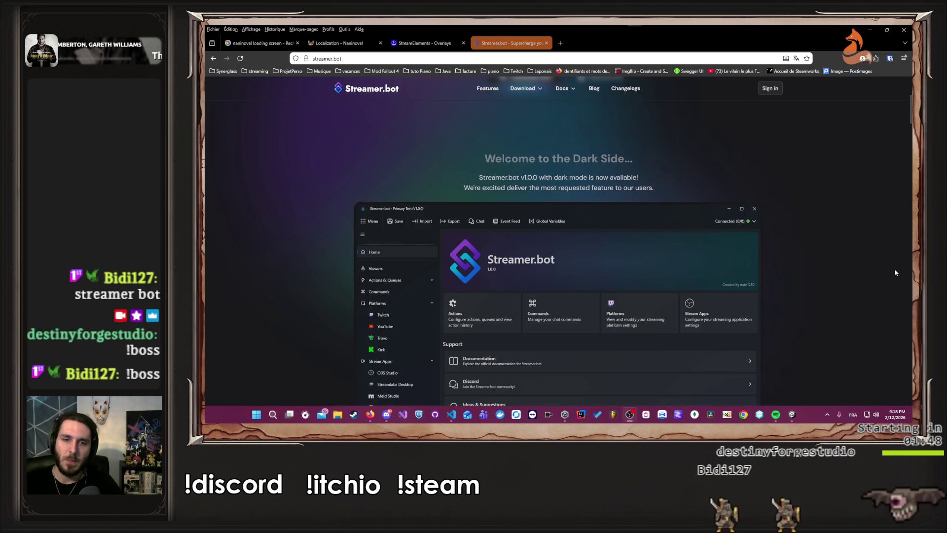
scroll(880, 272, "down", 2)
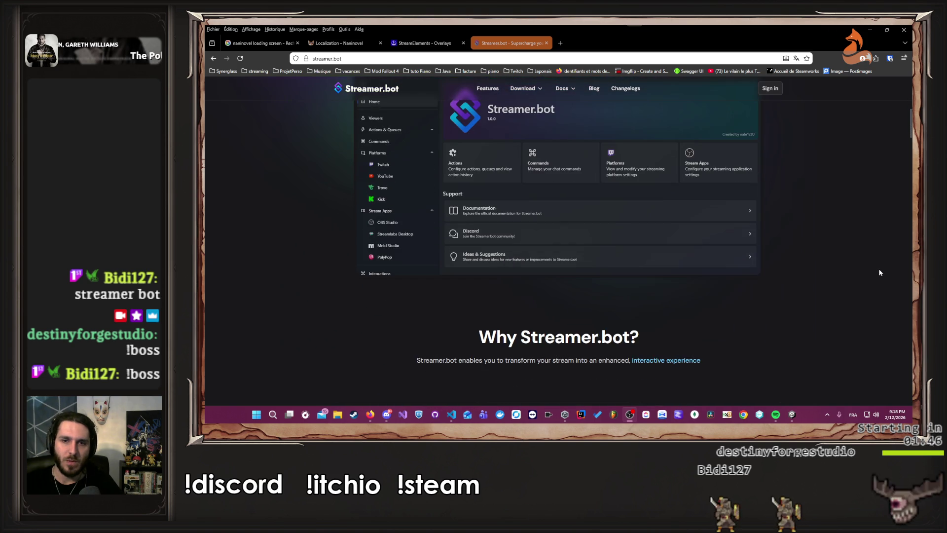
scroll(879, 272, "up", 5)
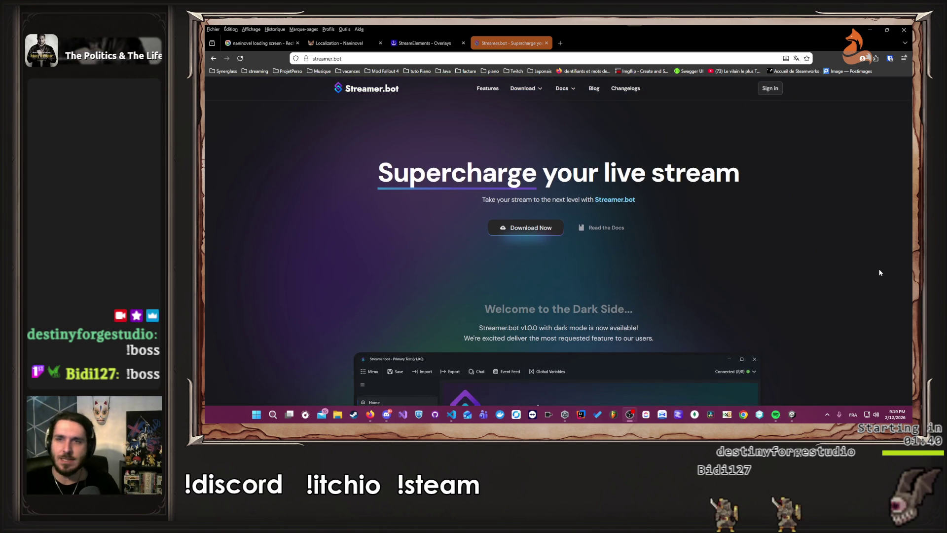
Sign in to streamer.bot with Twitch authorisation, then move Firefox aside to reveal Unity.
left_click(770, 89)
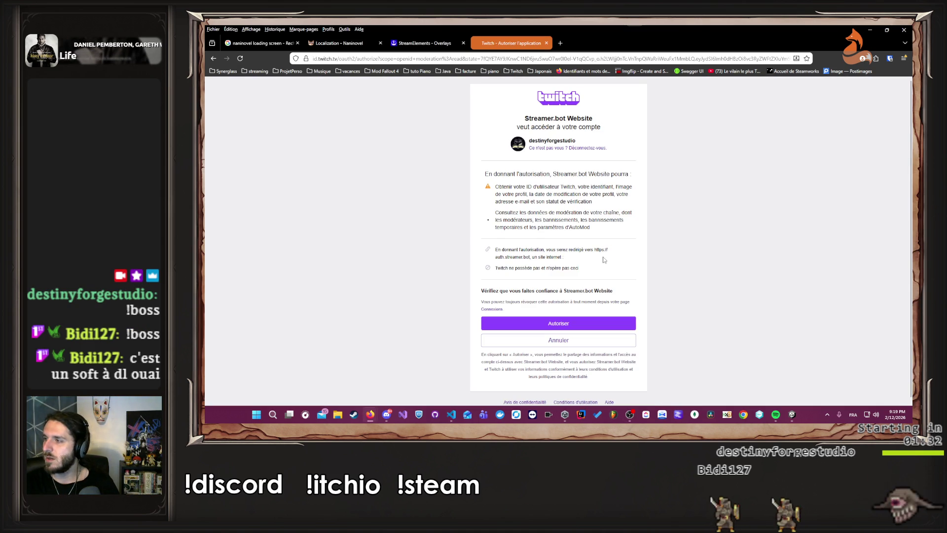
left_click(569, 324)
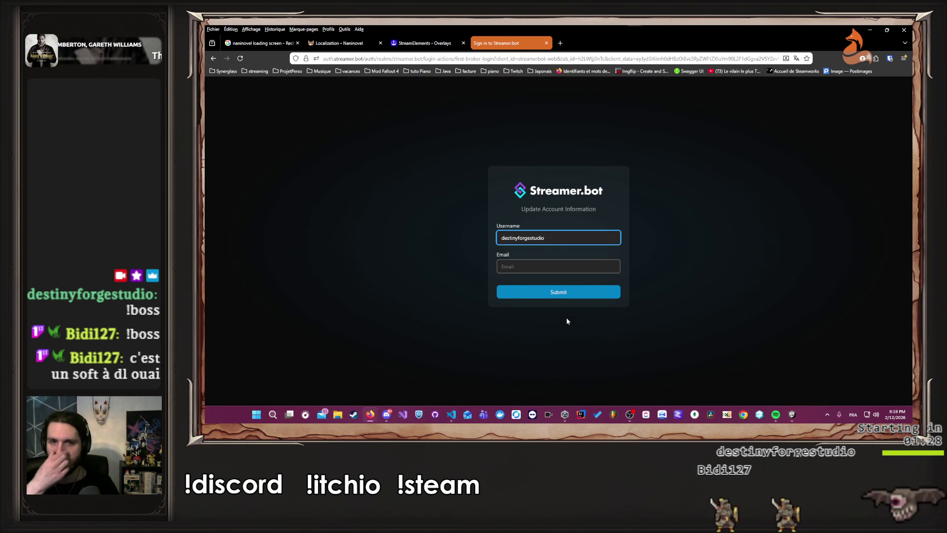
left_click(550, 267)
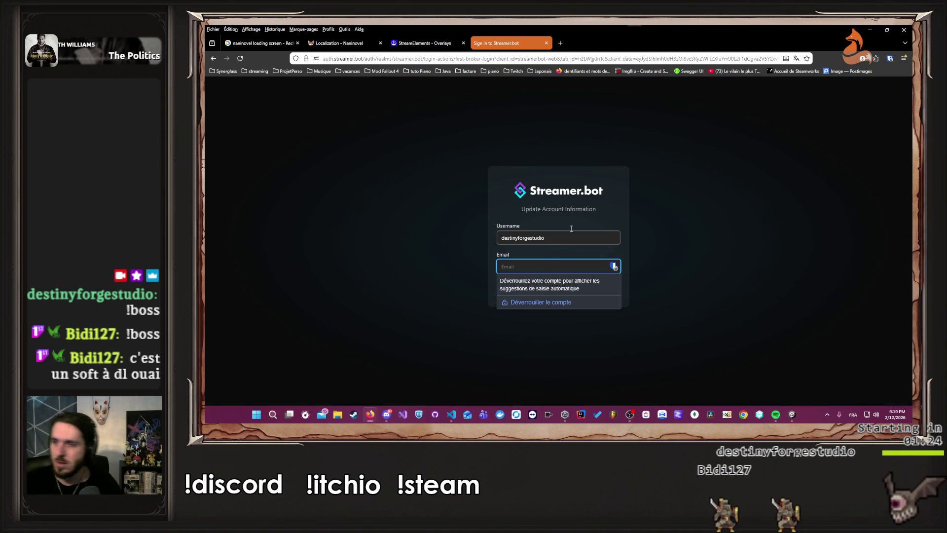
mouse_move(656, 29)
left_mouse_down()
mouse_move(666, 182)
mouse_move(912, 187)
left_mouse_up()
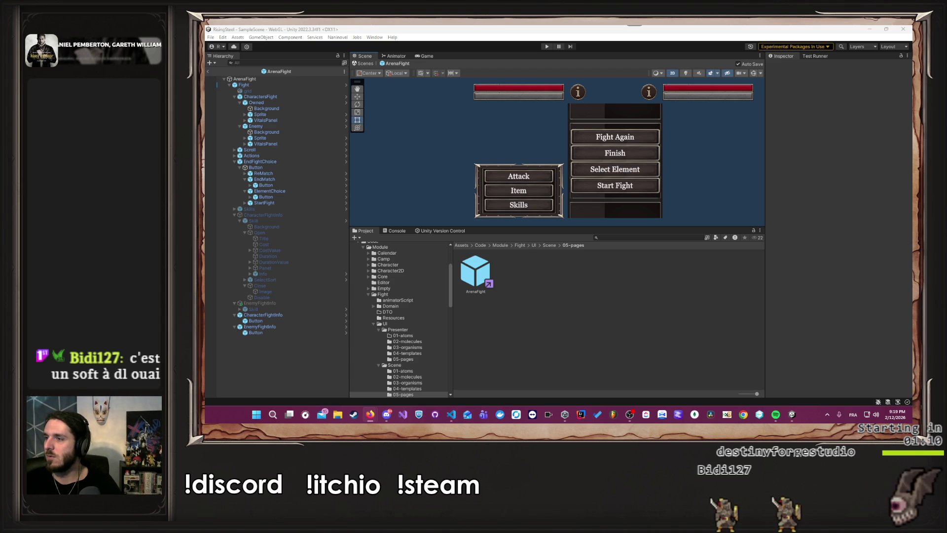
key("alt+Tab")
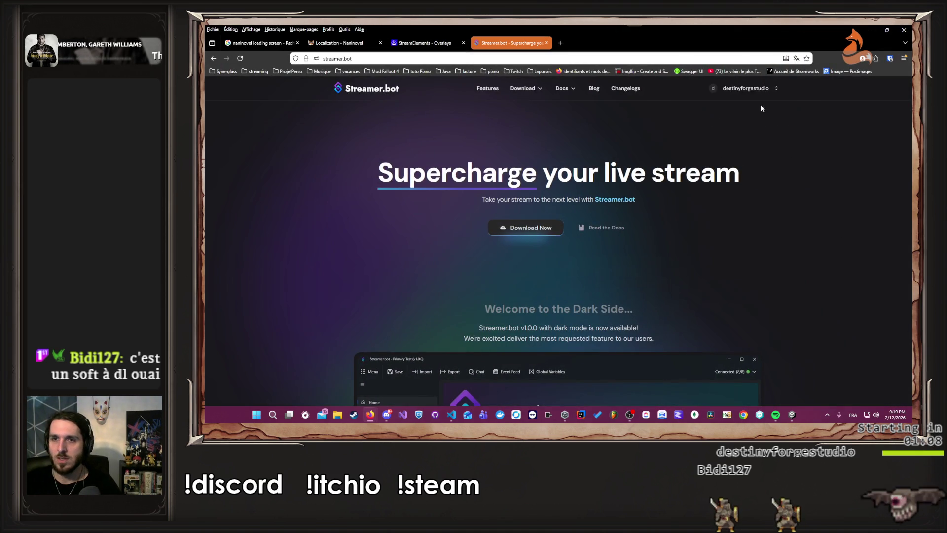
Download Streamer.bot-x64-1.0.4.zip from the site's Releases page, then minimise the browser.
left_click(772, 88)
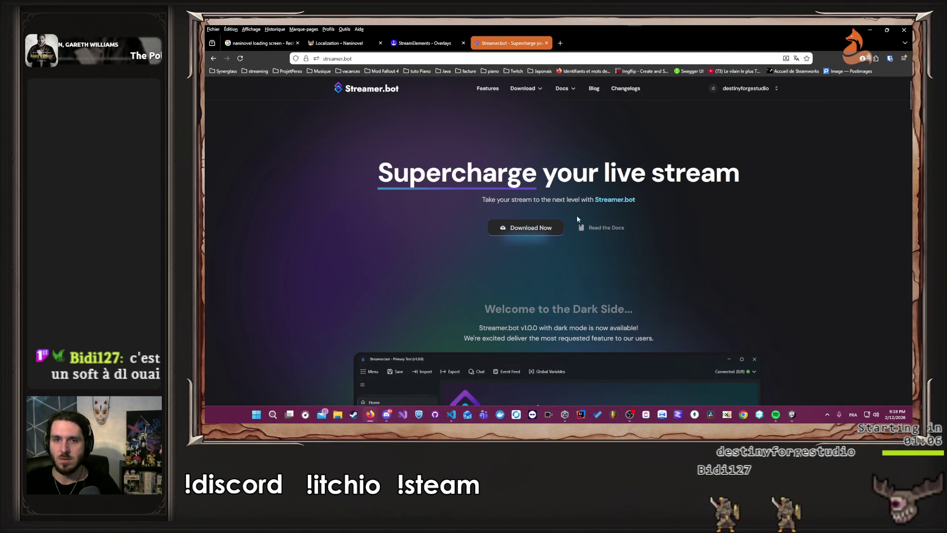
left_click(540, 230)
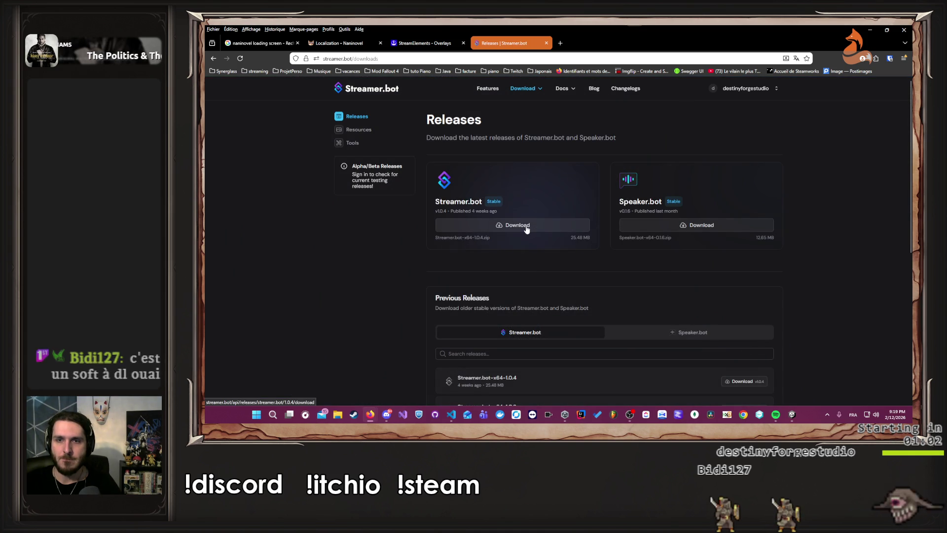
left_click(526, 226)
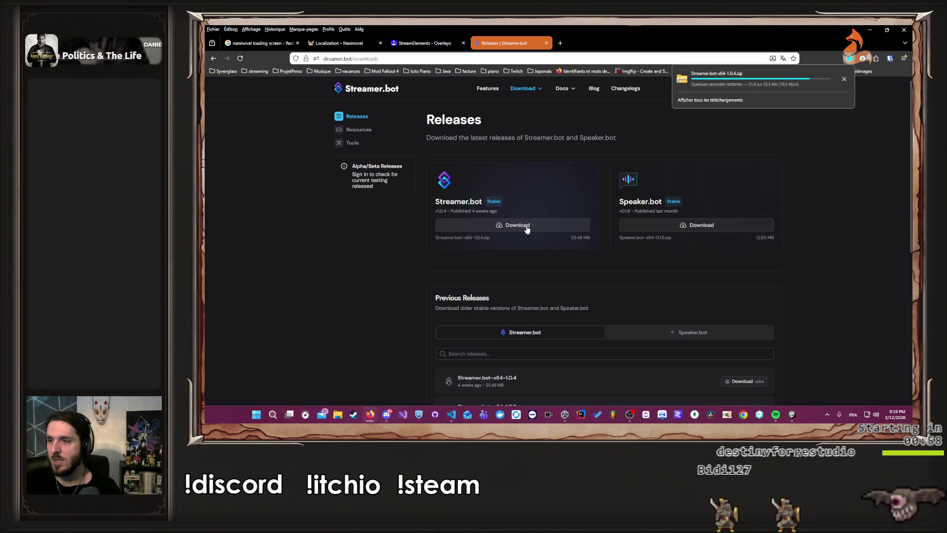
left_click(630, 414)
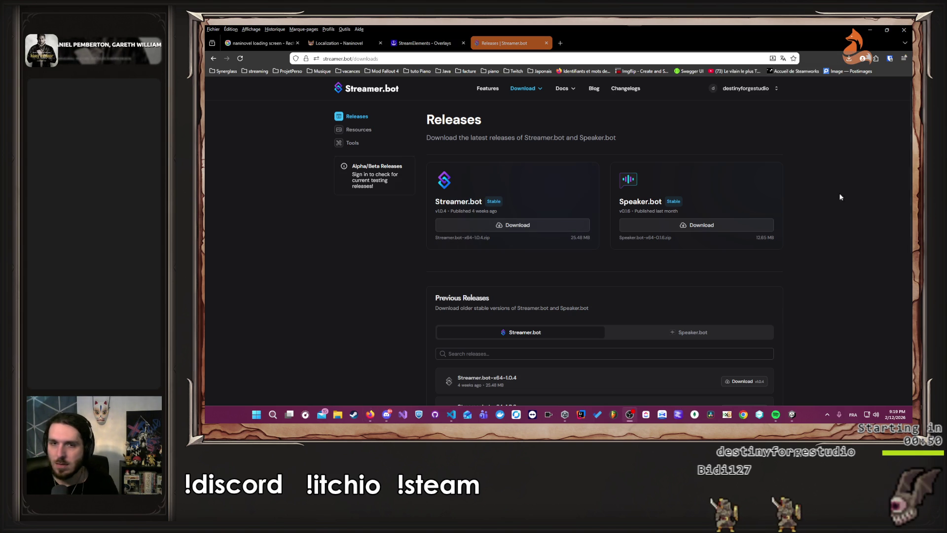
left_click(847, 58)
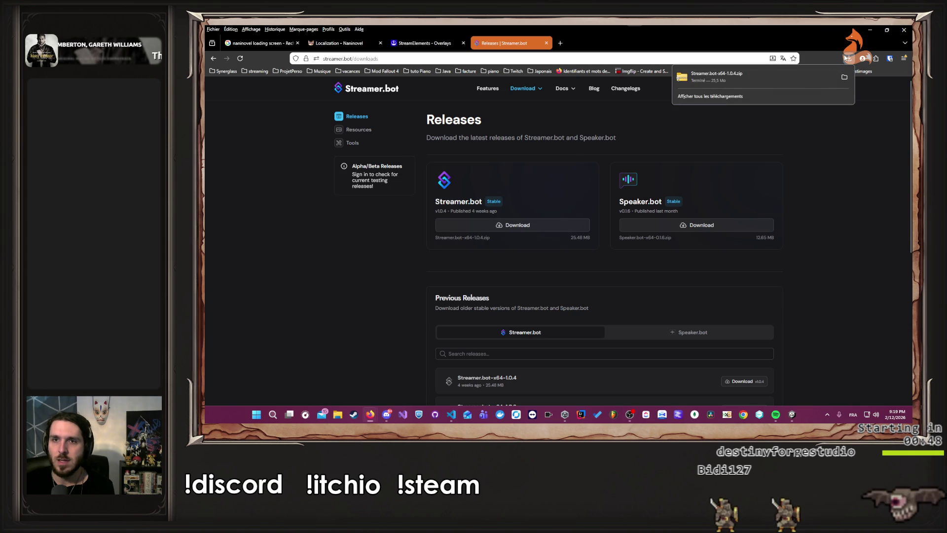
left_click(781, 78)
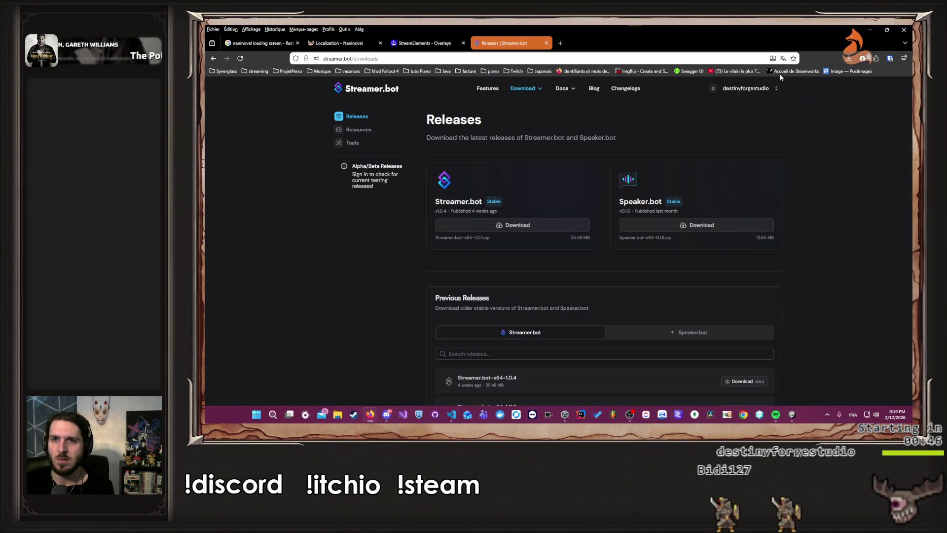
left_click(871, 30)
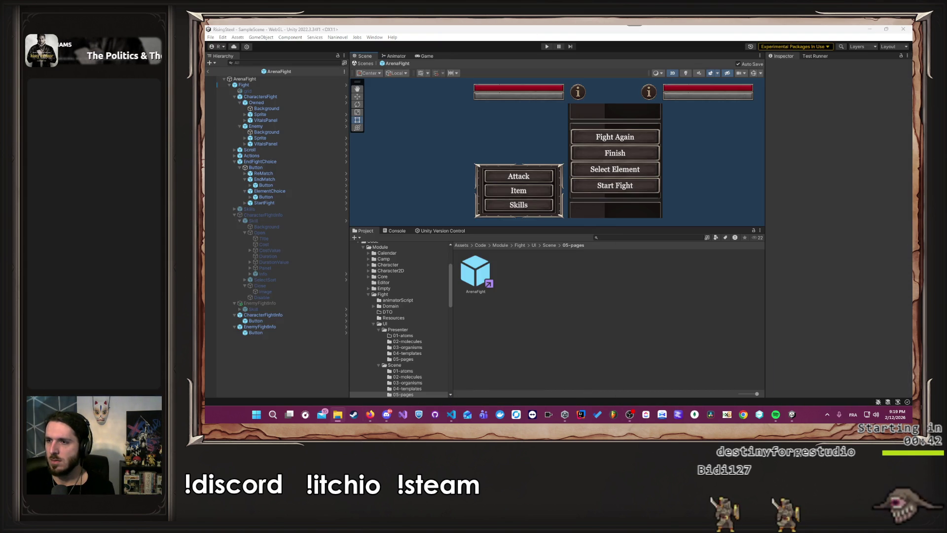
Minimize Unity and VS Code to reach the Streamer.bot zip on the desktop.
left_click(865, 30)
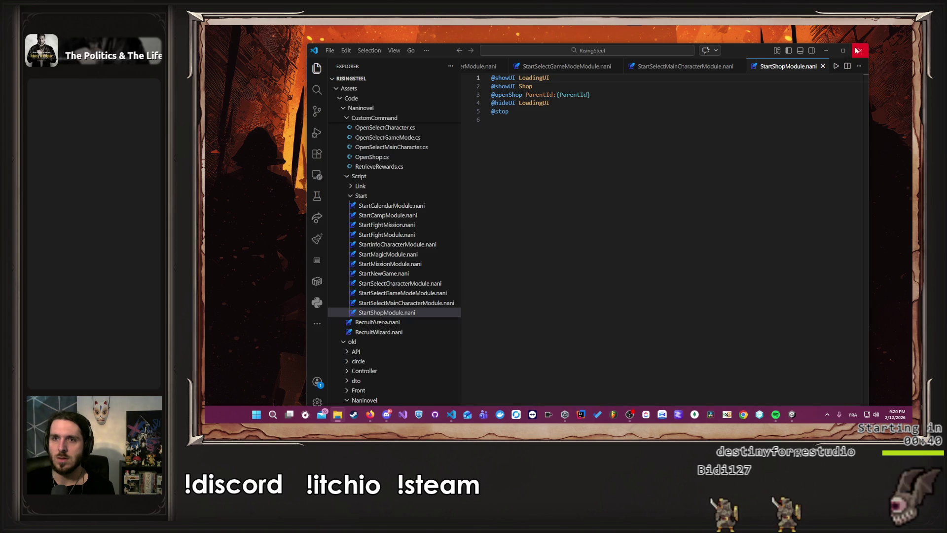
left_click(829, 50)
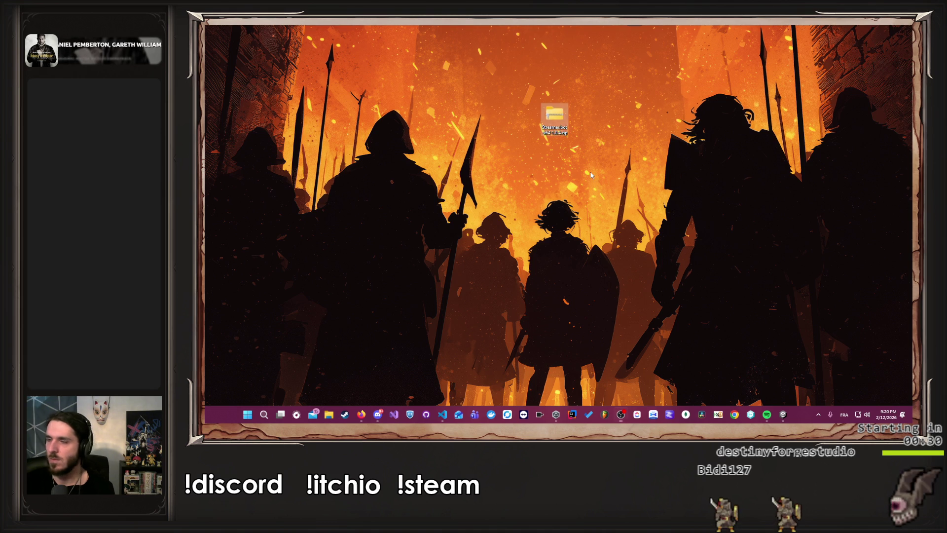
right_click(551, 102)
left_click(435, 102)
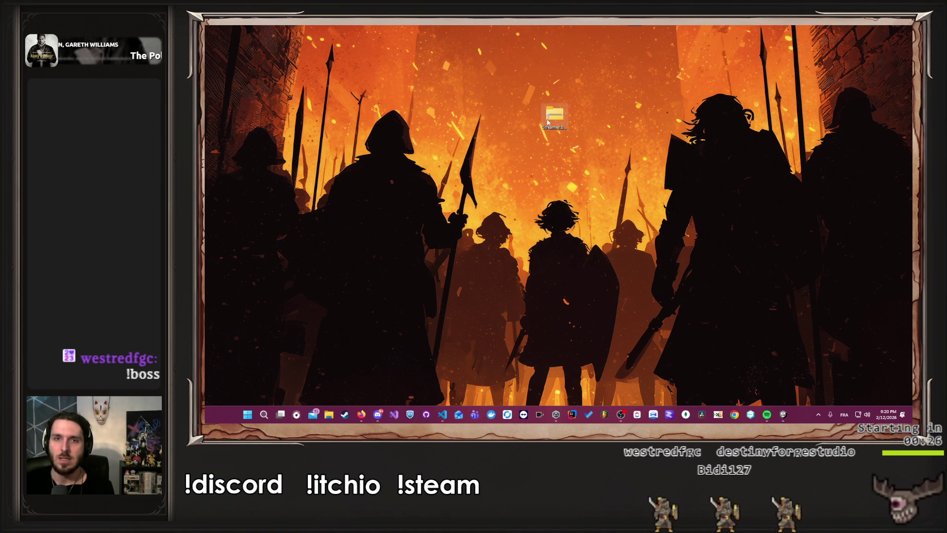
right_click(564, 124)
left_click(542, 128)
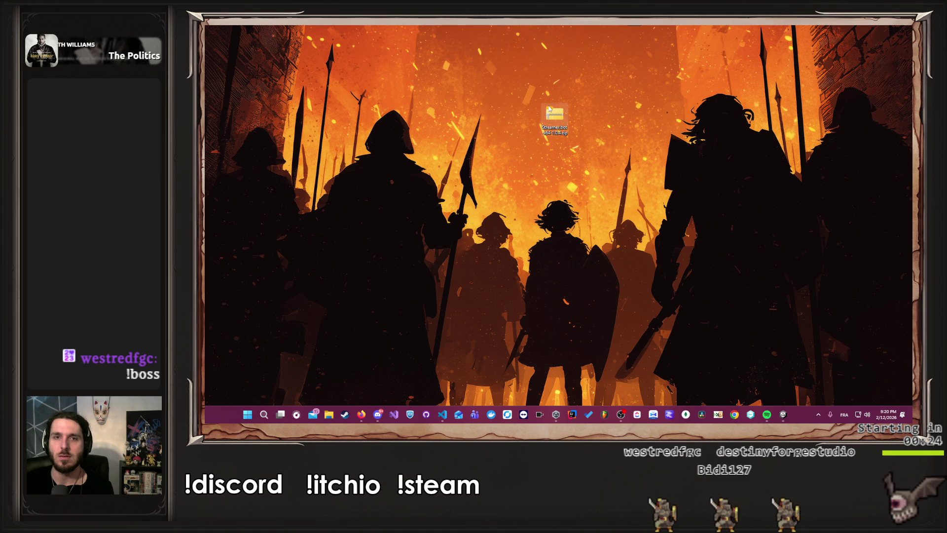
Extract Streamer.bot-x64-1.0.4.zip with WinRAR into its own folder and open that folder.
right_click(542, 128)
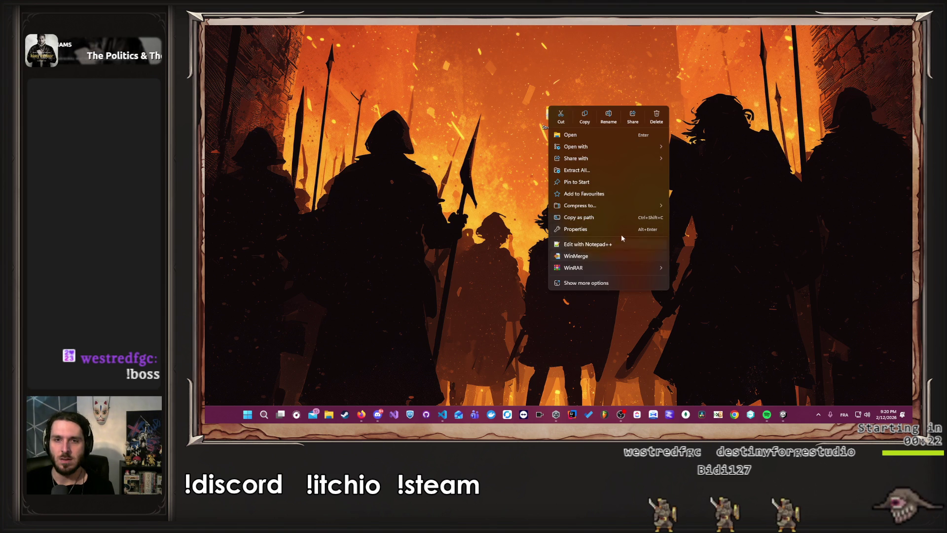
mouse_move(635, 204)
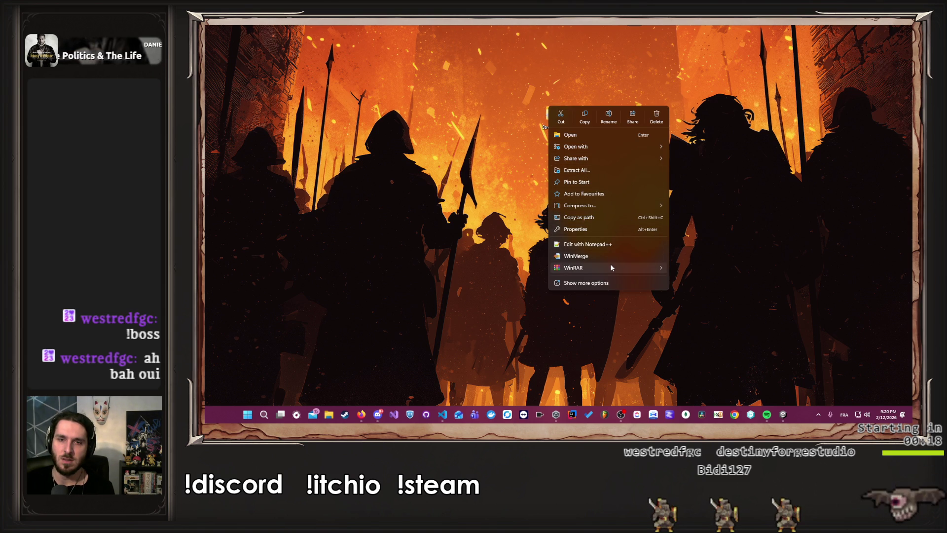
mouse_move(611, 266)
left_click(703, 292)
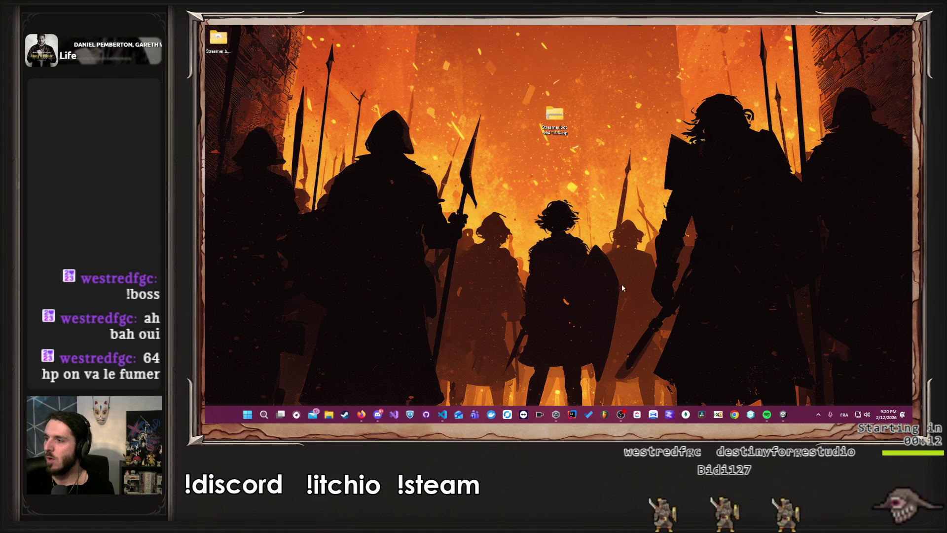
left_click(216, 47)
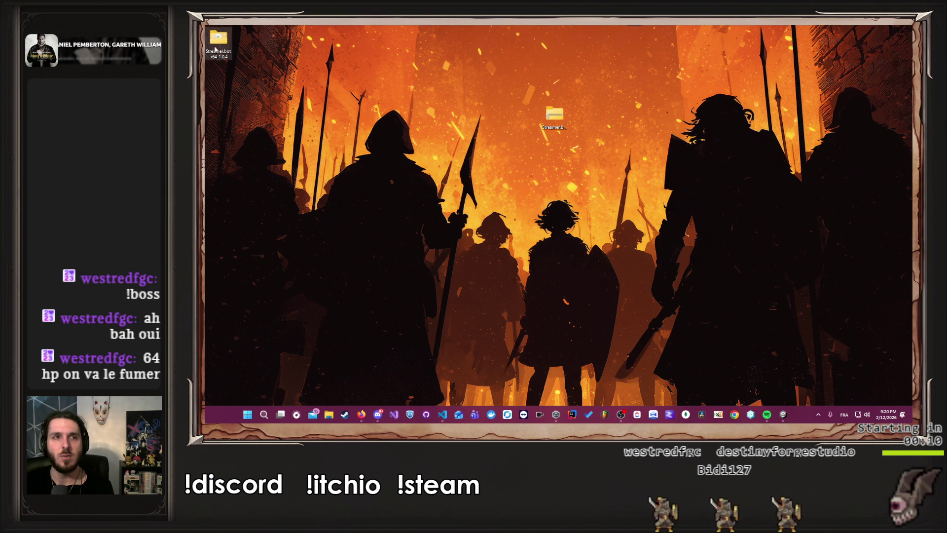
left_click(436, 106)
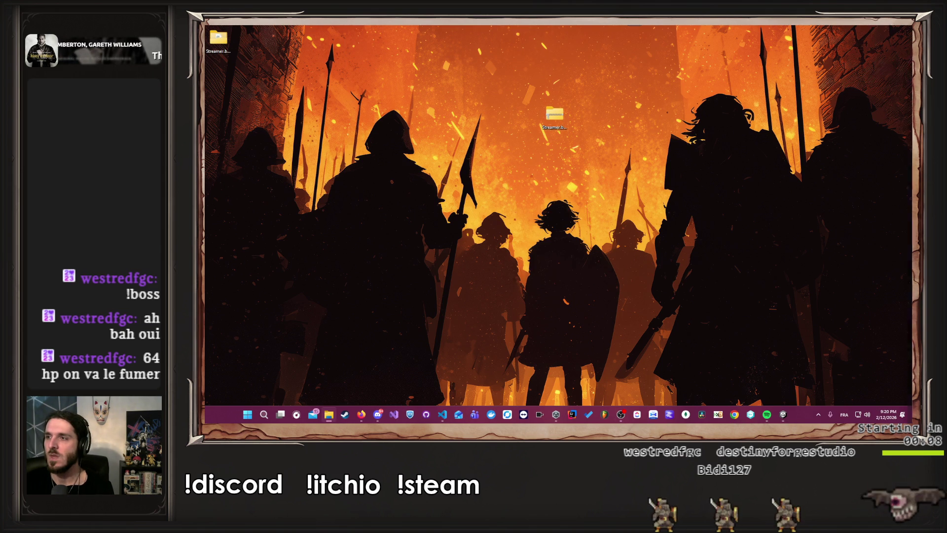
Launch Streamer.bot.exe from the Streamer.bot-x64-1.0.4 folder and pin it to the taskbar.
scroll(458, 222, "down", 5)
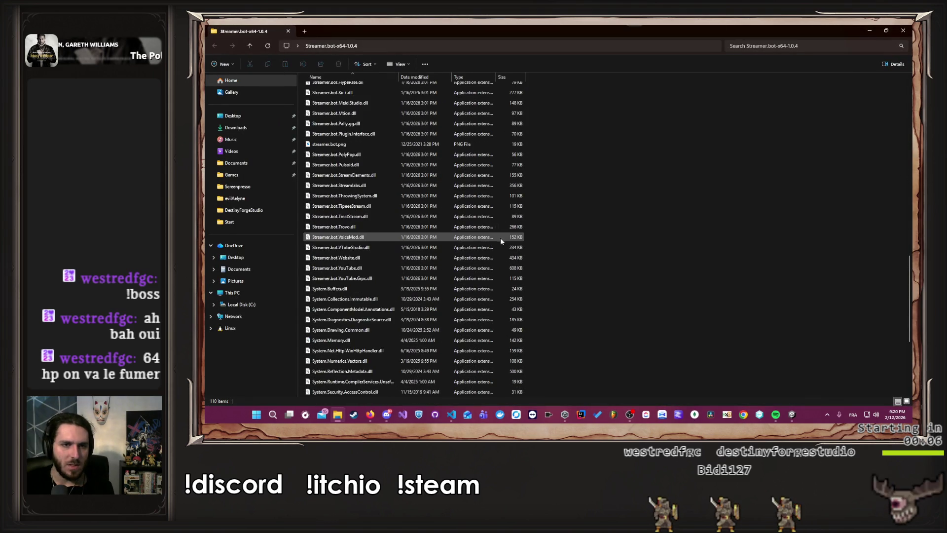
scroll(500, 237, "up", 7)
left_click(421, 273)
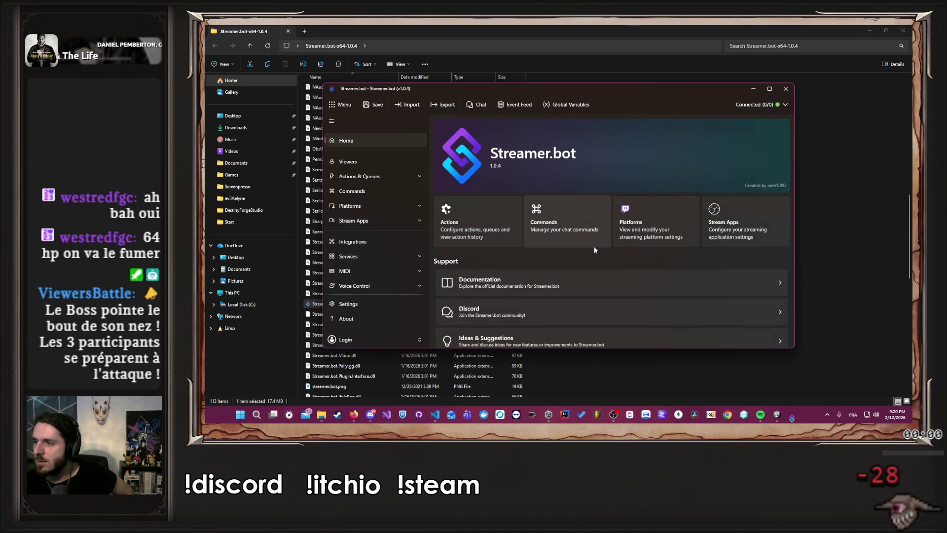
scroll(594, 257, "down", 3)
scroll(594, 257, "up", 3)
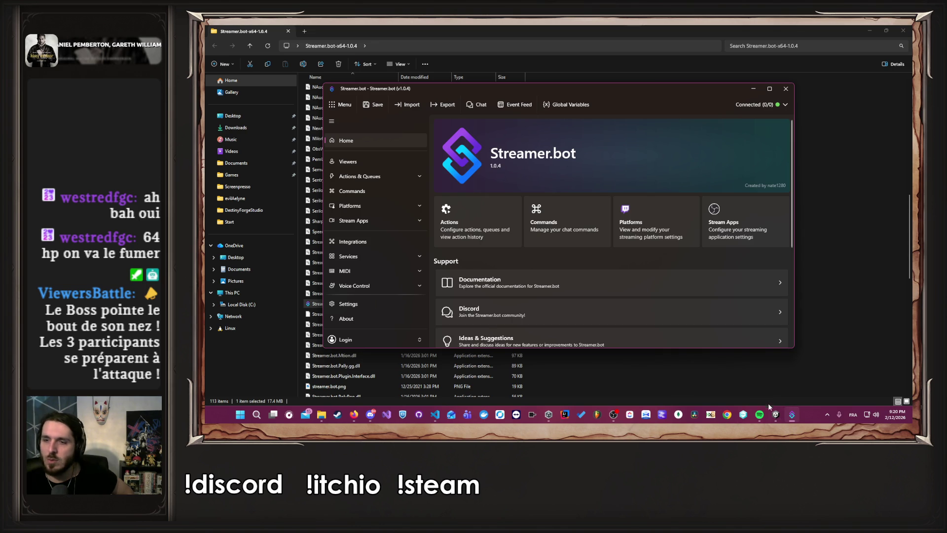
right_click(792, 414)
left_click(785, 384)
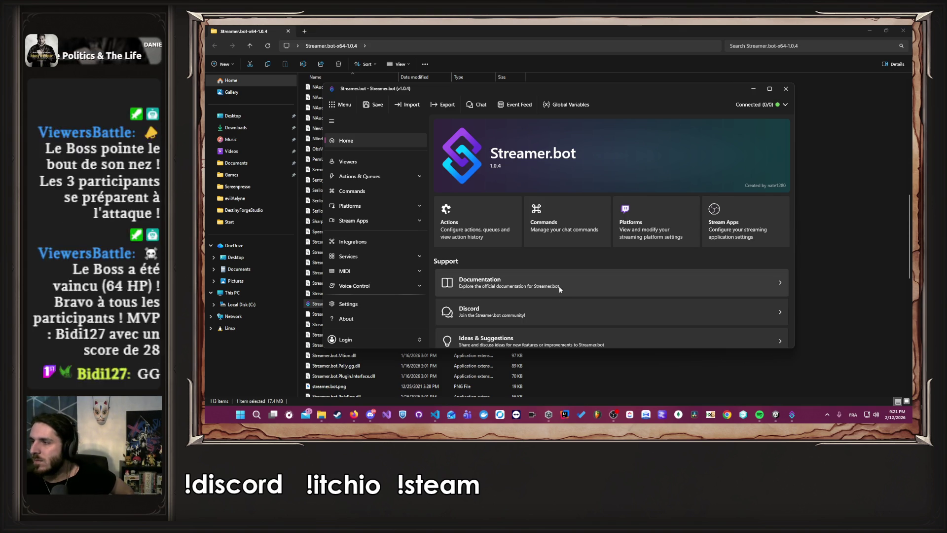
Maximize Streamer.bot, check the empty Commands and Viewers lists, then open Platforms > Twitch.
left_click(540, 230)
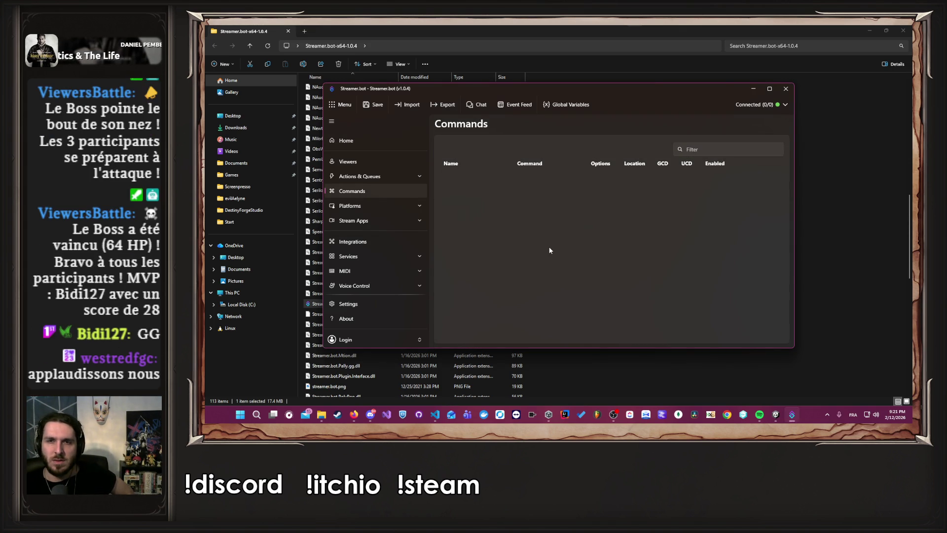
left_click(768, 89)
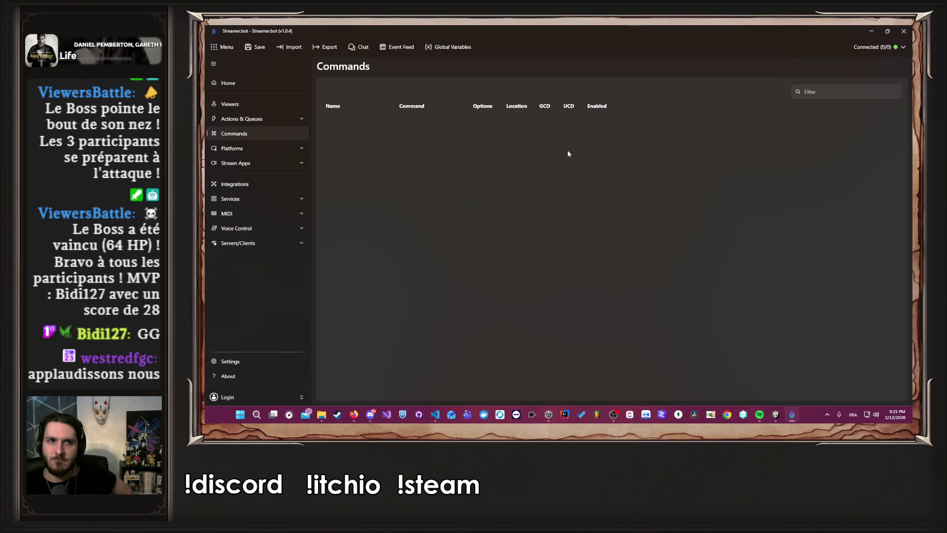
left_click(284, 104)
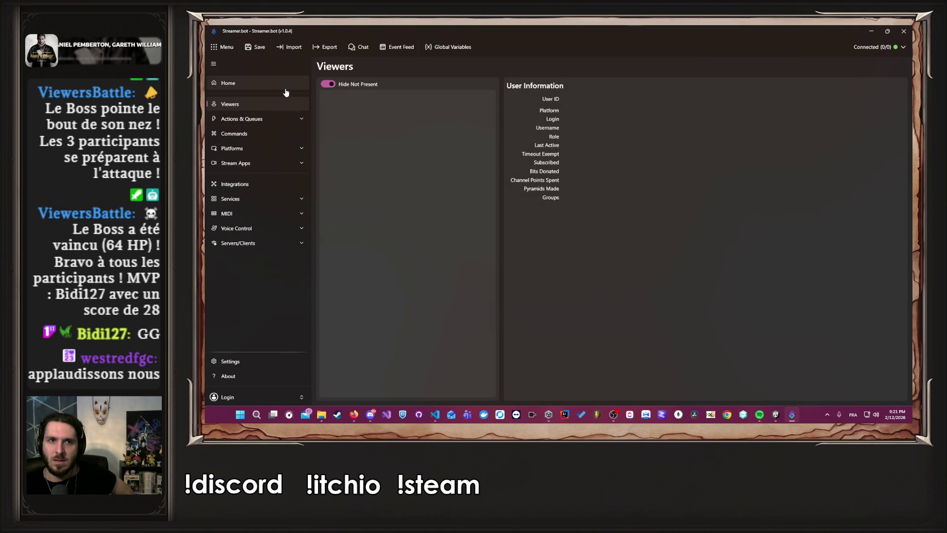
left_click(285, 88)
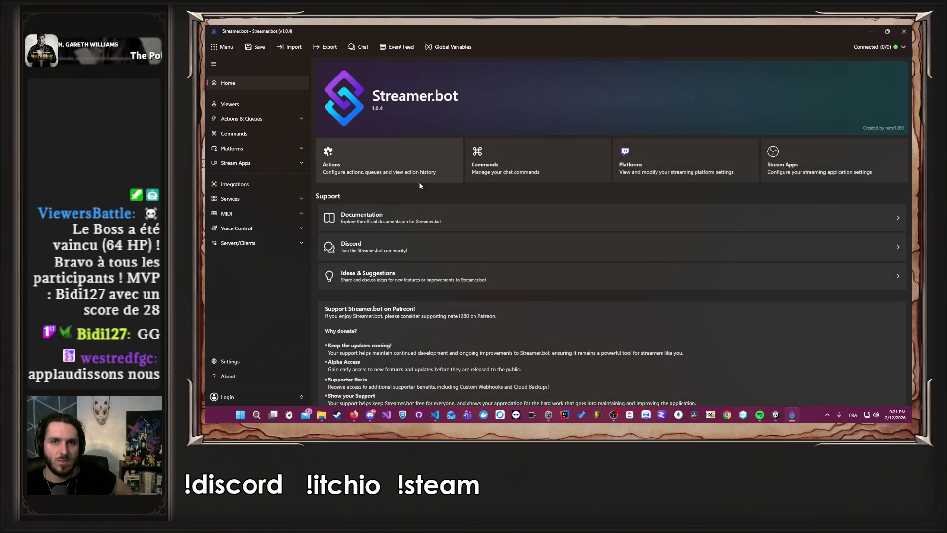
left_click(635, 159)
left_click(513, 99)
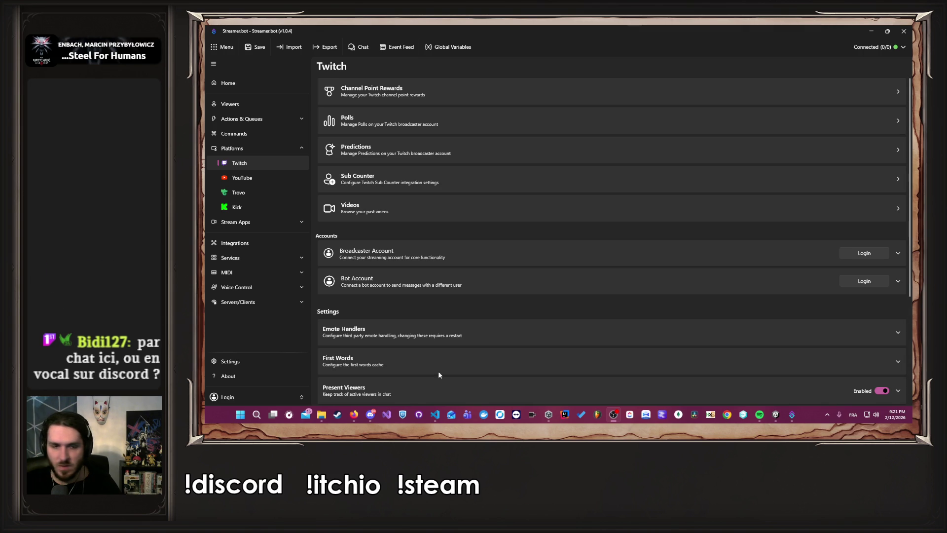
Switch to the DestinyForge Studio Discord server's #general channel from the taskbar.
left_click(371, 415)
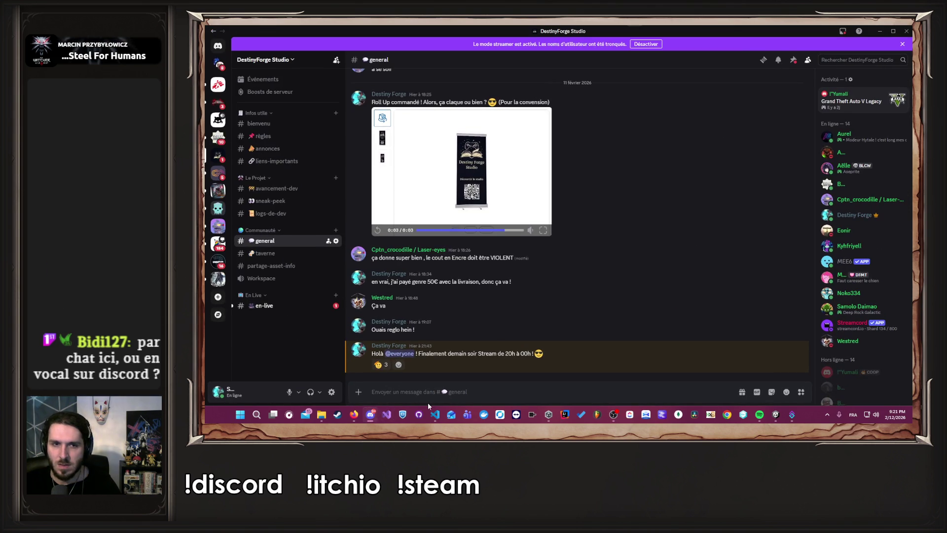
Snap the Discord window aside with Win+Shift+Right to reveal Streamer.bot's Twitch page.
key("super+shift+Right")
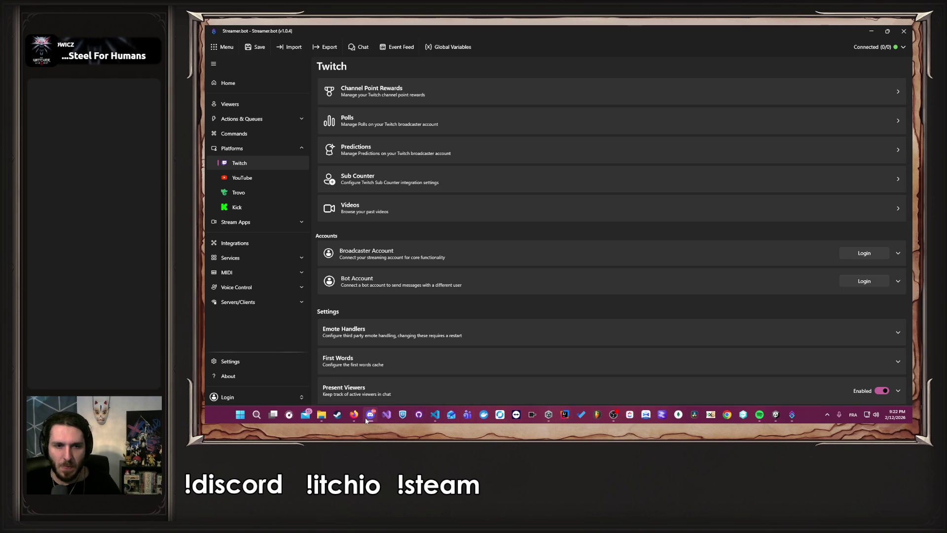
mouse_move(355, 417)
left_click(288, 384)
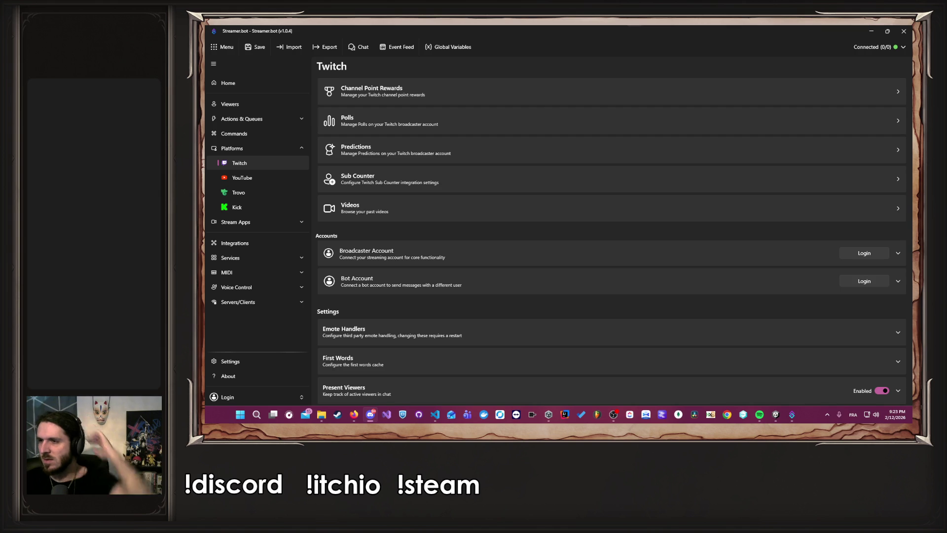
right_click(877, 414)
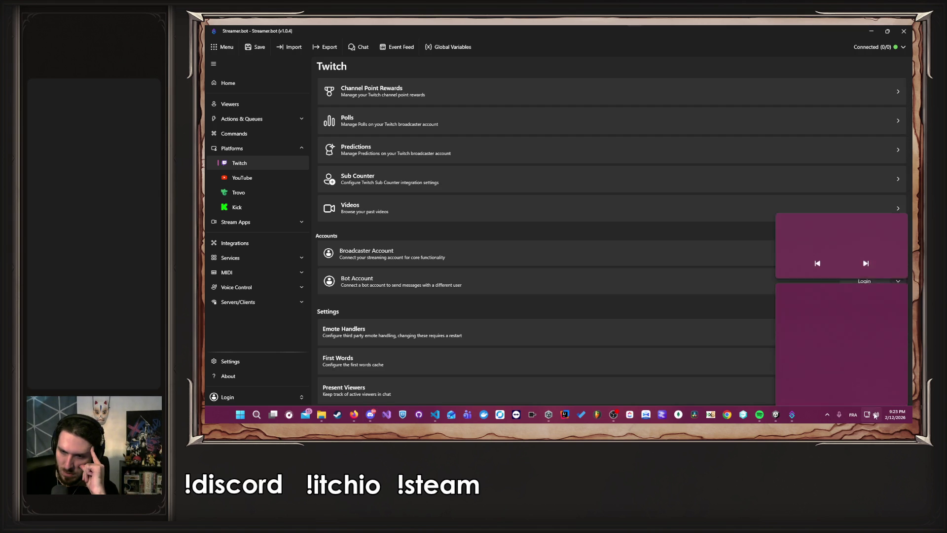
left_click(868, 395)
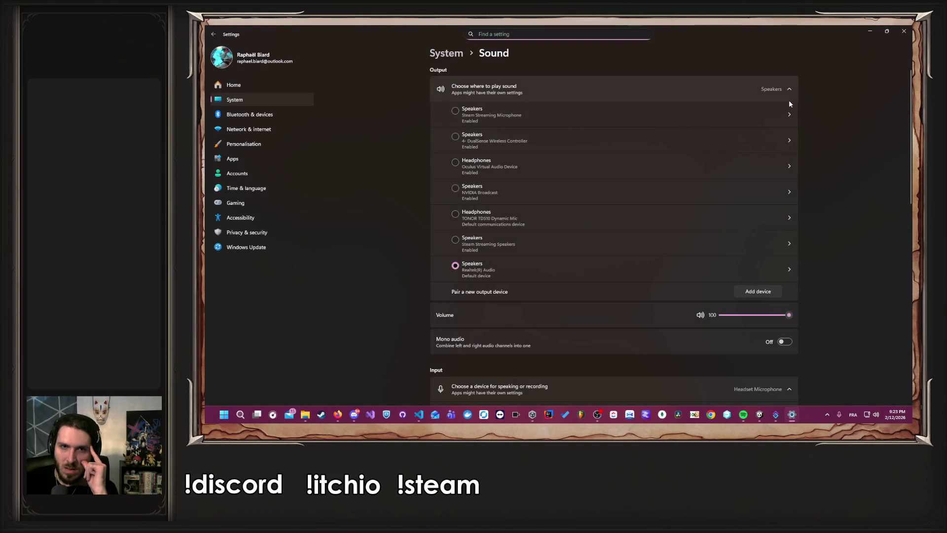
scroll(874, 134, "down", 4)
scroll(864, 180, "down", 5)
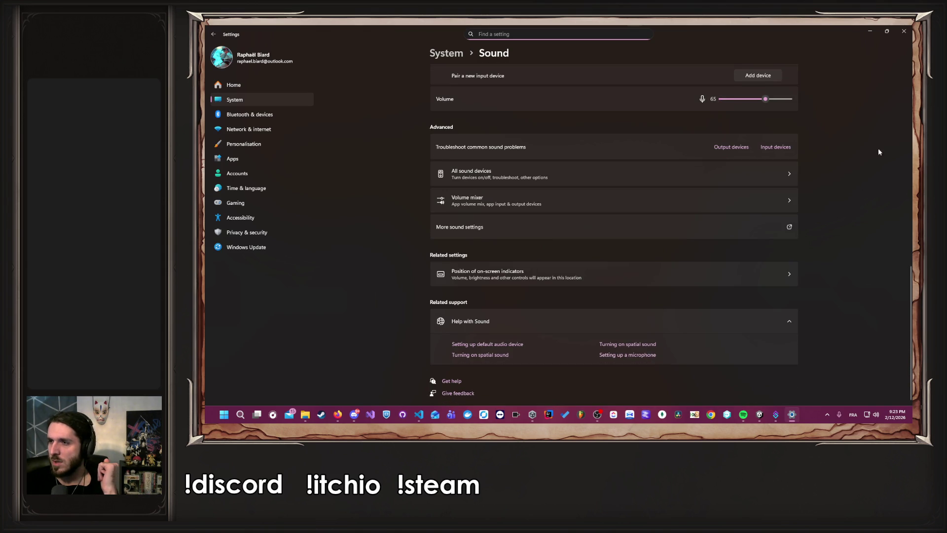
left_click(904, 32)
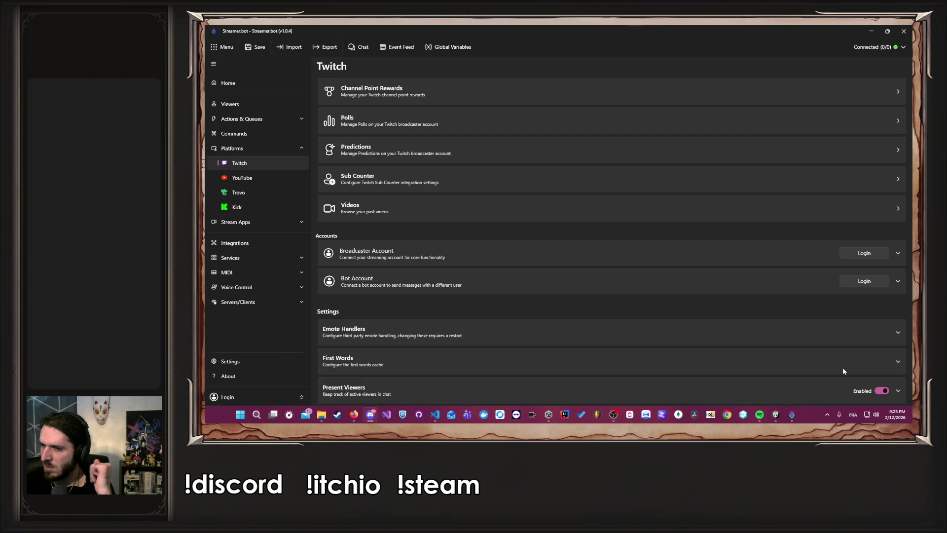
left_click(872, 416)
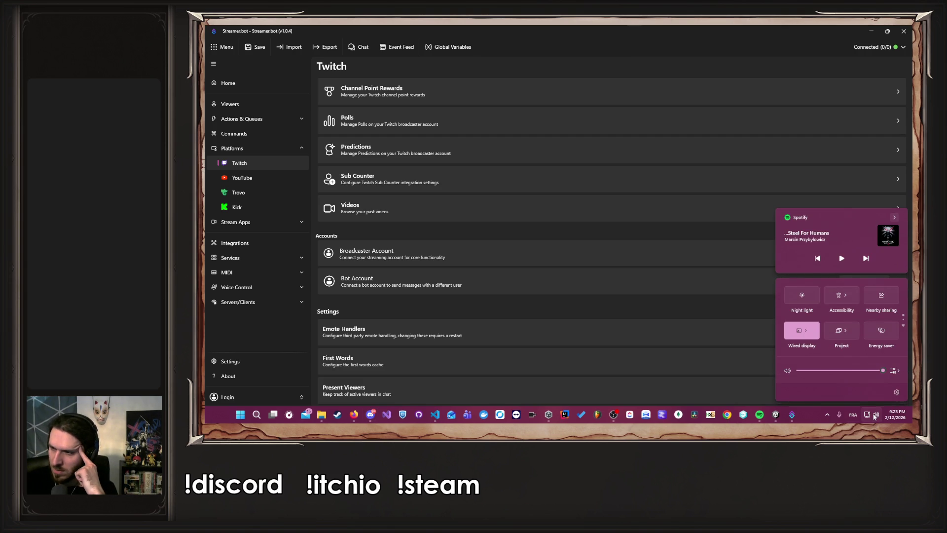
key("Escape")
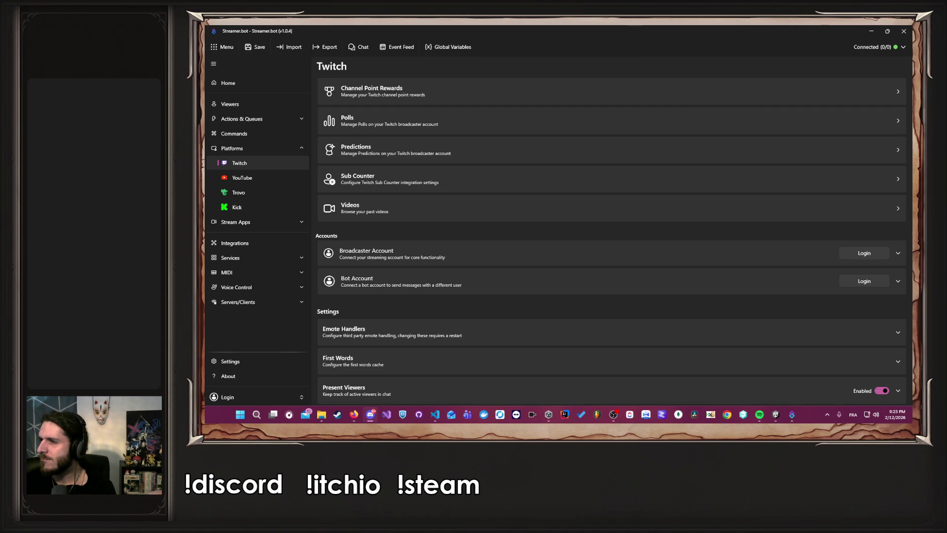
Open the Windows Volume mixer from the sound icon to check every app at 100.
right_click(876, 414)
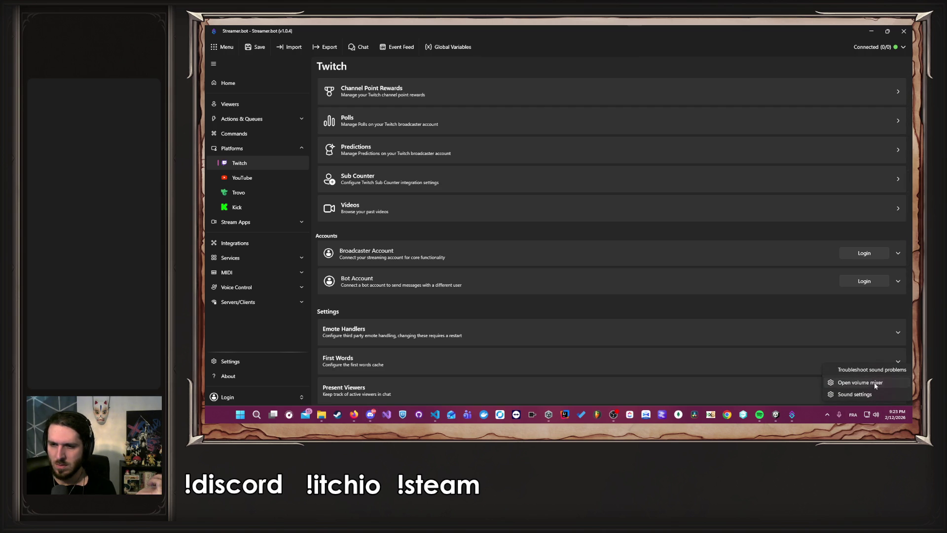
left_click(875, 383)
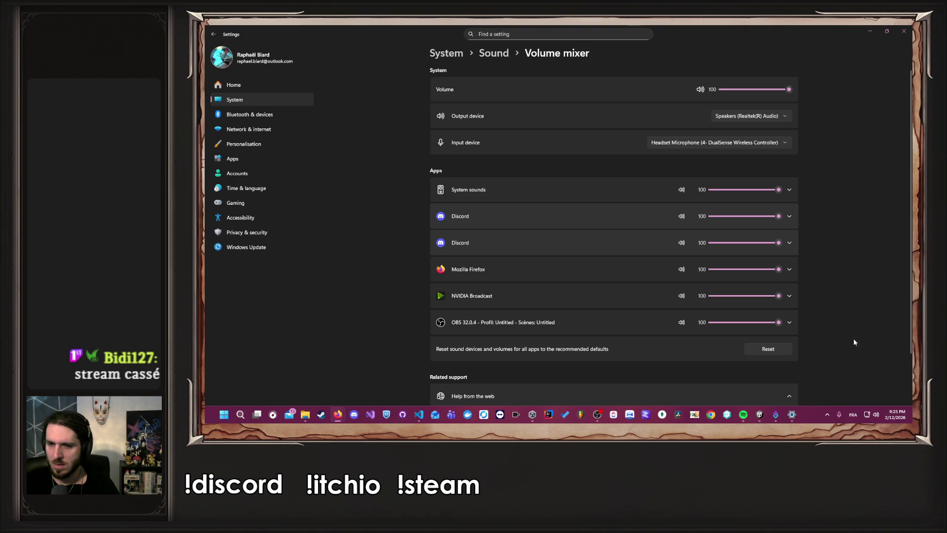
right_click(876, 414)
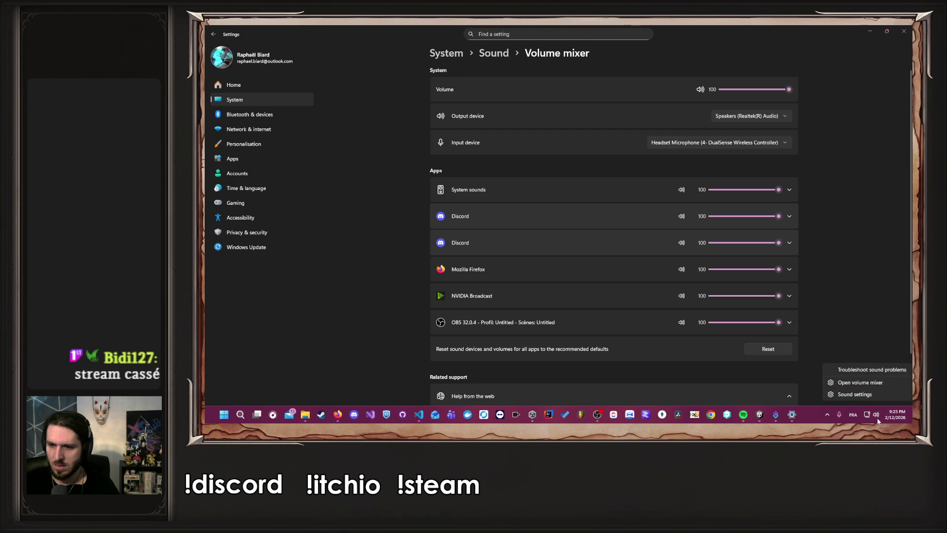
left_click(878, 373)
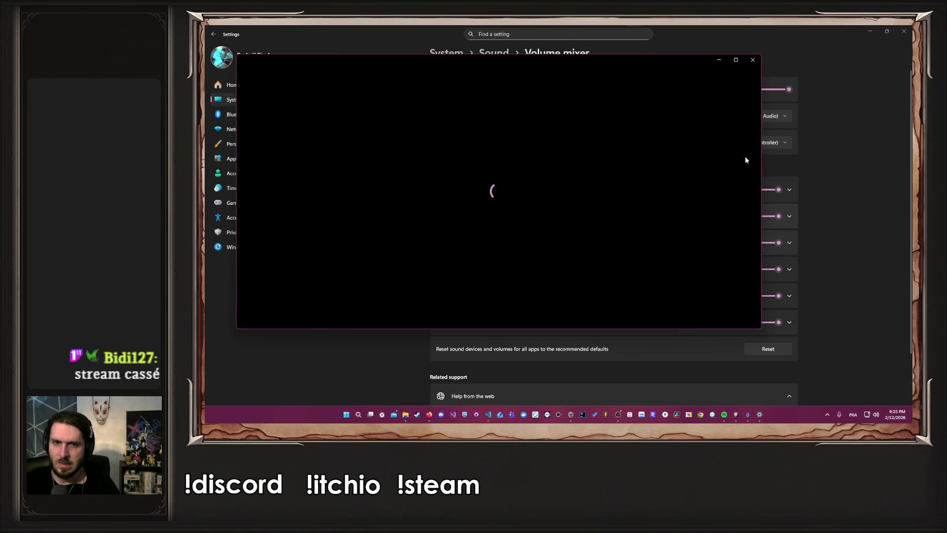
left_click(753, 60)
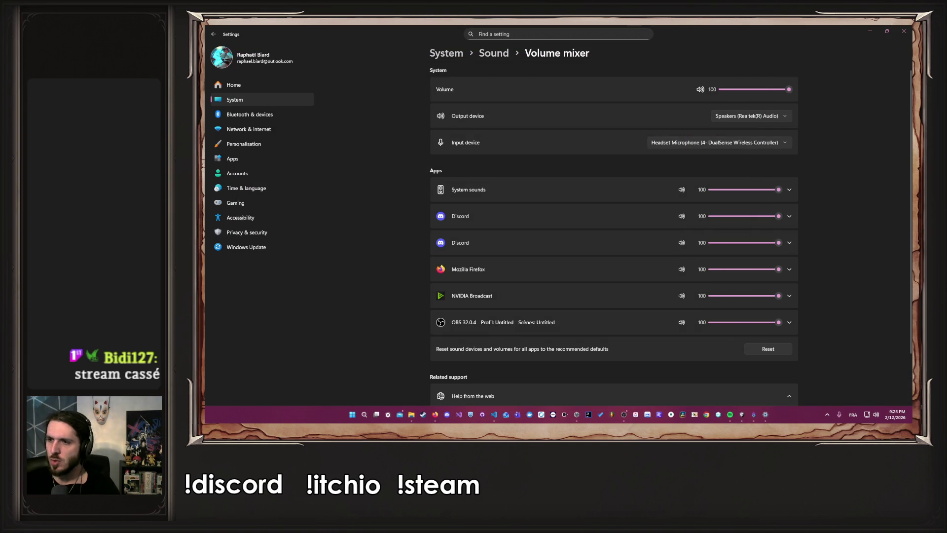
left_click(872, 414)
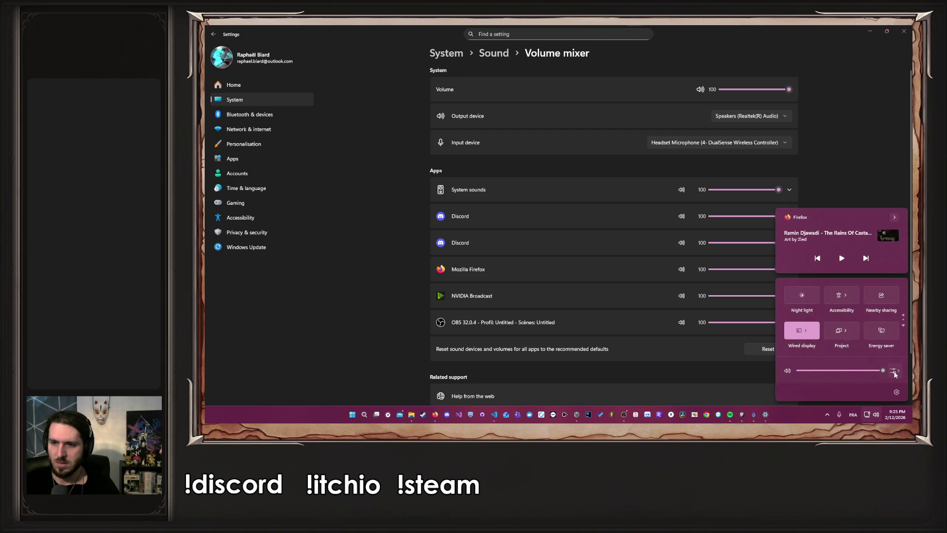
left_click(895, 373)
scroll(870, 331, "down", 2)
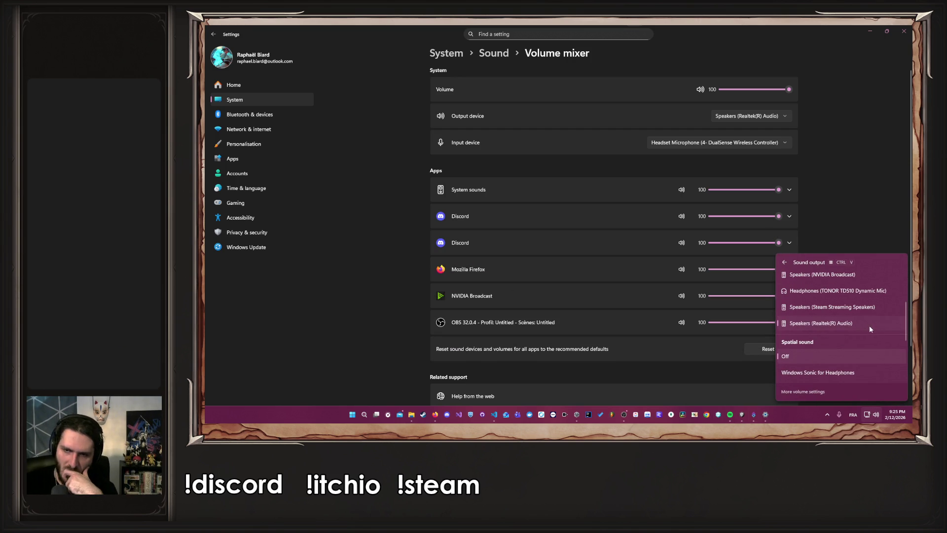
key("Escape")
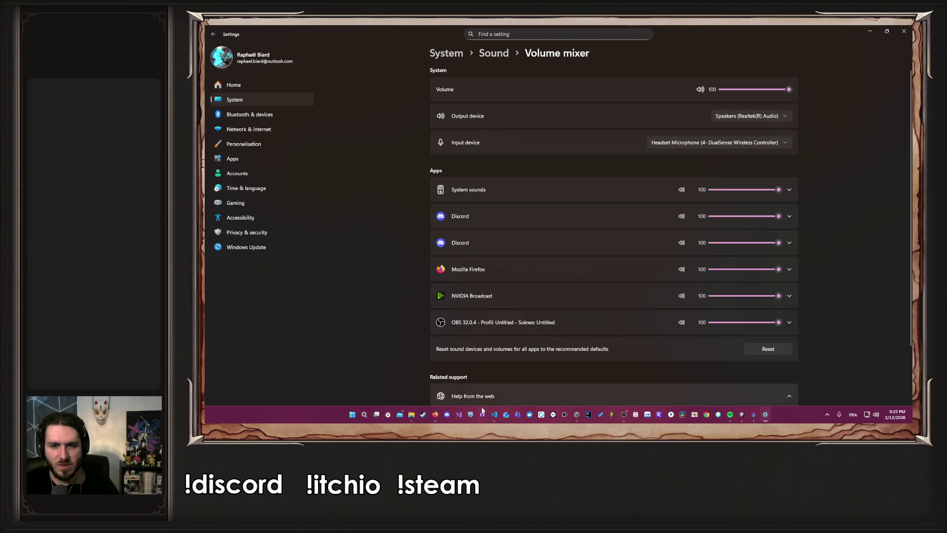
left_click(446, 416)
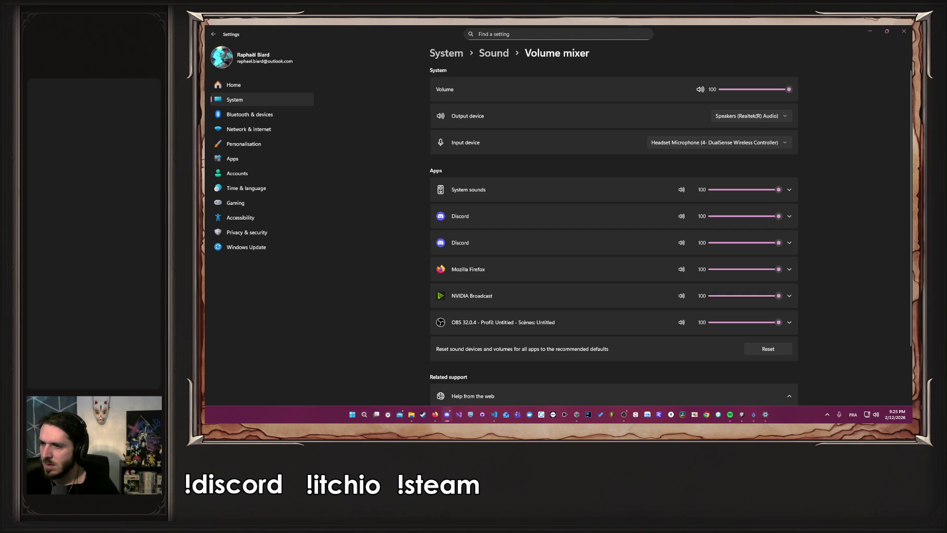
key("alt+Tab")
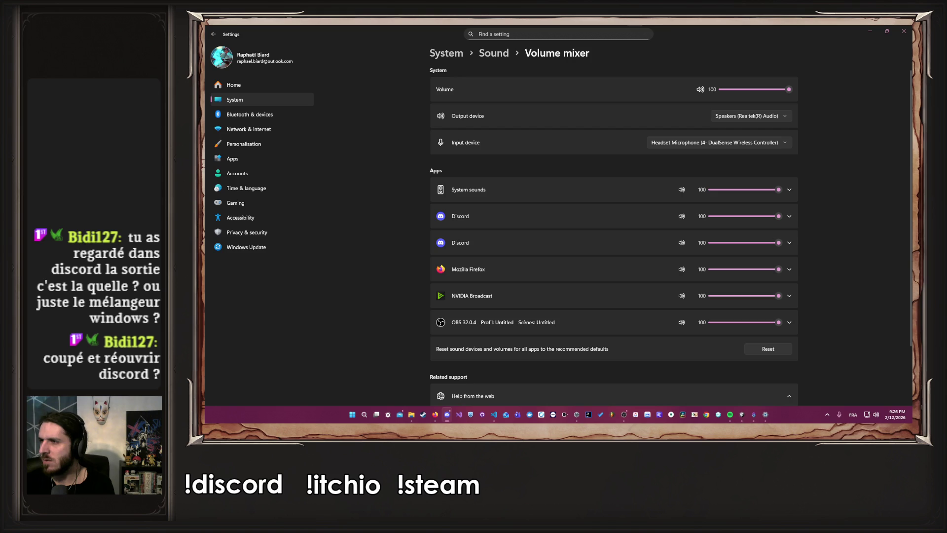
left_click(828, 415)
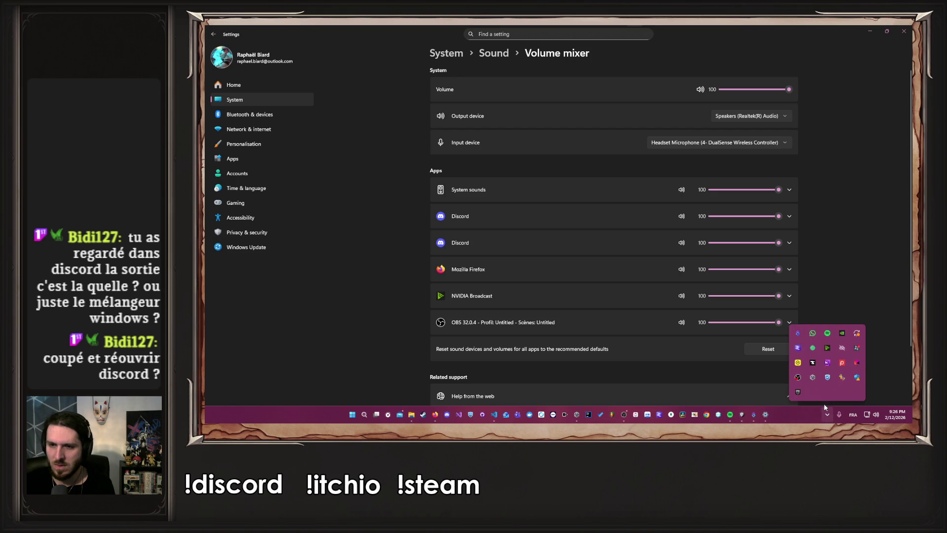
right_click(812, 343)
Quit Discord from the tray, close Settings, and check Task Manager before closing it.
left_click(833, 333)
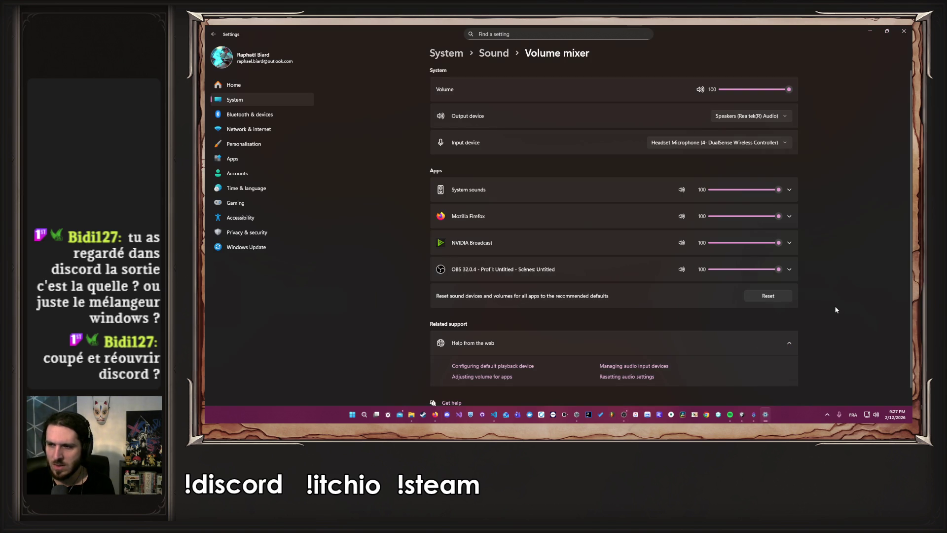
key("alt+F4")
right_click(779, 412)
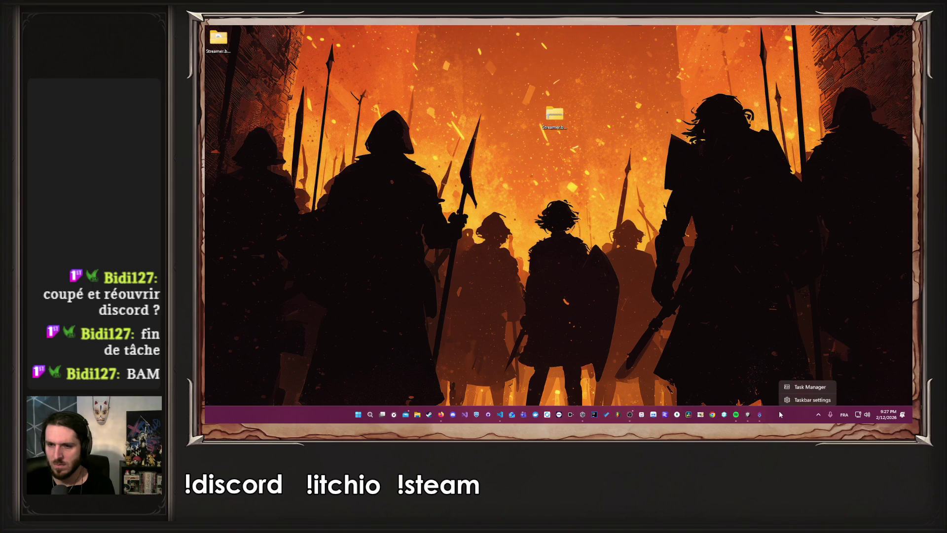
left_click(795, 389)
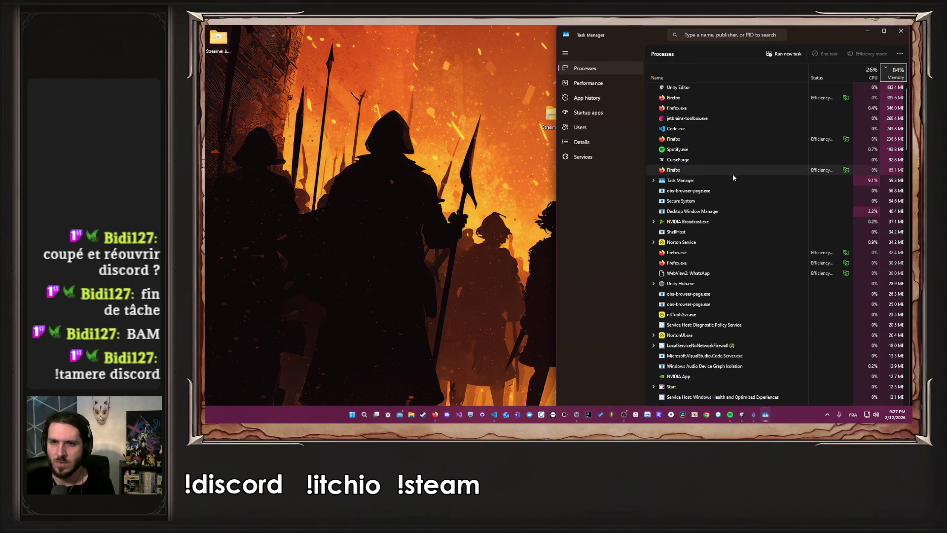
left_click(885, 33)
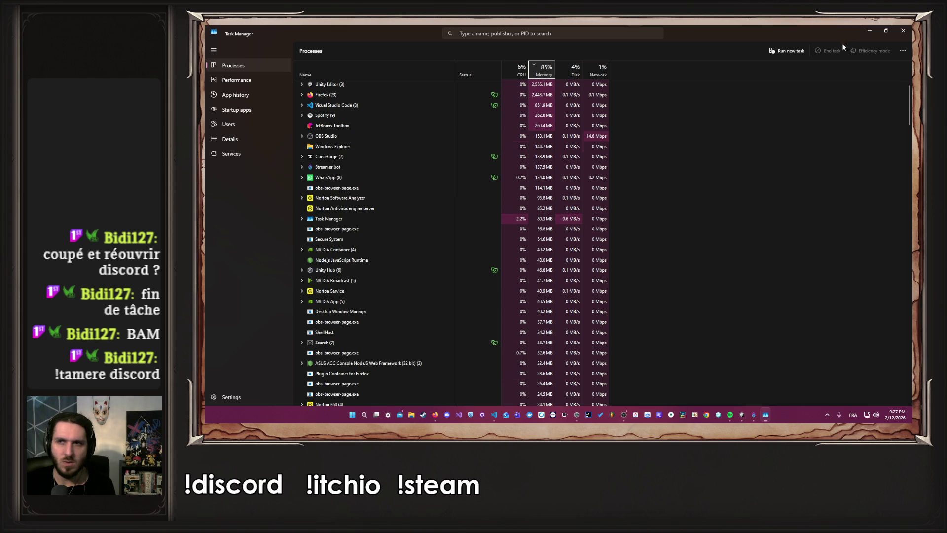
left_click(904, 30)
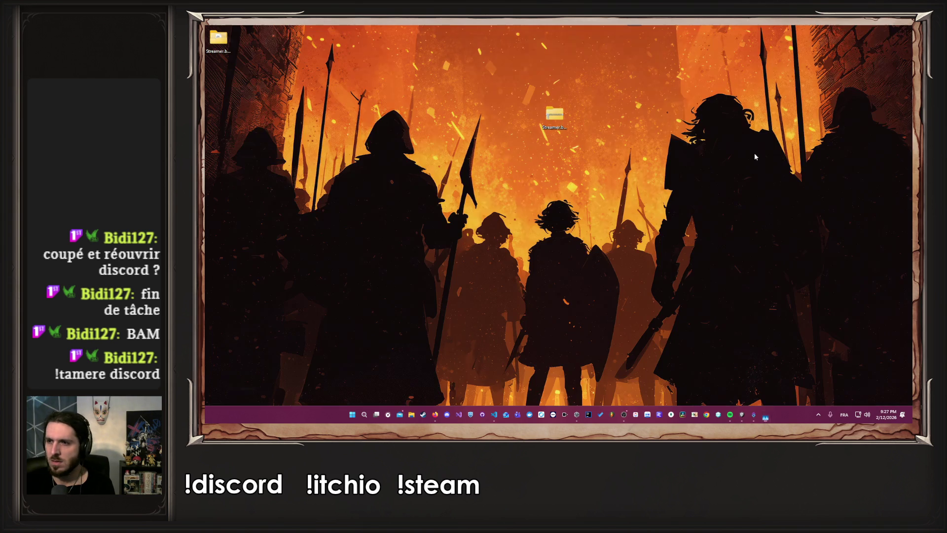
left_click(369, 416)
Relaunch Discord from Windows search and move its window to the centre-left.
type("draw.io")
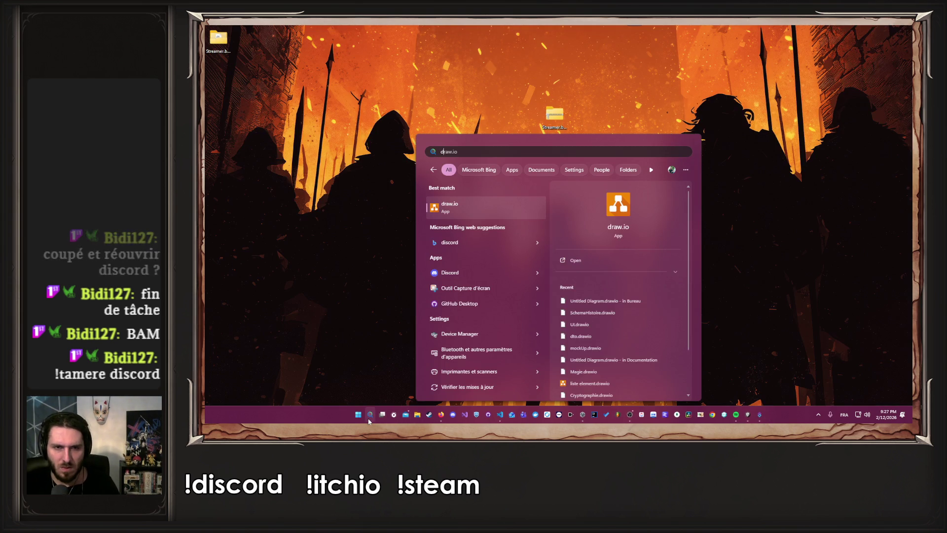
type("discord")
left_click(523, 210)
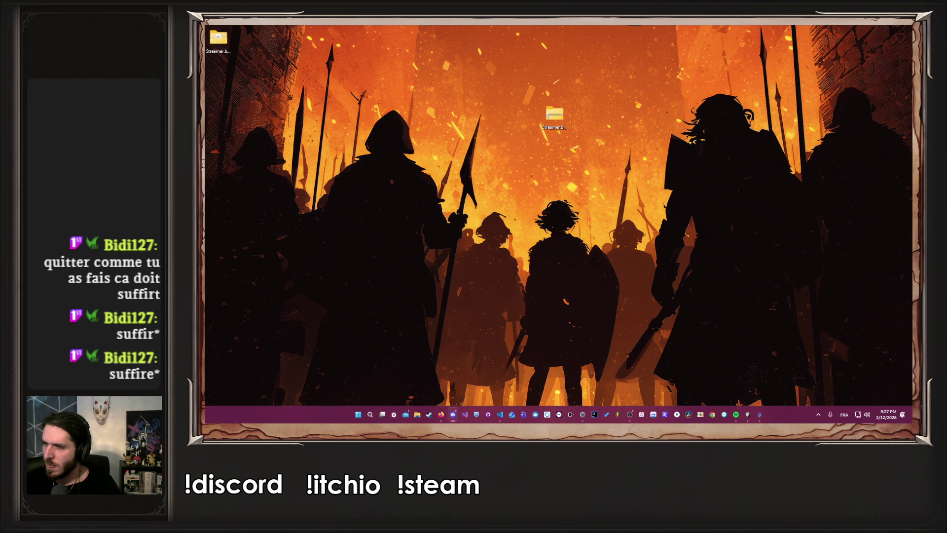
key("alt+Tab")
left_click_drag(904, 92, 661, 79)
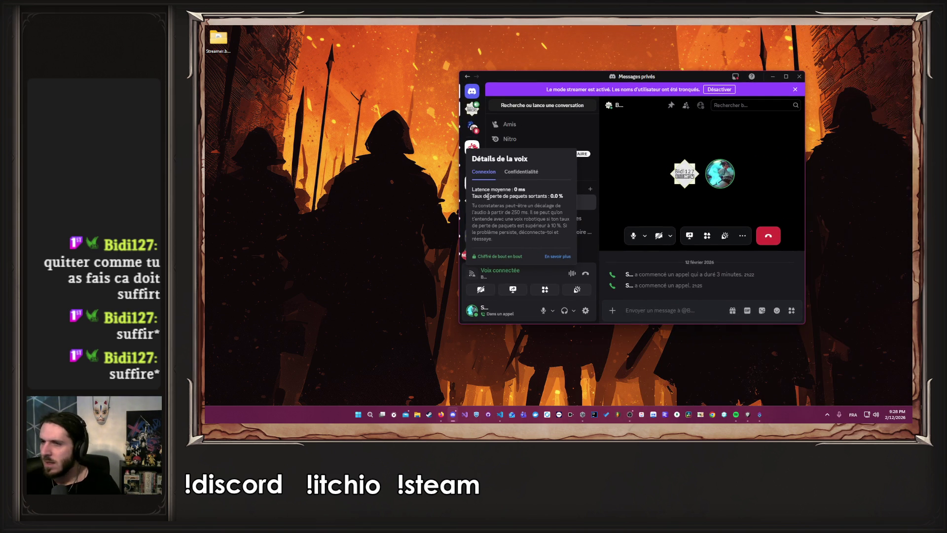
Check the voice connection details (0 ms latency, 0.0% packet loss), then minimize Discord.
left_click(471, 276)
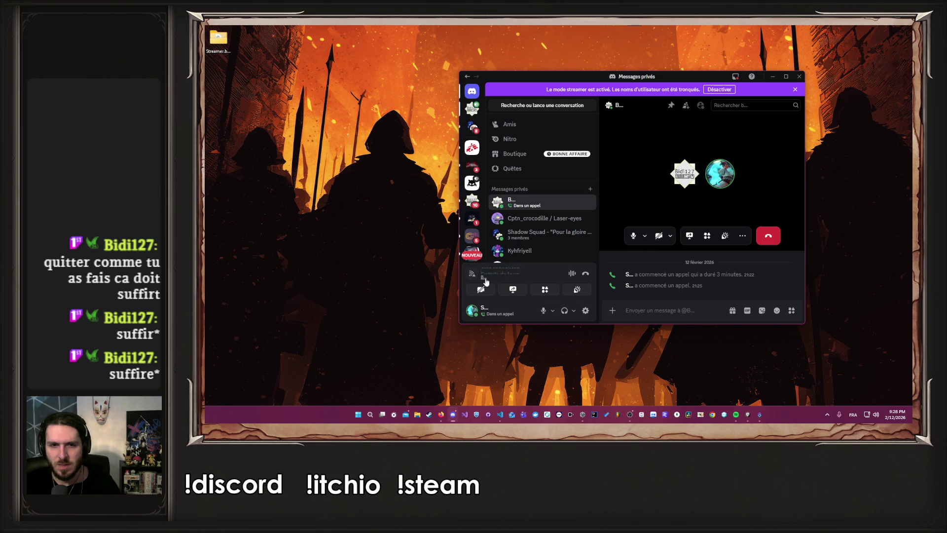
left_click(472, 278)
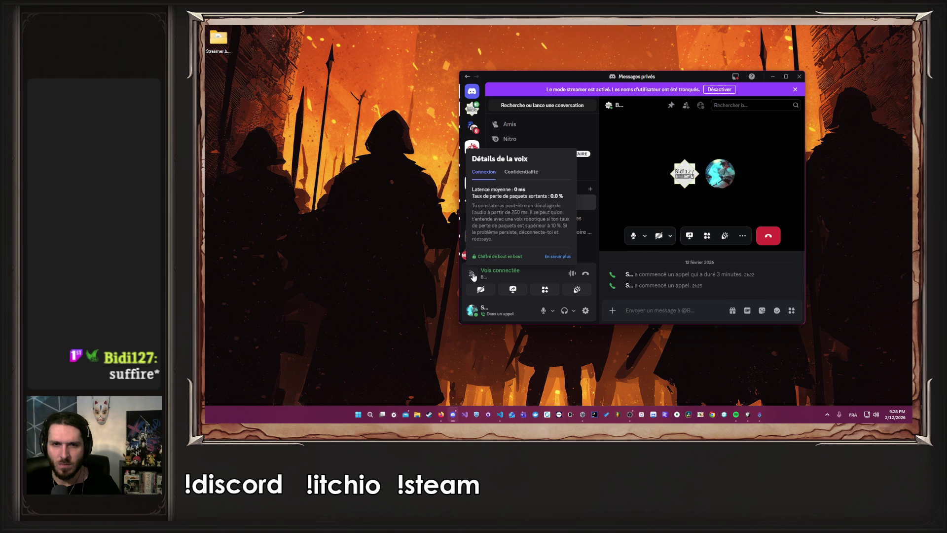
left_click(522, 171)
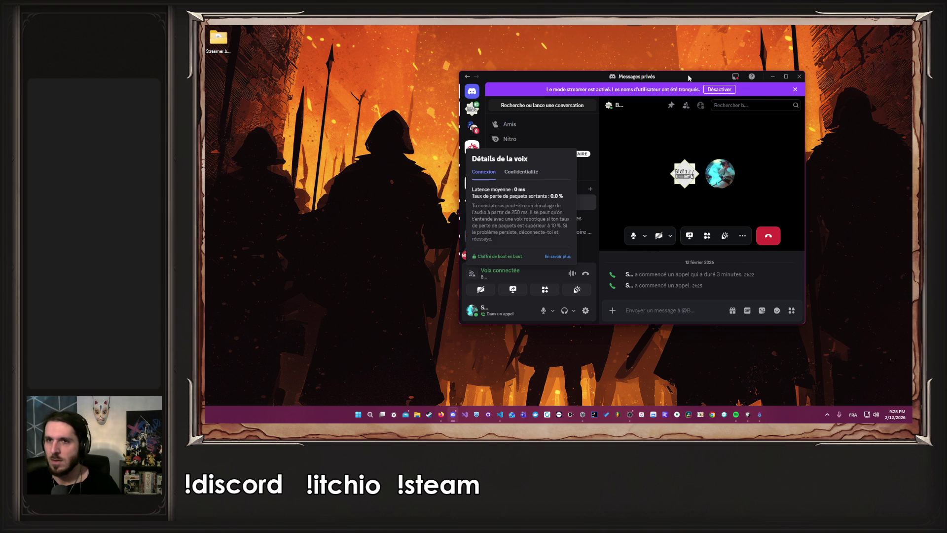
left_click(773, 76)
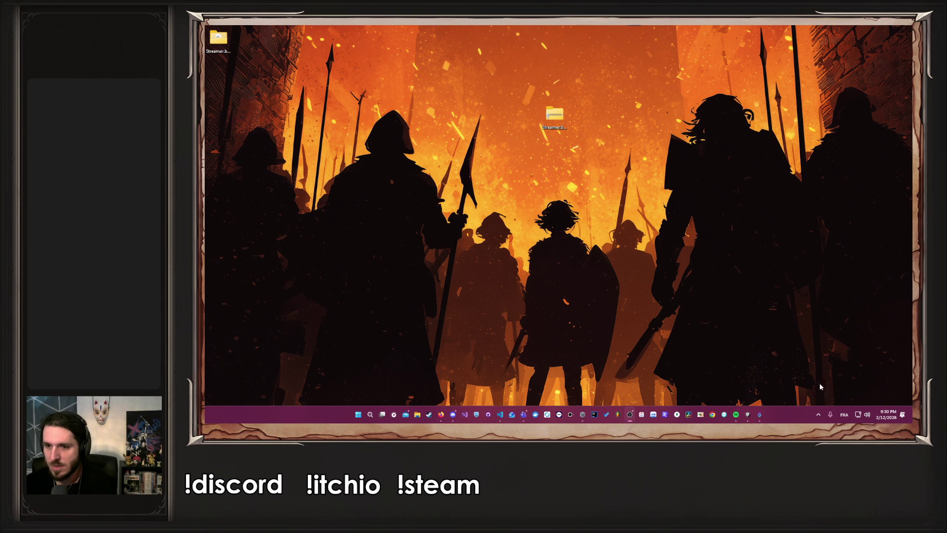
Inspect the hidden background apps in the system tray.
left_click(817, 418)
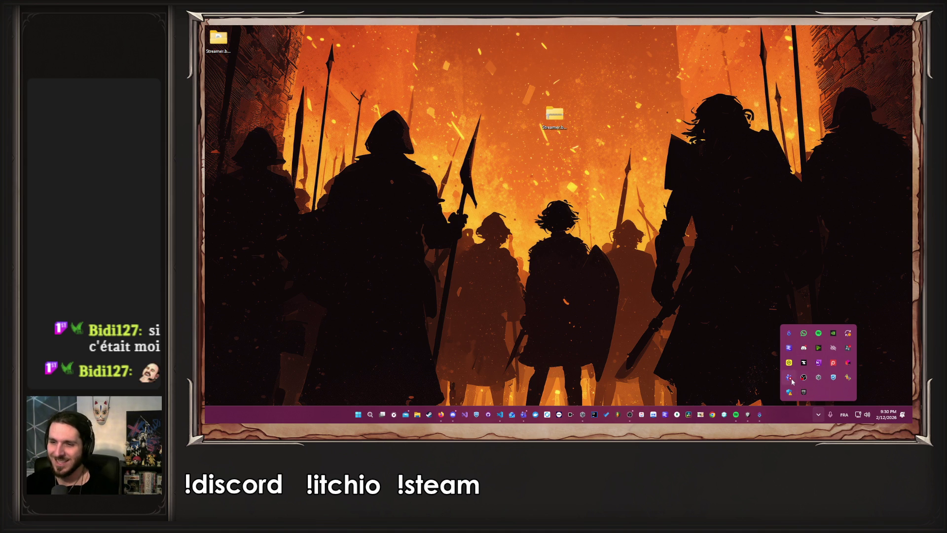
key("Escape")
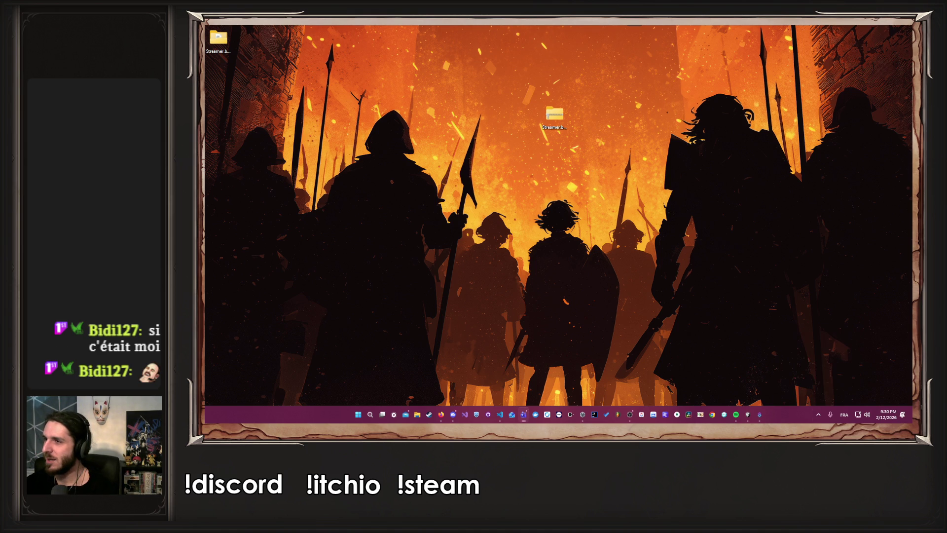
left_click(788, 38)
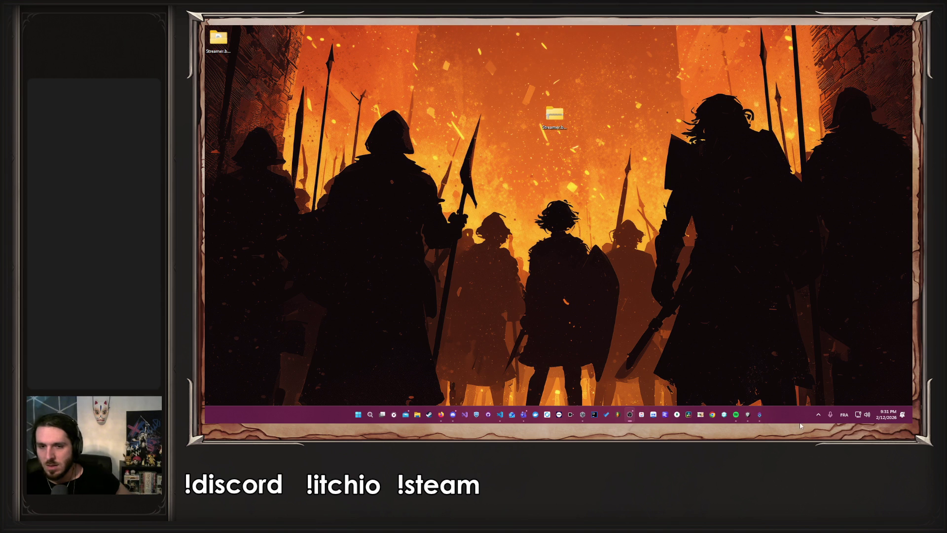
left_click(819, 417)
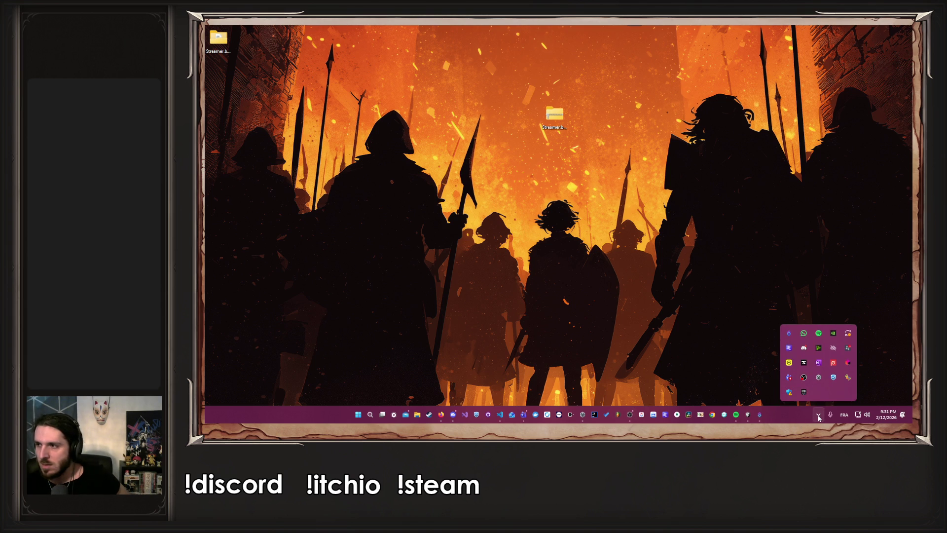
left_click(819, 417)
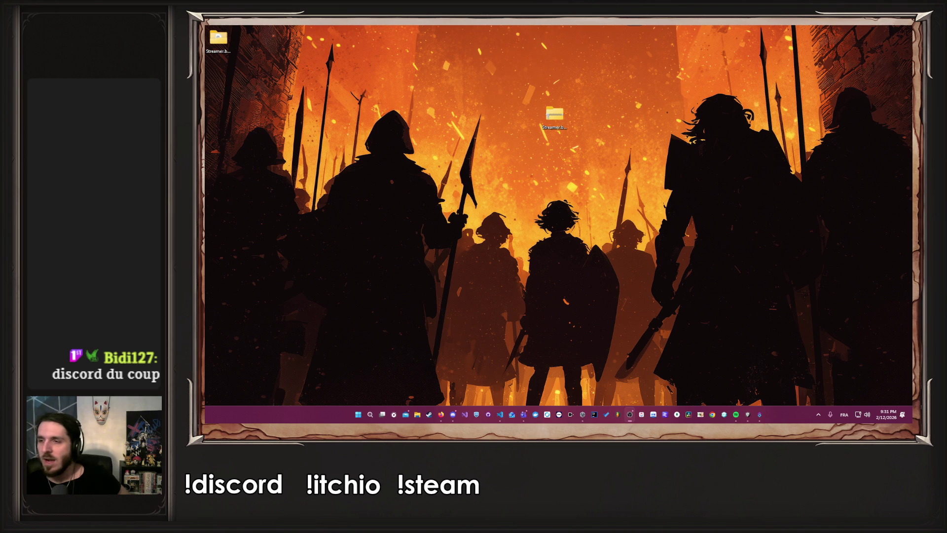
Glance at Discord, then delete the Streamer.bot zip archive from the desktop.
mouse_move(443, 415)
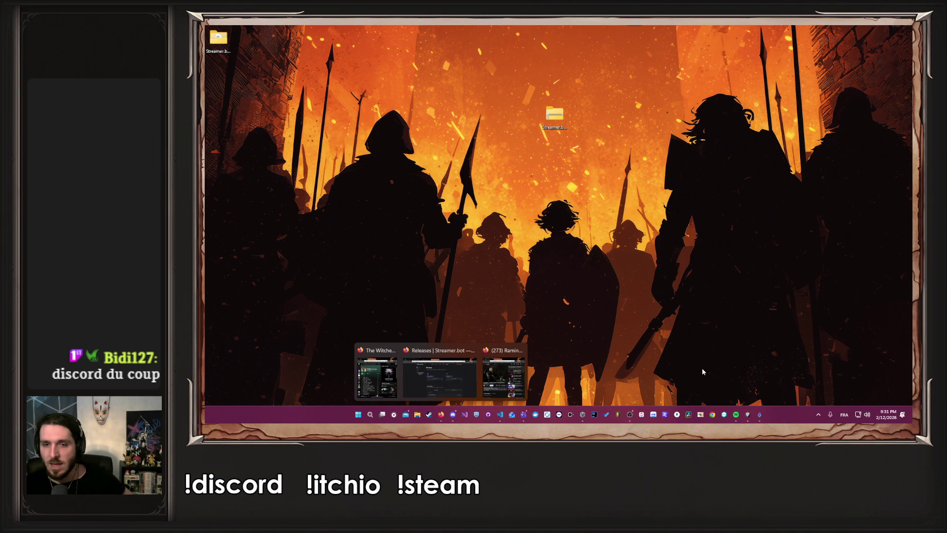
left_click(452, 414)
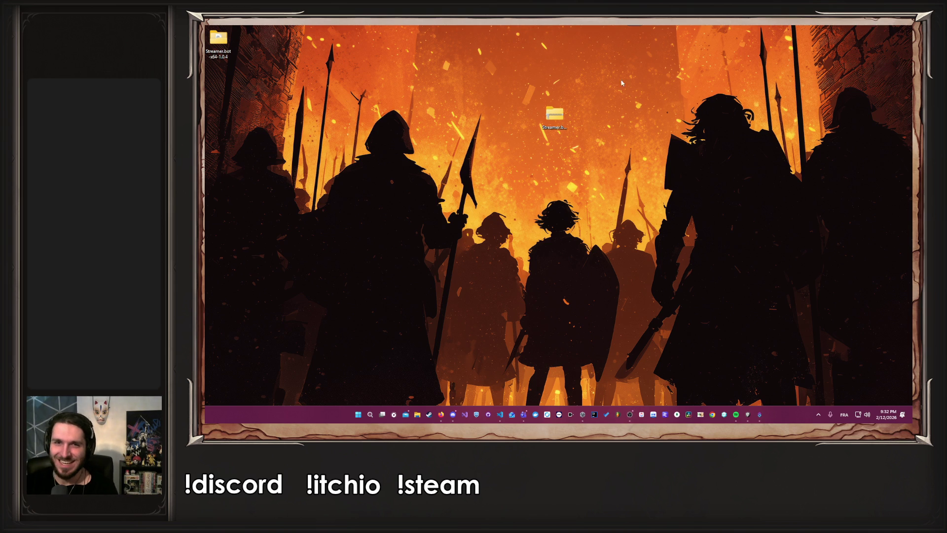
left_click(564, 120)
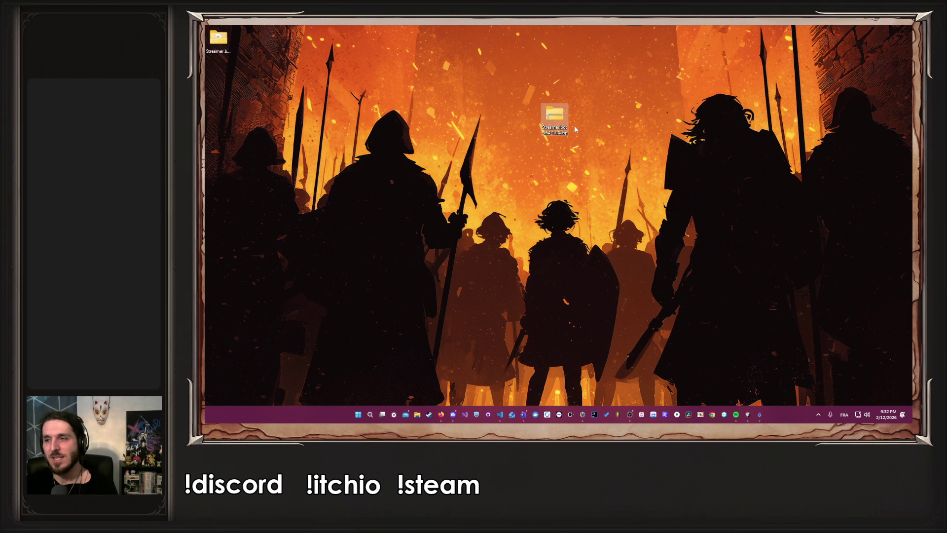
key("Delete")
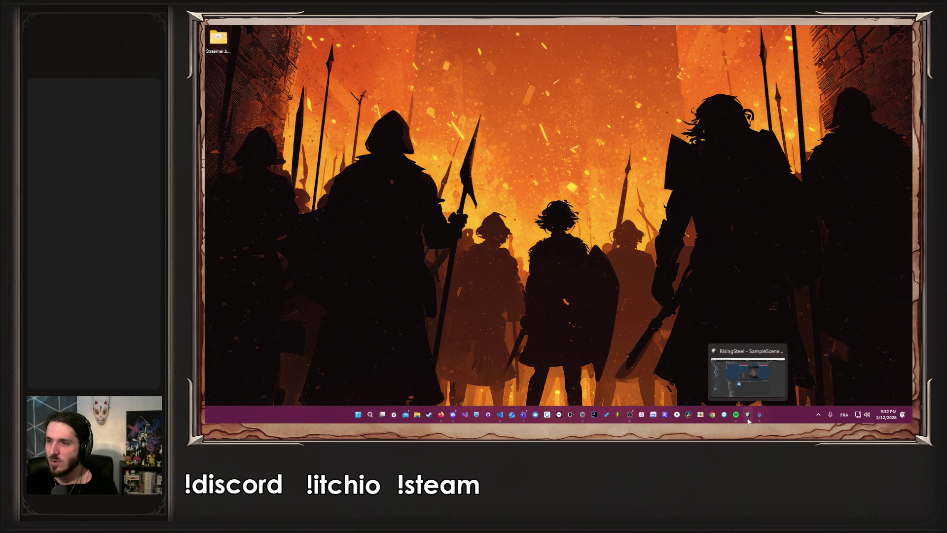
Return to Streamer.bot and confirm the Twitch broadcaster account shows Connected (1/1).
left_click(759, 417)
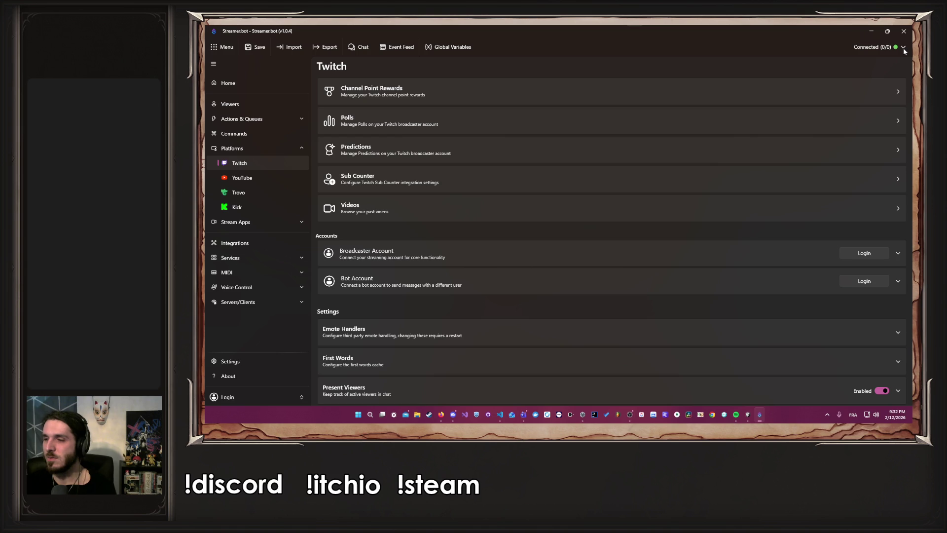
left_click(453, 414)
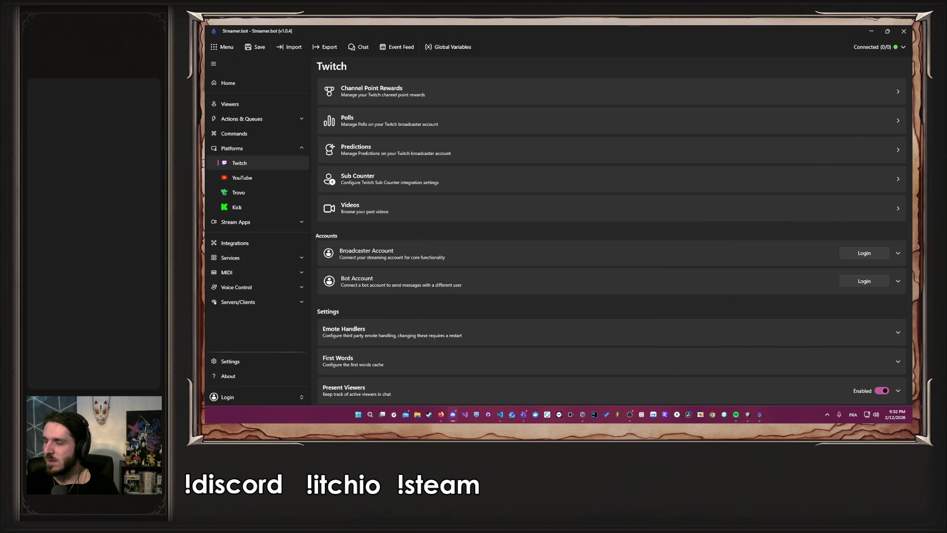
key("alt+Tab")
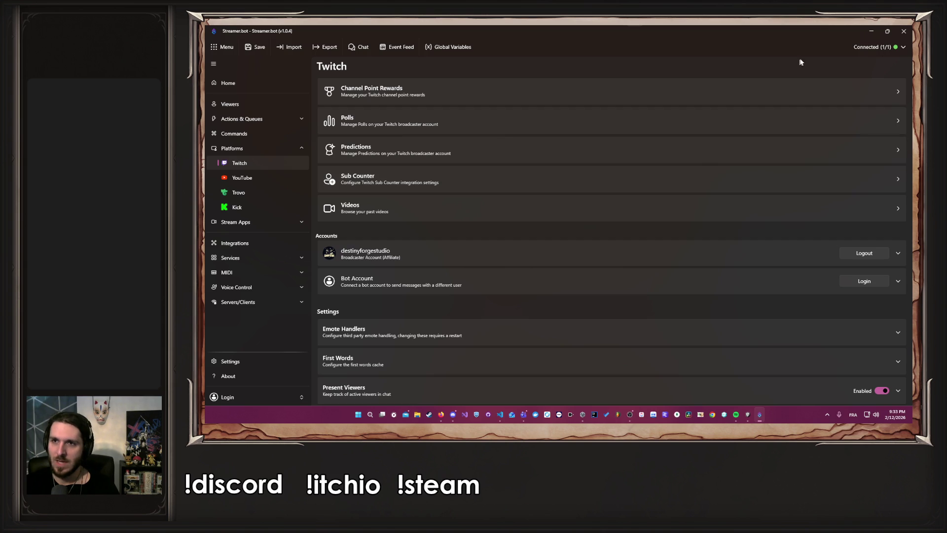
left_click(889, 48)
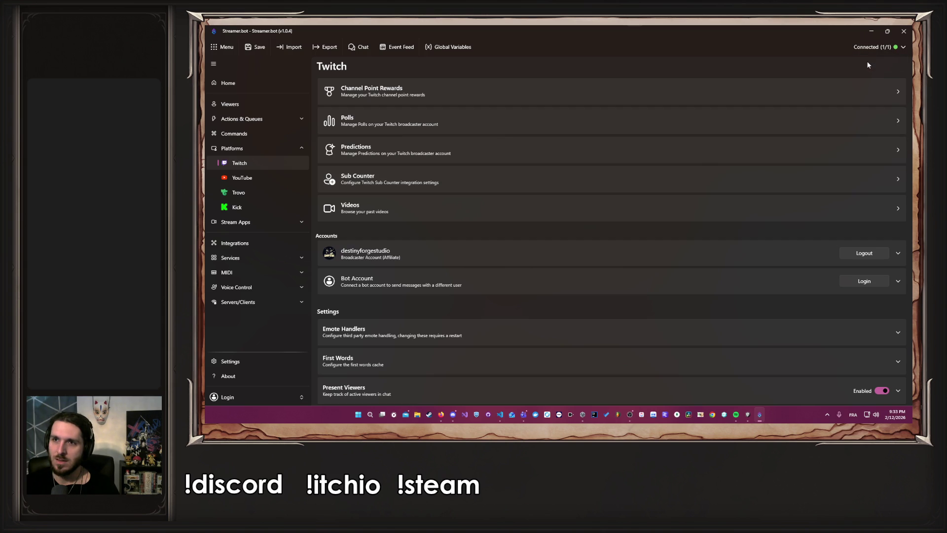
left_click(902, 59)
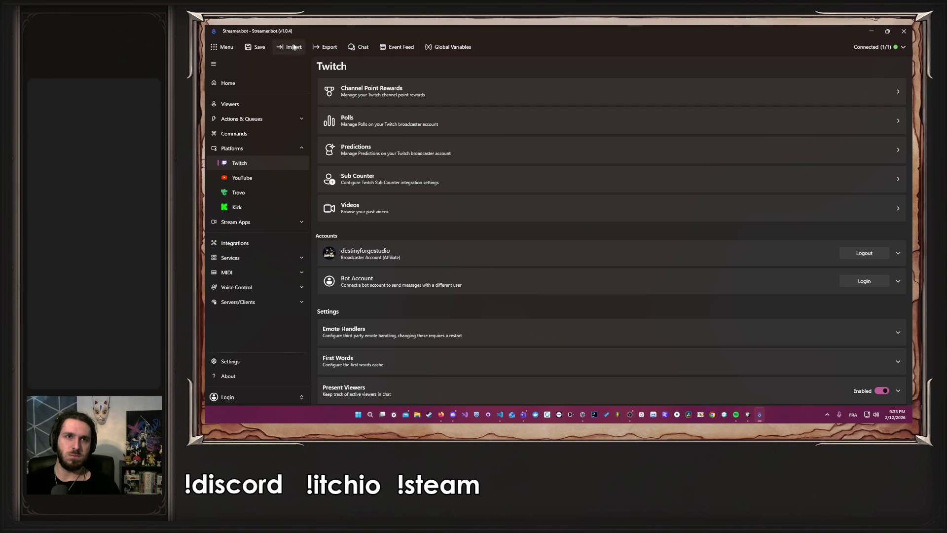
Add a command named tamere, triggered by !tamere, with a 5-second global cooldown.
left_click(255, 134)
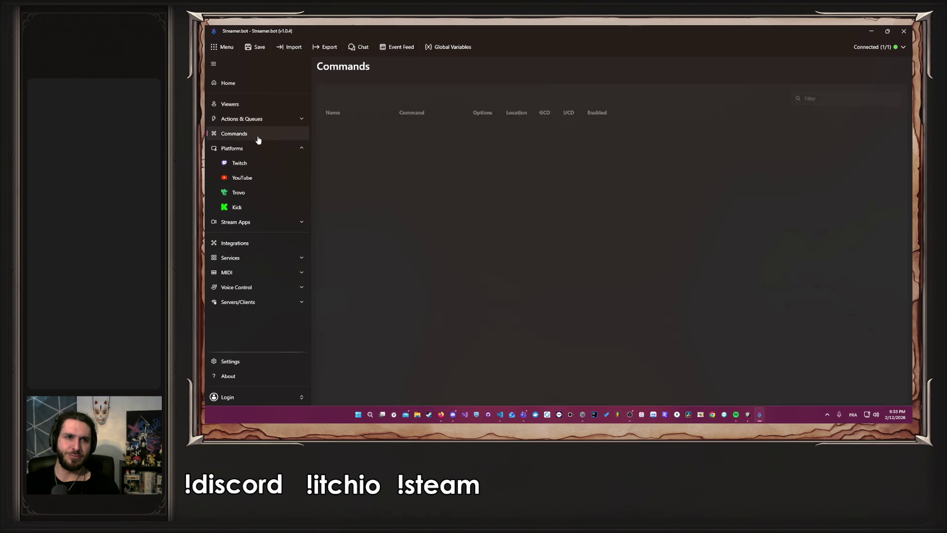
right_click(475, 178)
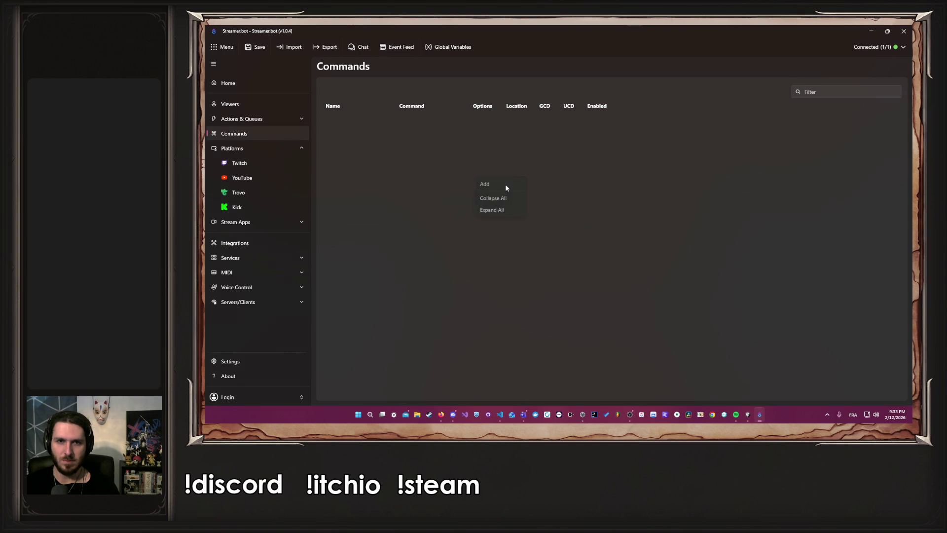
left_click(506, 185)
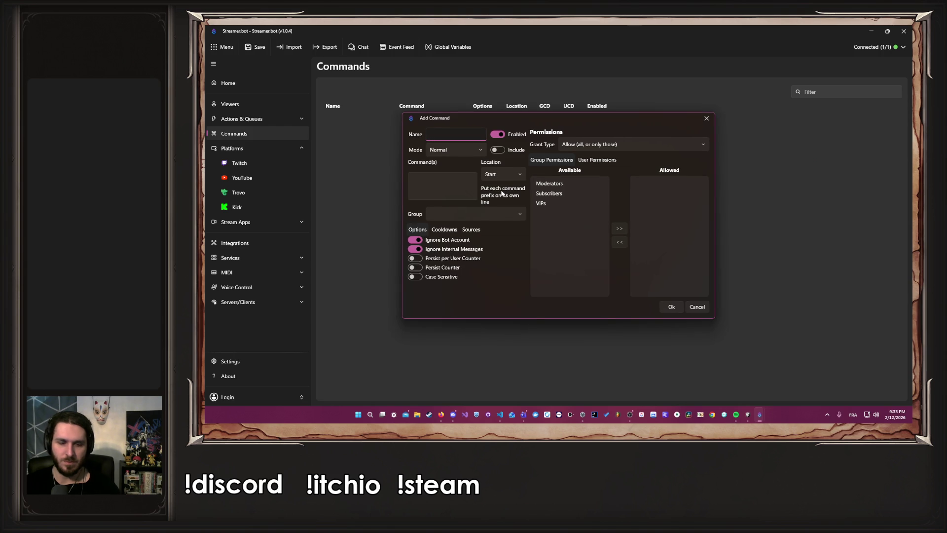
type("tamere")
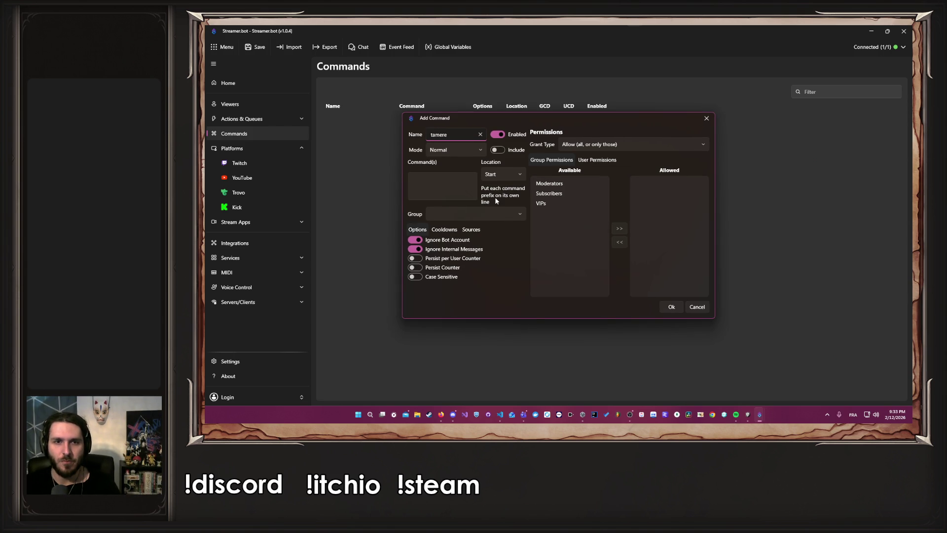
left_click(468, 182)
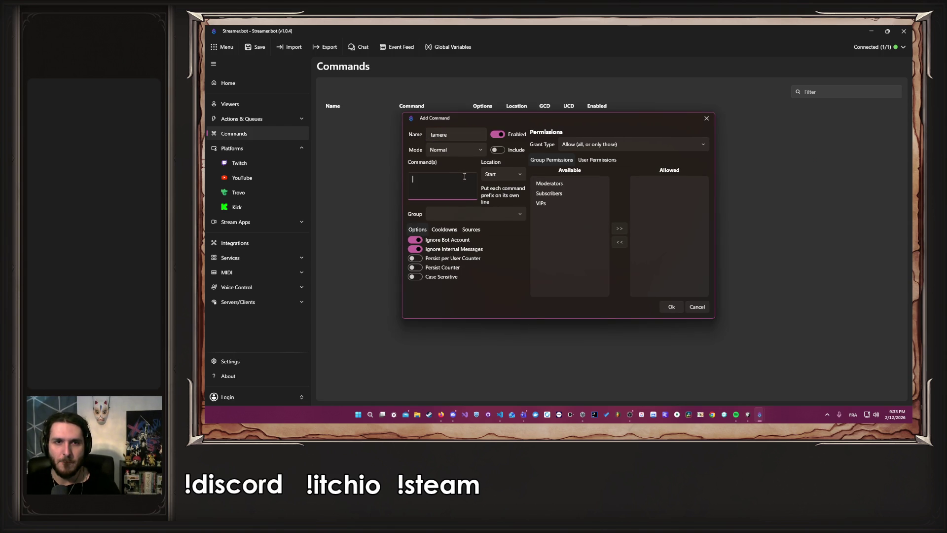
type("!tamere")
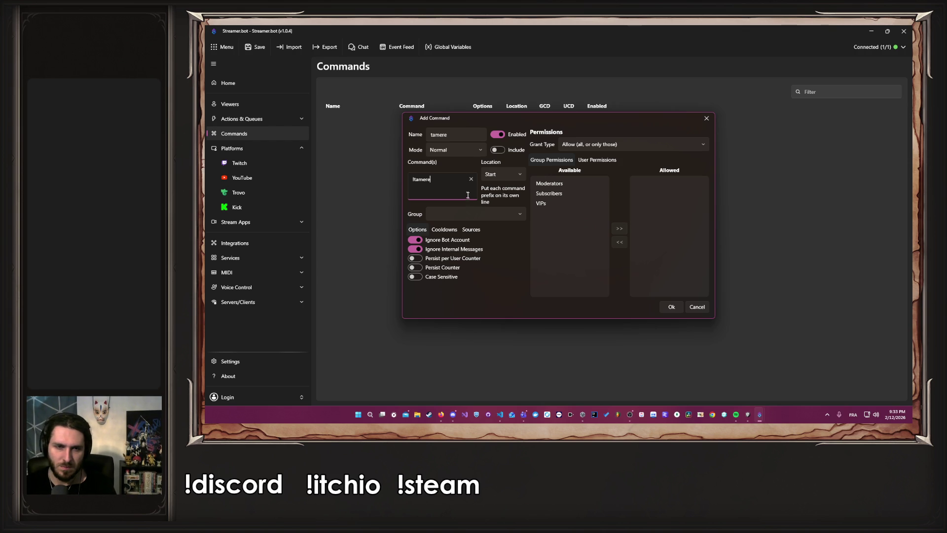
left_click(453, 232)
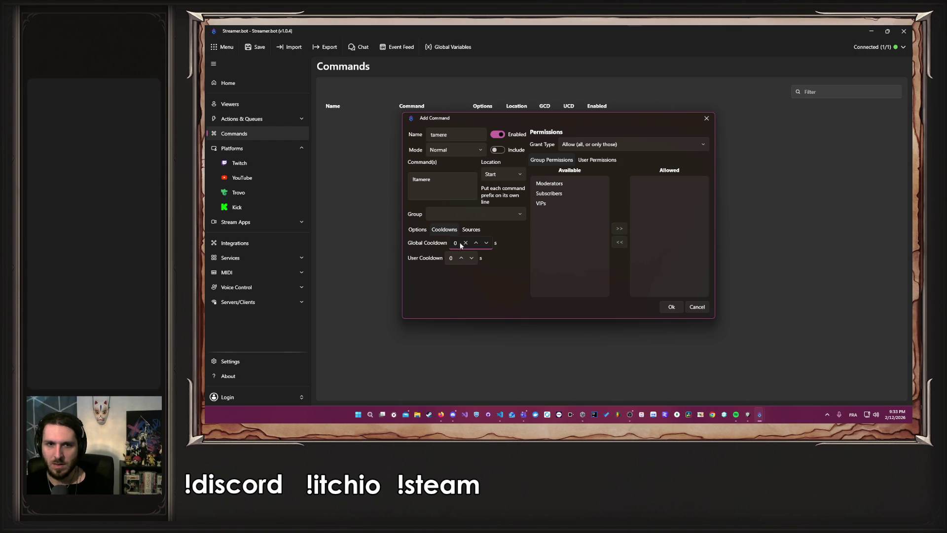
type("5")
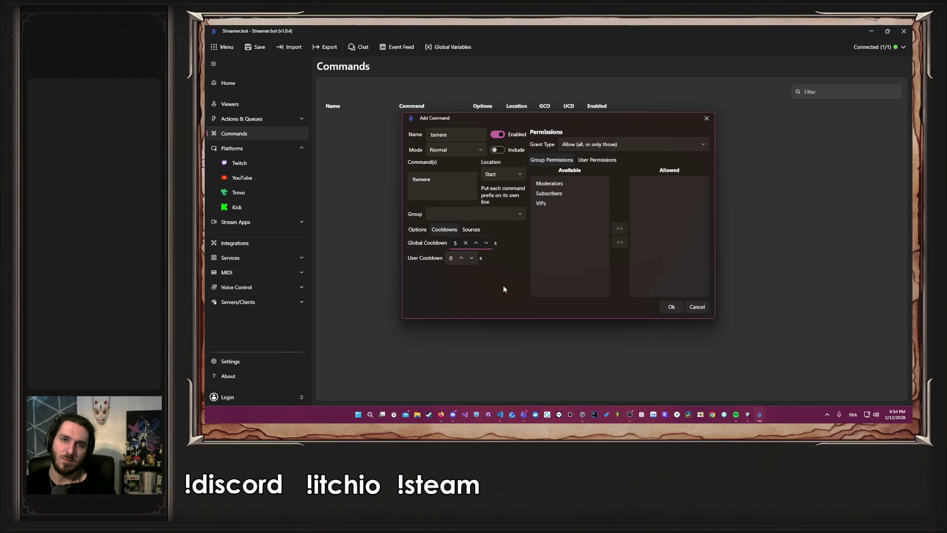
left_click(671, 306)
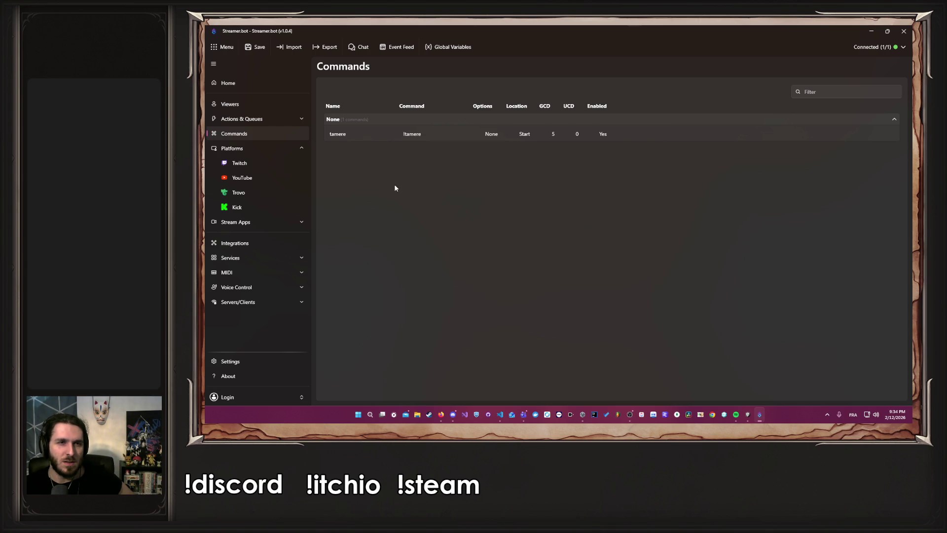
left_click(242, 119)
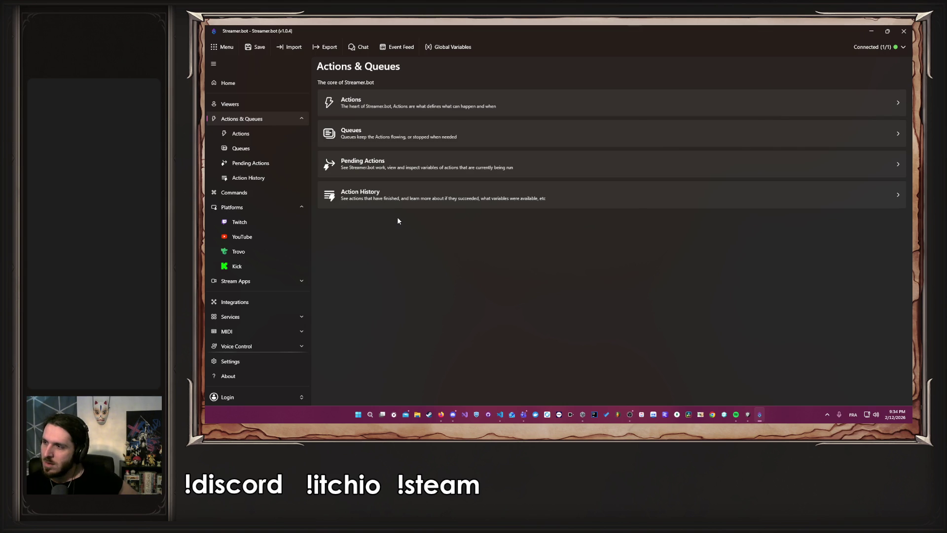
Create a new action named tamere in the Actions list.
left_click(430, 104)
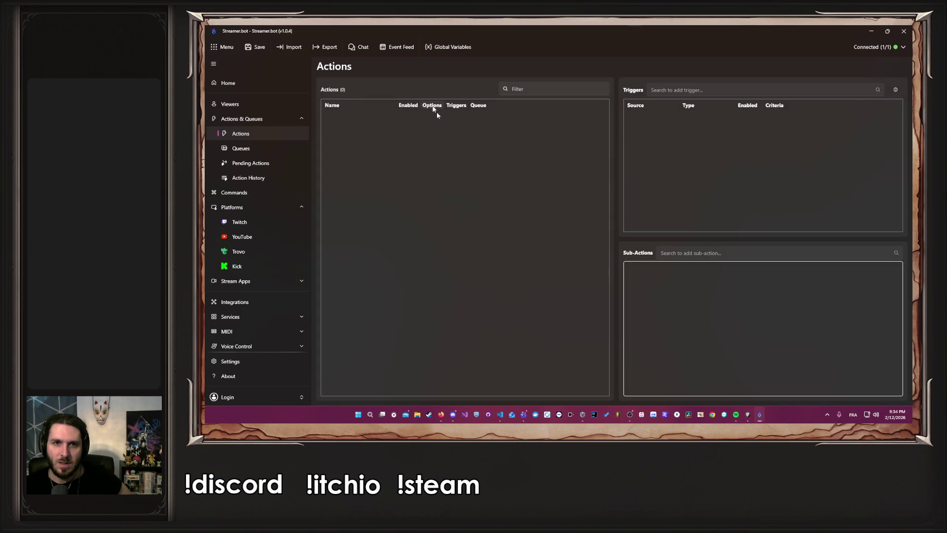
right_click(456, 157)
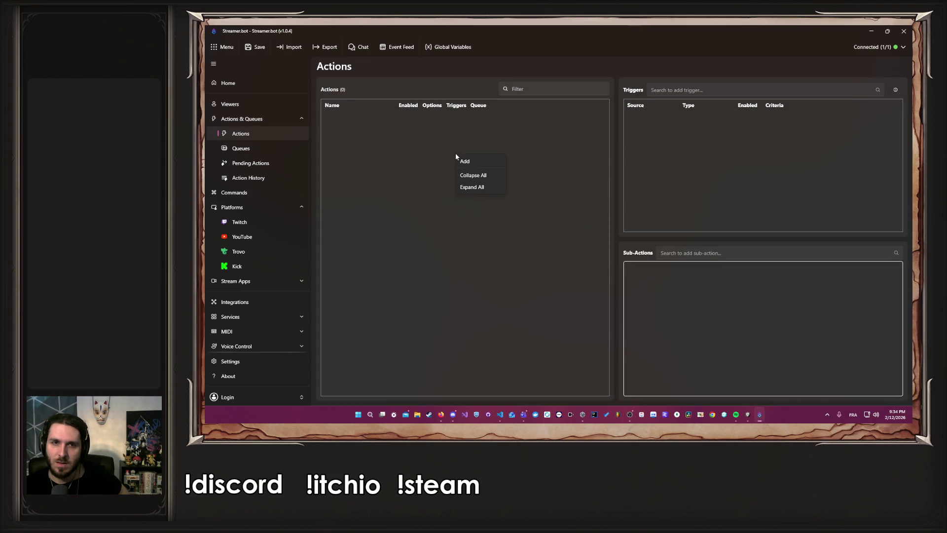
left_click(466, 162)
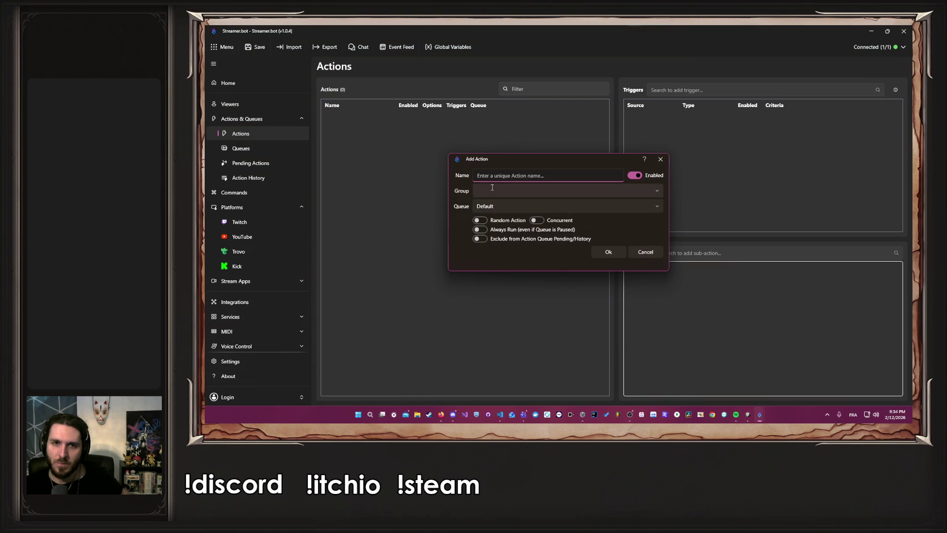
type("tamere")
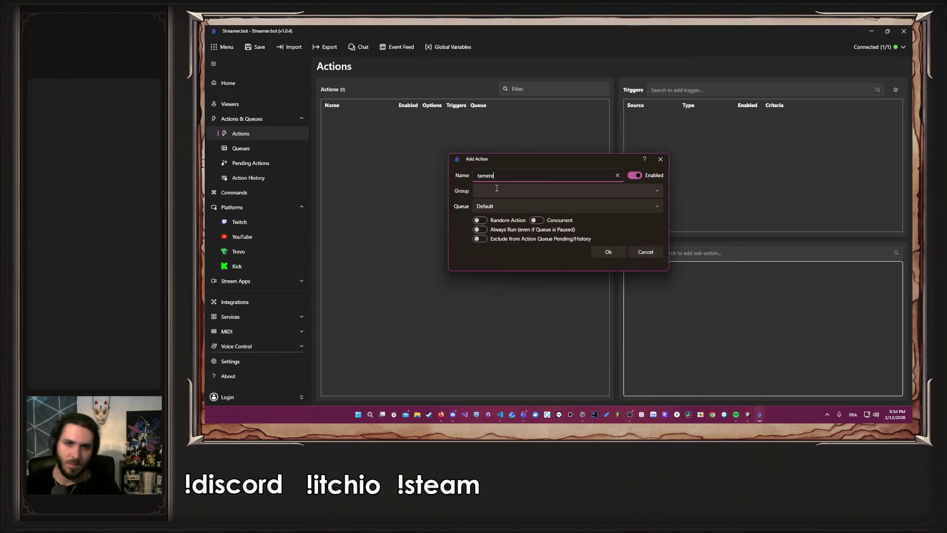
left_click(614, 249)
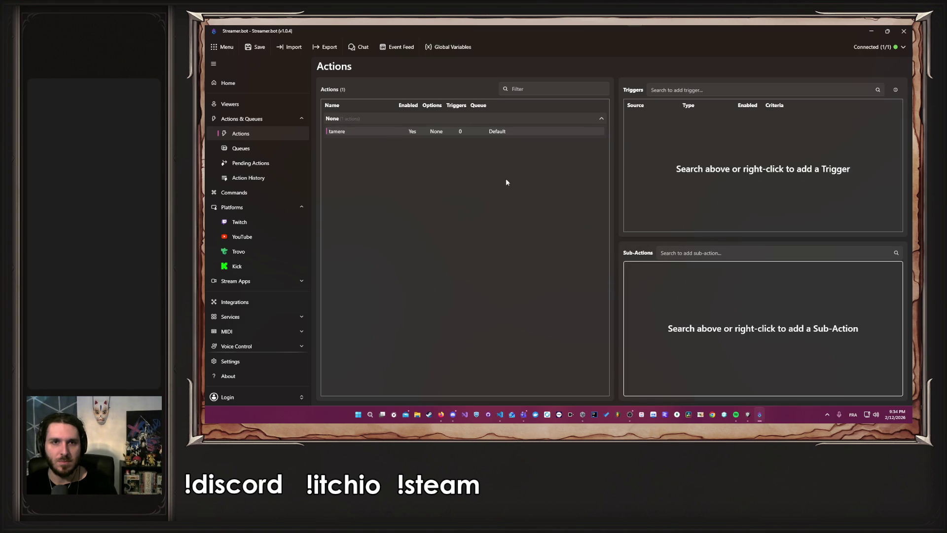
right_click(695, 148)
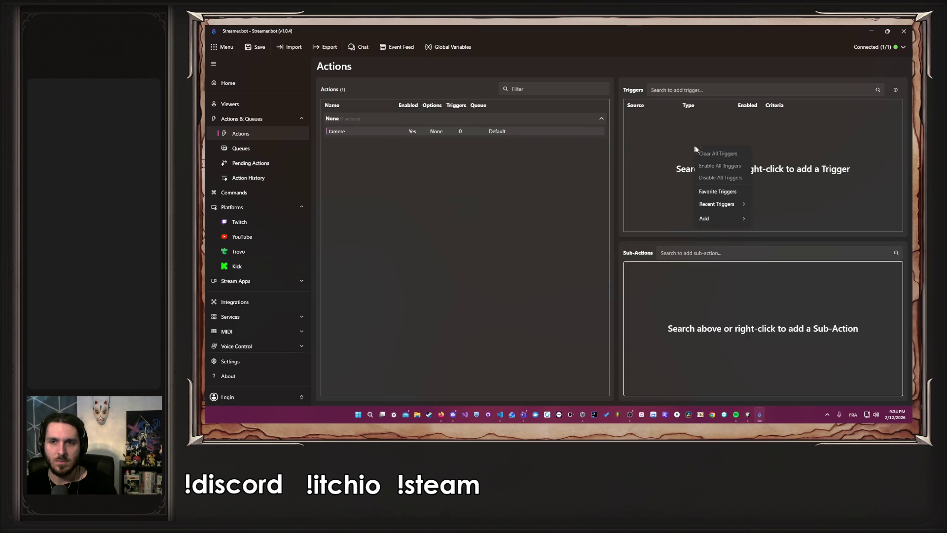
mouse_move(702, 222)
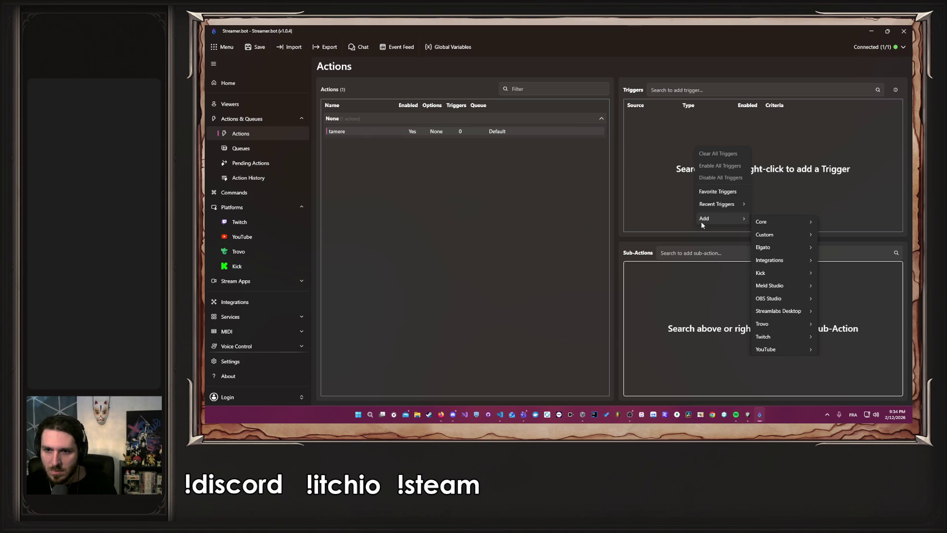
mouse_move(786, 337)
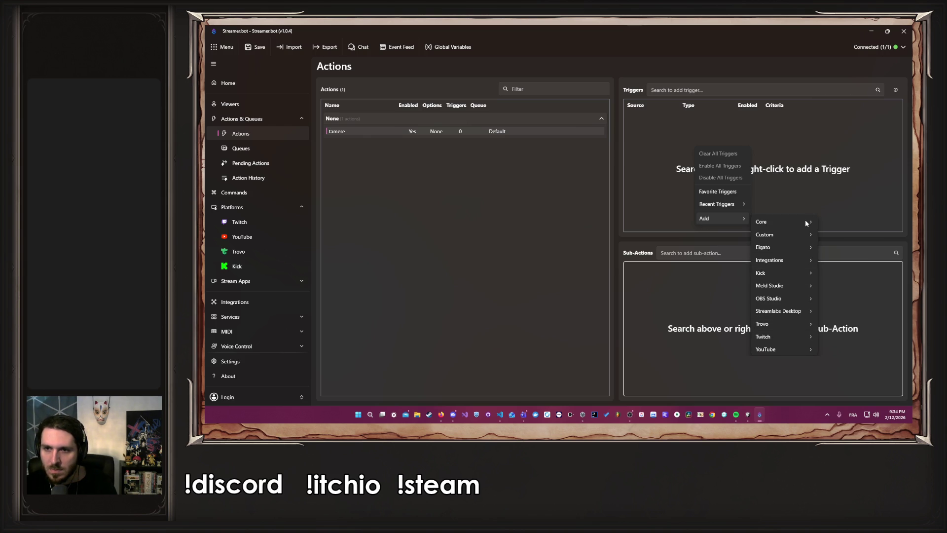
mouse_move(784, 222)
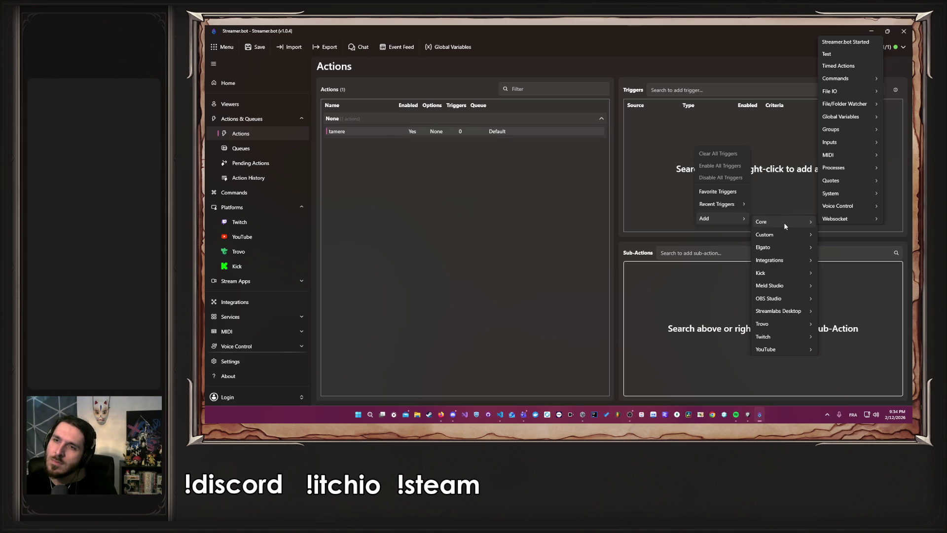
mouse_move(859, 77)
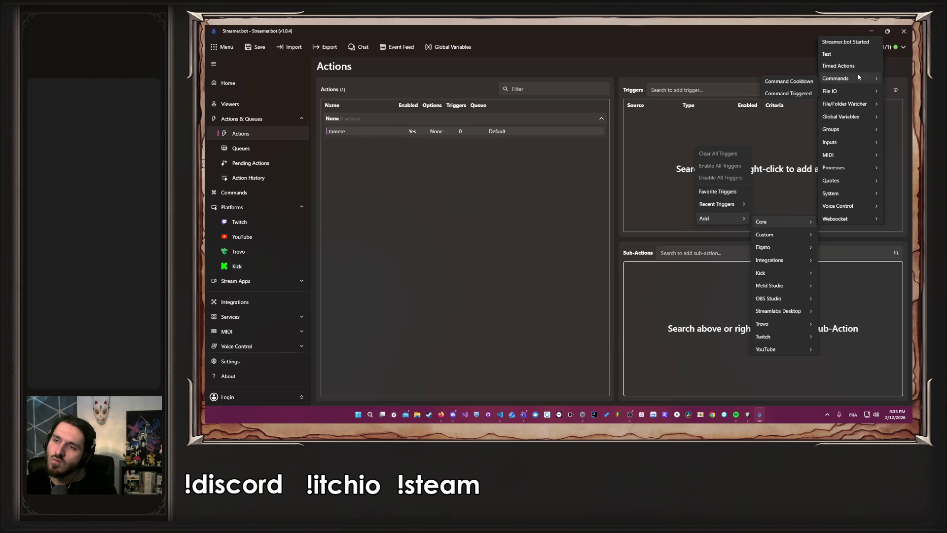
left_click(788, 94)
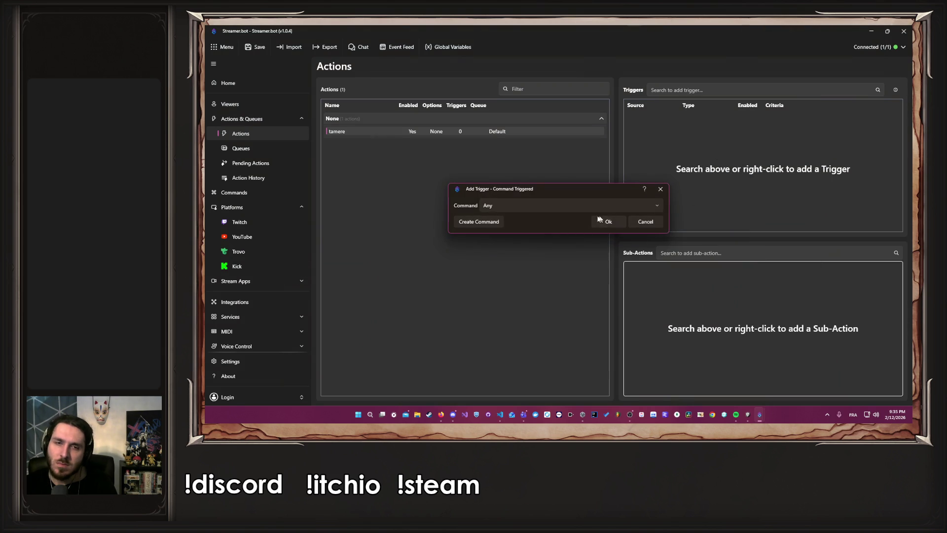
left_click(563, 203)
left_click(520, 251)
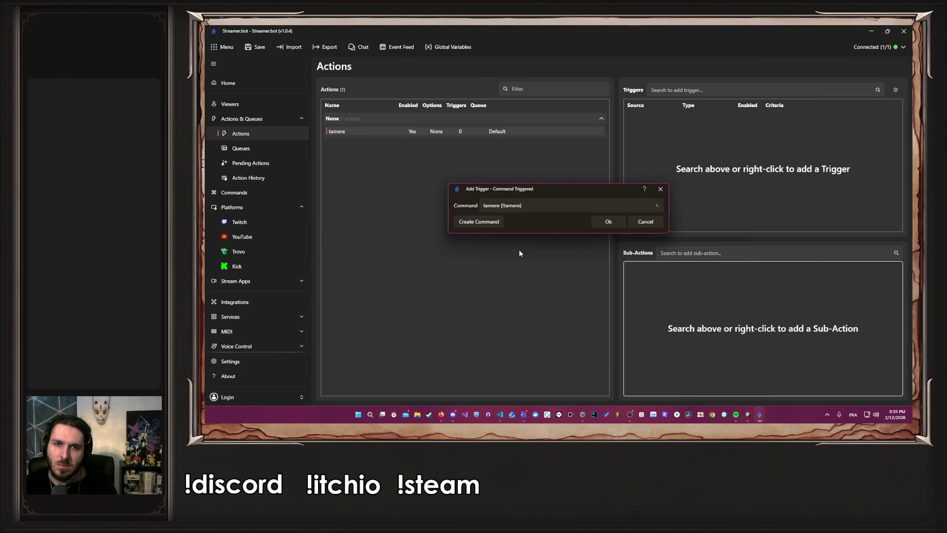
left_click(621, 223)
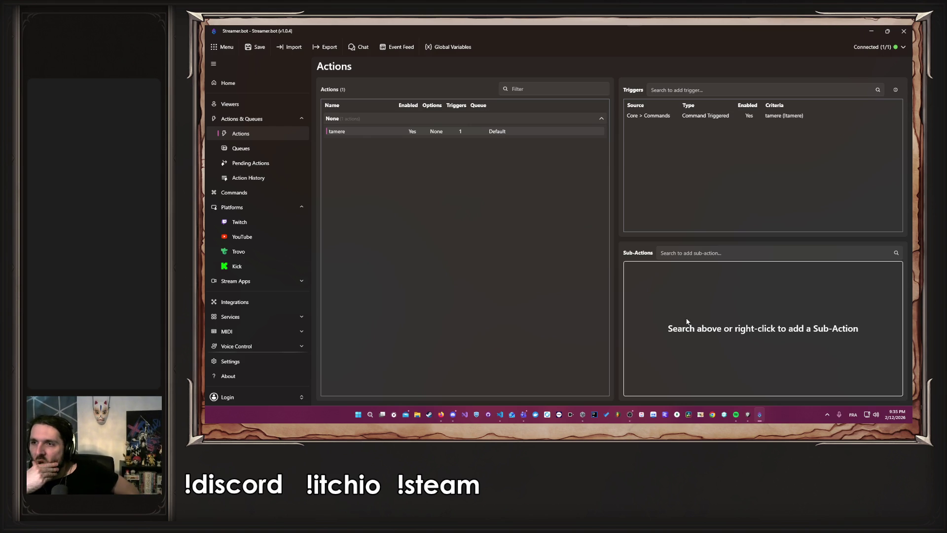
key("alt+Tab")
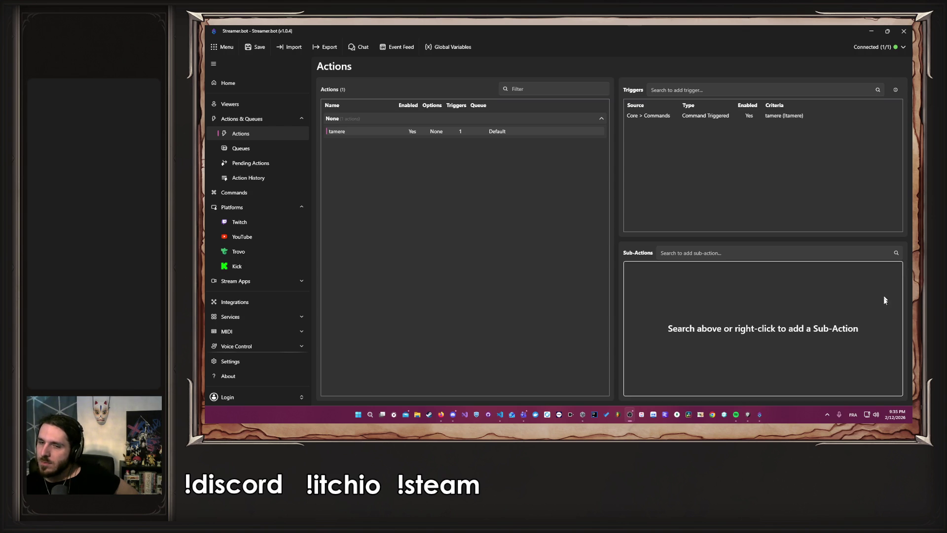
left_click(453, 414)
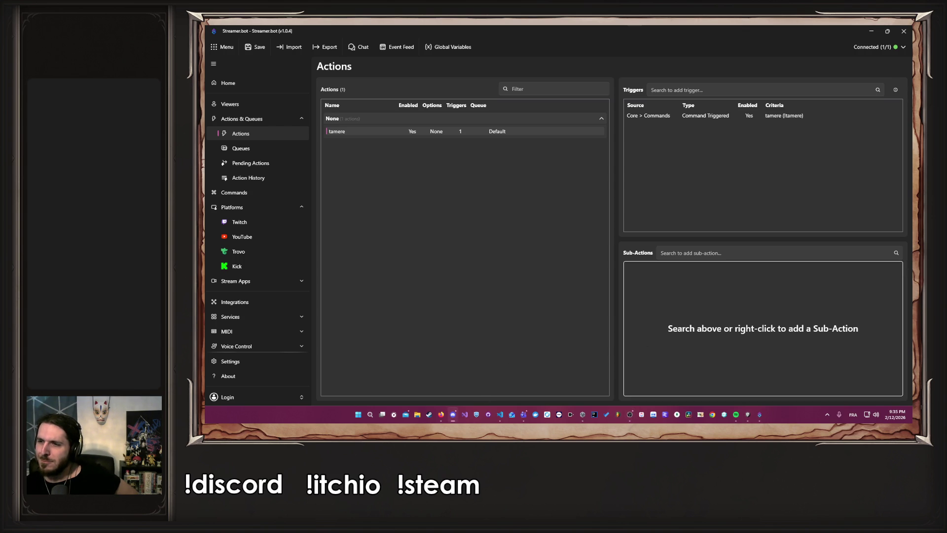
left_click(630, 415)
key("alt+Tab")
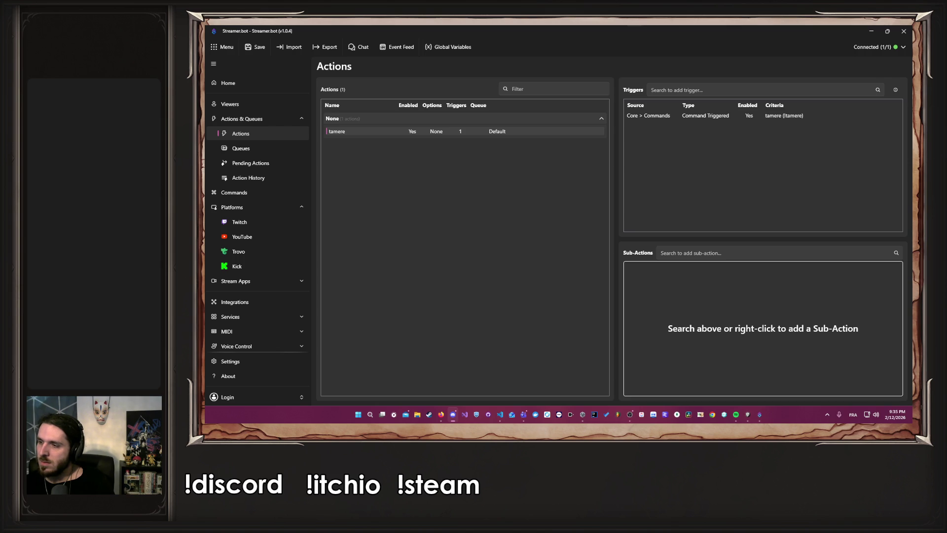
Add an Execute C# Code sub-action via Core > C# and select its default template.
right_click(740, 314)
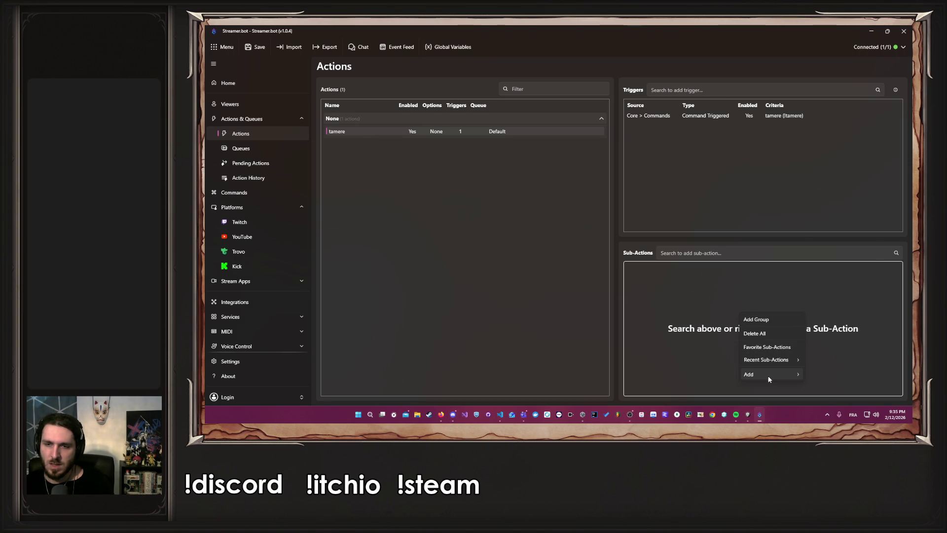
mouse_move(770, 379)
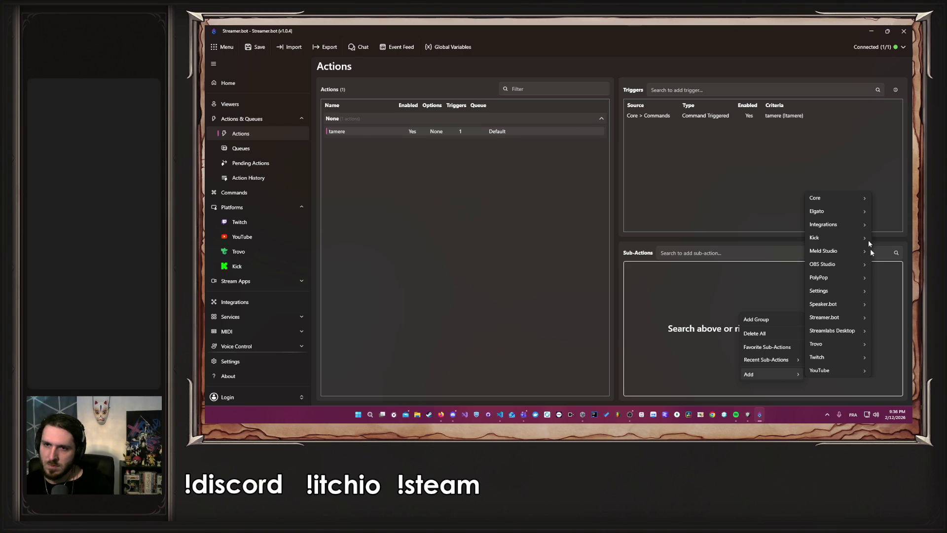
mouse_move(844, 196)
mouse_move(757, 189)
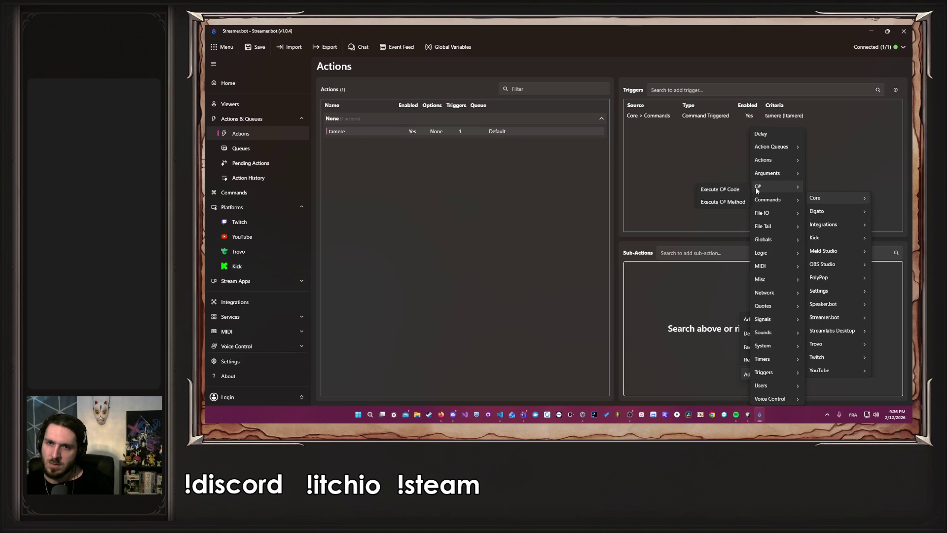
left_click(712, 192)
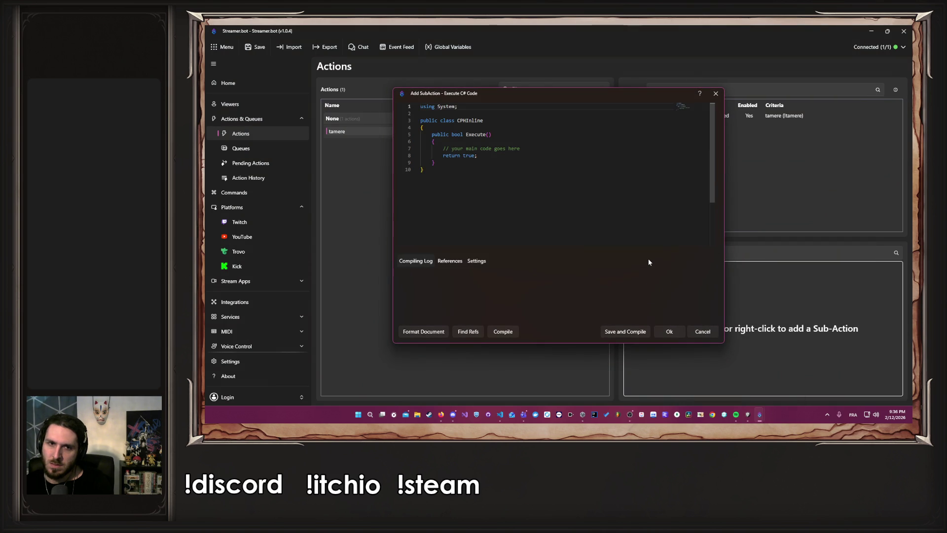
left_click(576, 198)
key("ctrl+a")
Paste the sacrifices counter code and rename its line 7 variable to tamere.
key("ctrl+v")
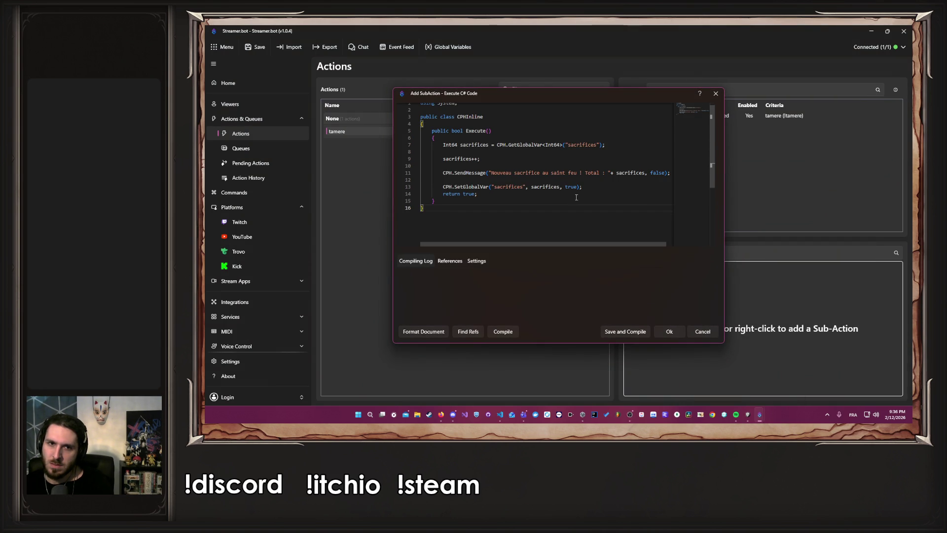
left_click(522, 192)
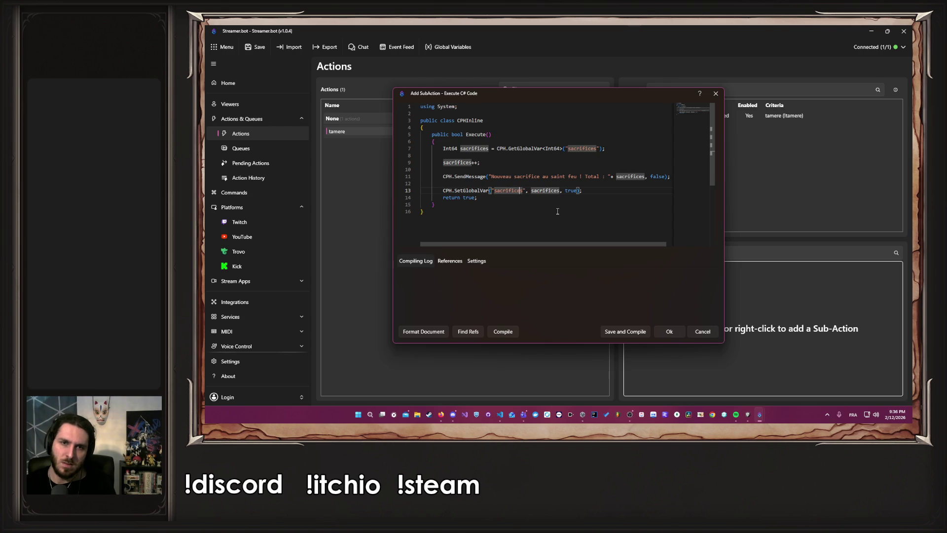
key("Up")
key("Up")
key("End")
key("Up")
key("ctrl+Left")
key("ctrl+Left")
key("ctrl+Left")
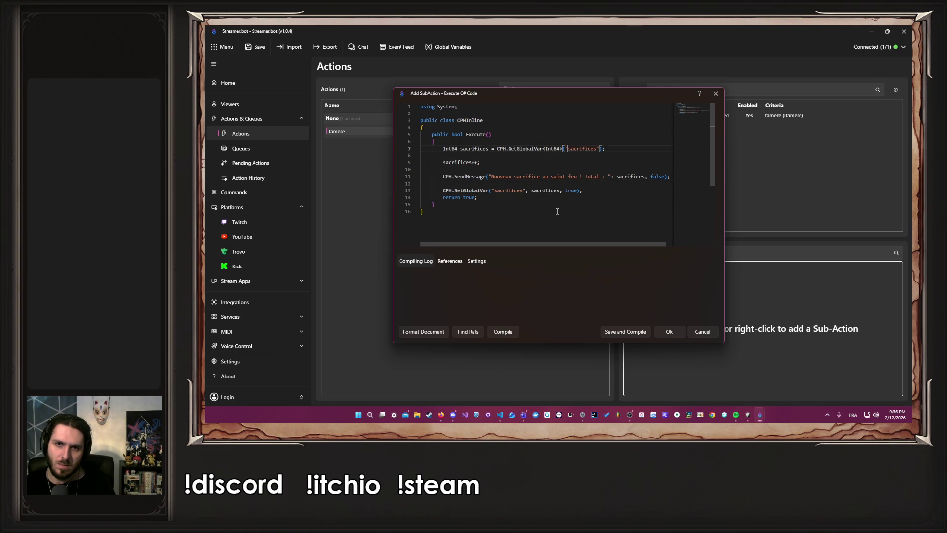
key("ctrl+shift+Left")
type("tamere")
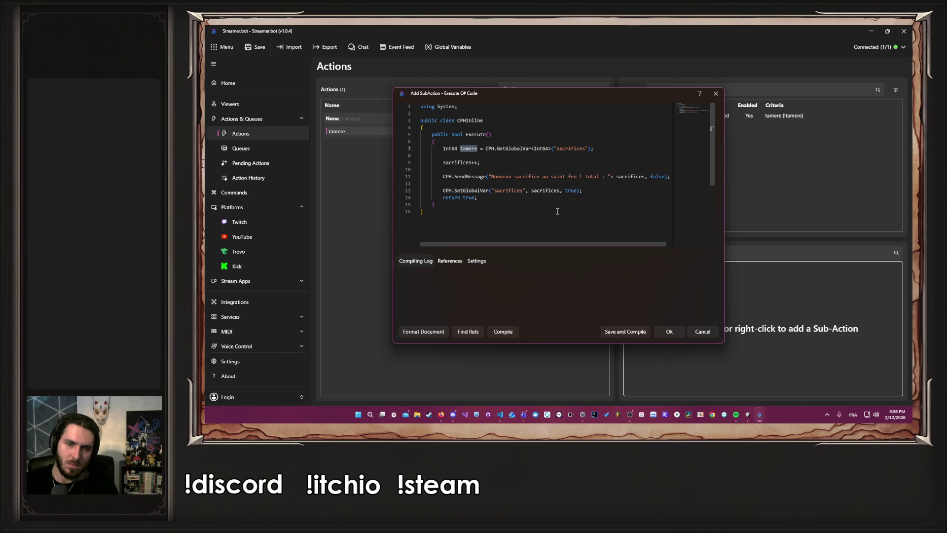
Replace the remaining sacrifices global names and references with tamere.
double_click(571, 149)
type("tamere")
double_click(508, 191)
type("tamere")
double_click(534, 191)
type("tamere")
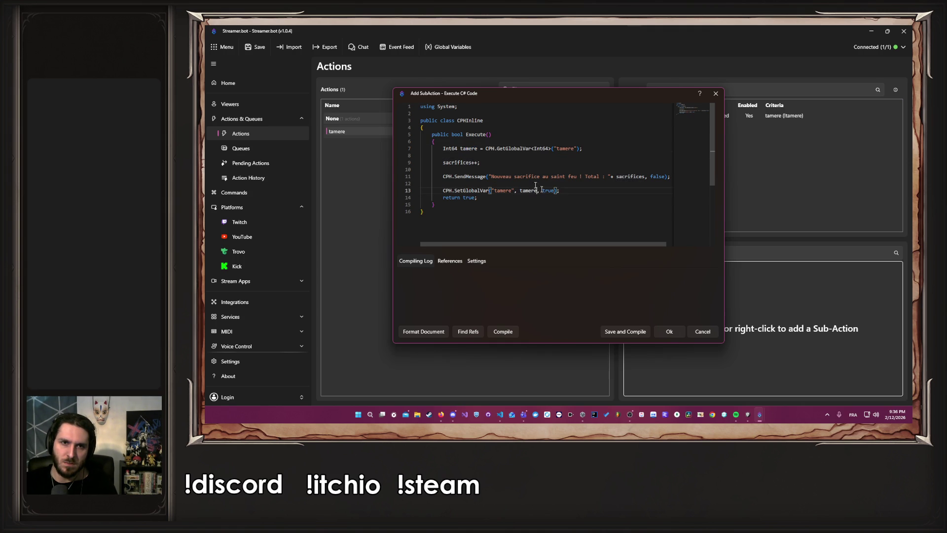
type("tamere")
double_click(629, 176)
type("tamere")
Change the chat message to 'Et Ta mere la' and save and compile the code.
double_click(531, 176)
type("tamere")
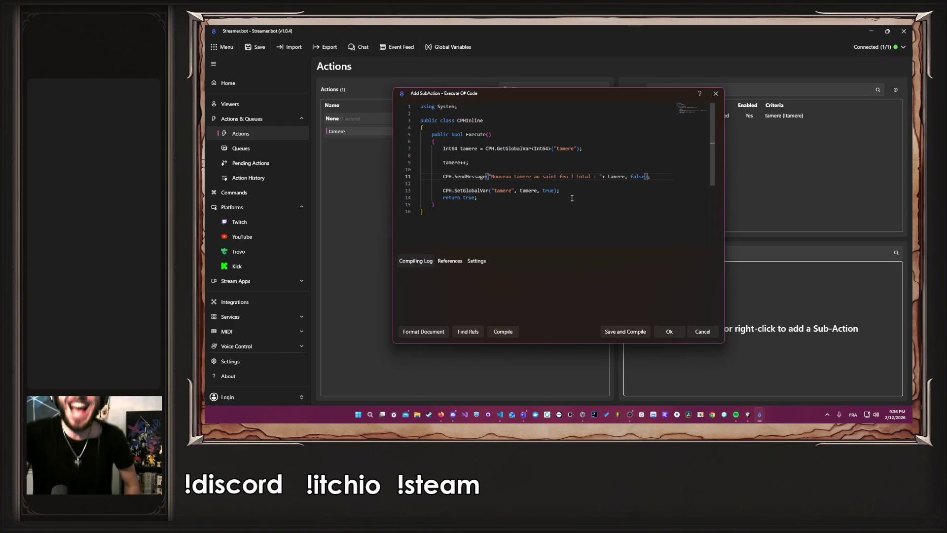
key("ctrl+Left")
key("ctrl+Left")
key("ctrl+shift+Right")
key("ctrl+shift+Right")
key("ctrl+shift+Right")
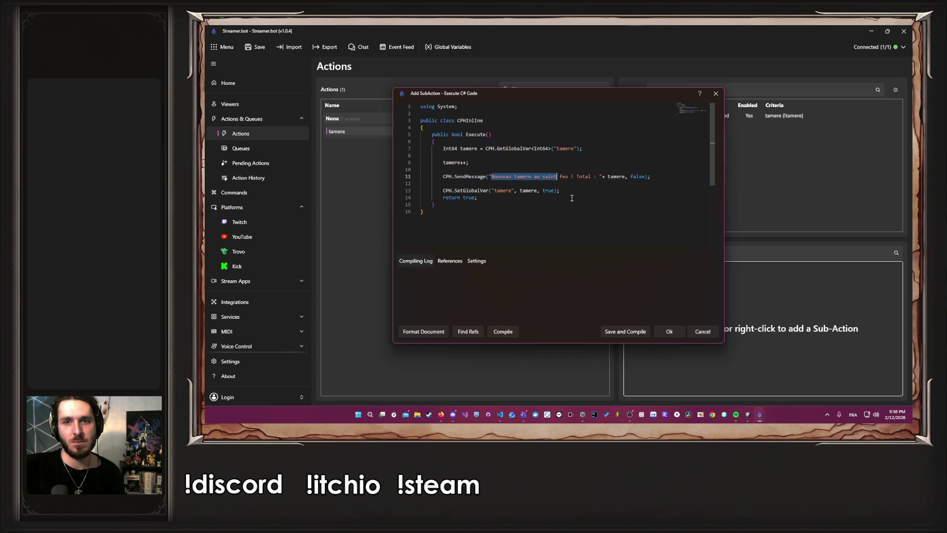
type("Et Ta mere ")
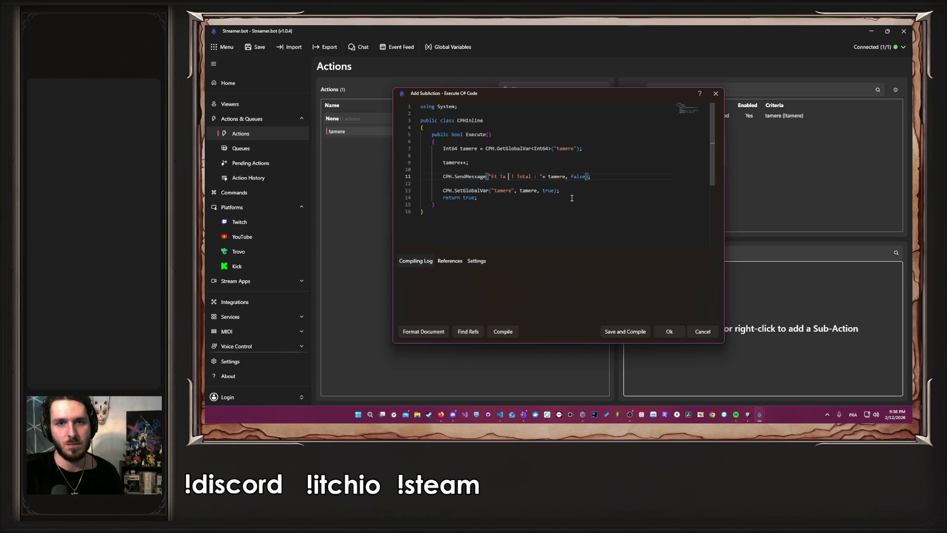
type("la")
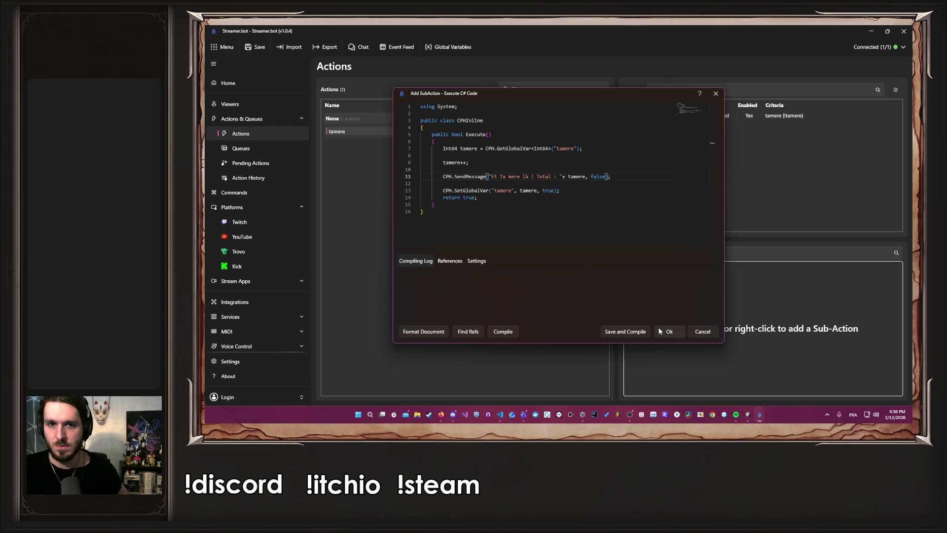
left_click(637, 331)
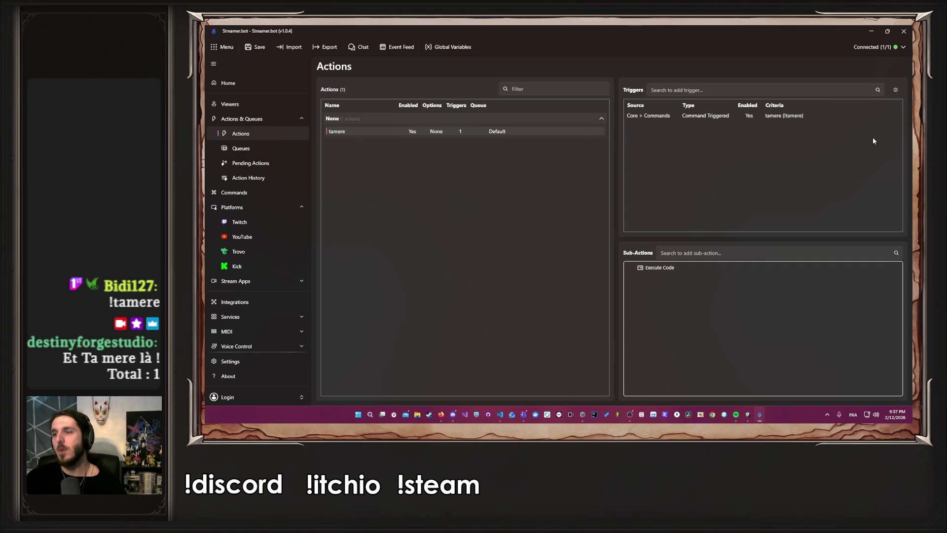
After the !tamere chat test works, minimize Streamer.bot to reveal the desktop.
right_click(761, 418)
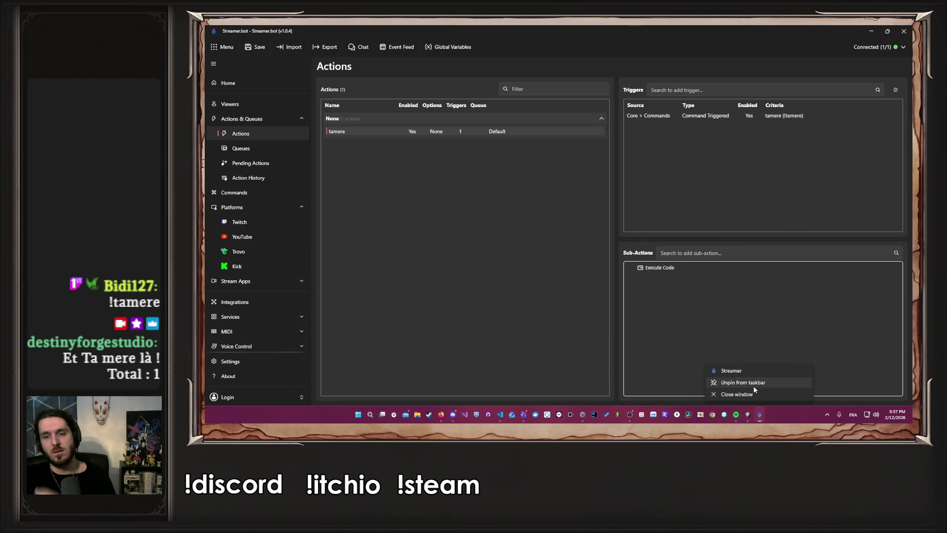
left_click(810, 415)
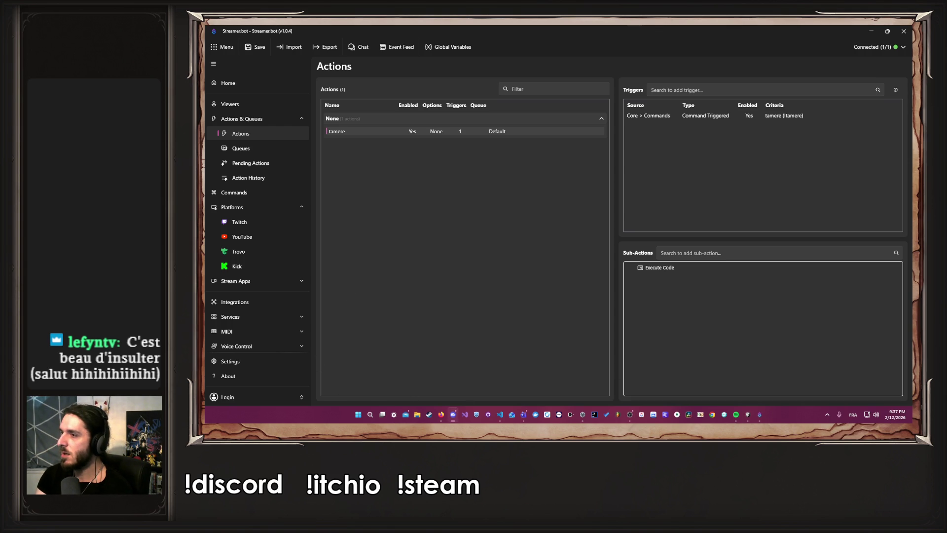
key("alt+Tab")
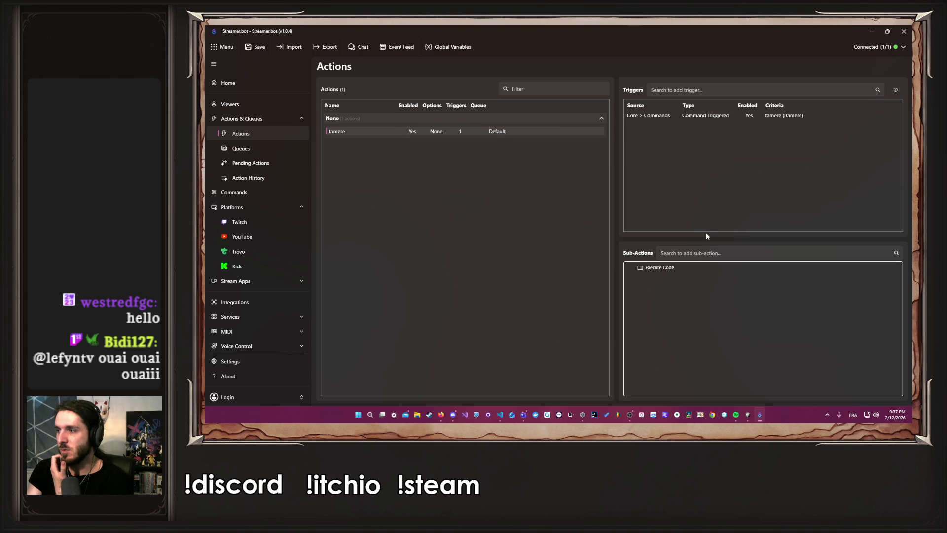
left_click(872, 31)
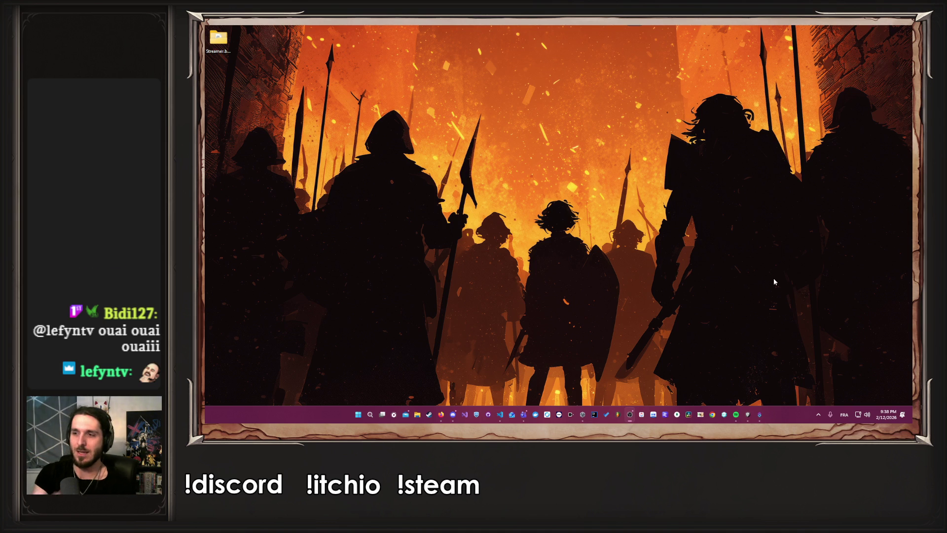
Restore the Unity editor and enter Play mode to show the Rise of the Insurged menu.
left_click(748, 415)
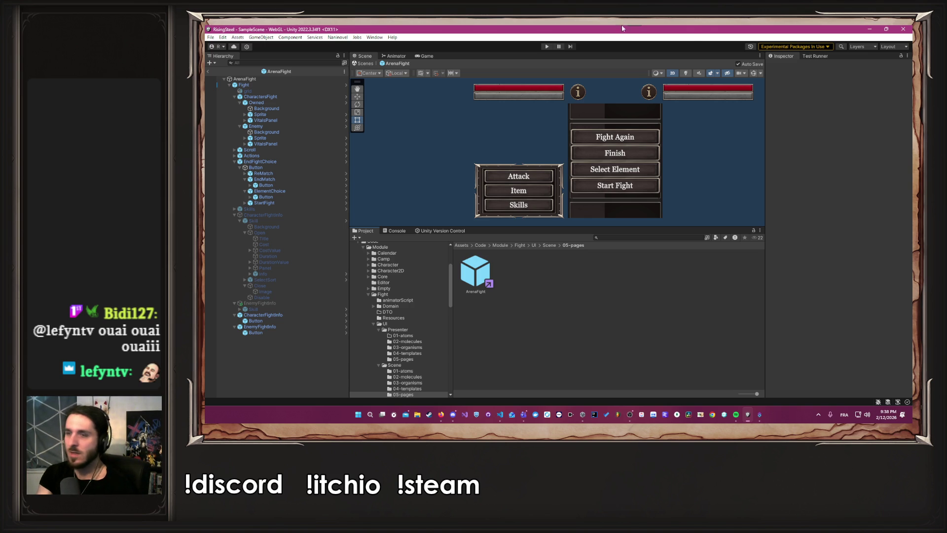
left_click(545, 47)
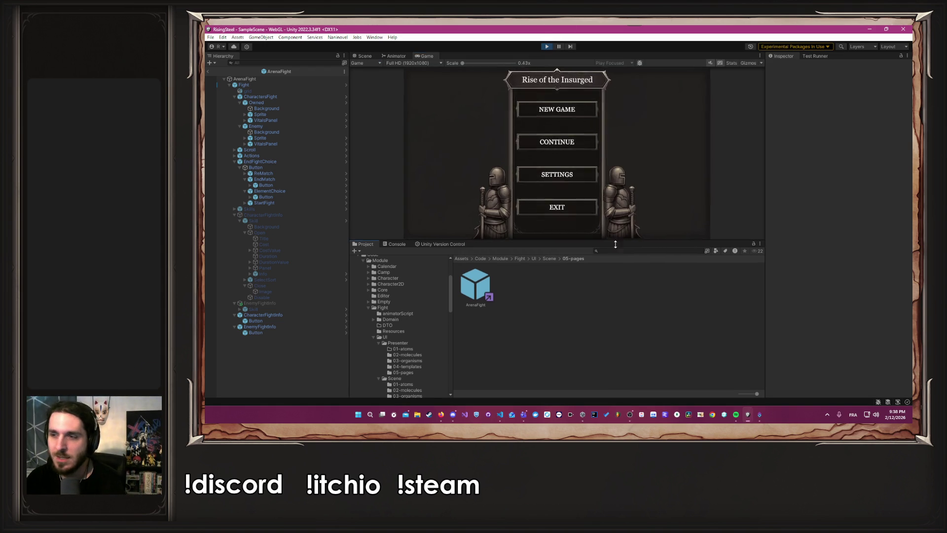
Enlarge the Game view, then continue from the first save slot into the snowy camp.
left_click_drag(616, 228, 616, 302)
left_click(555, 176)
left_click(517, 146)
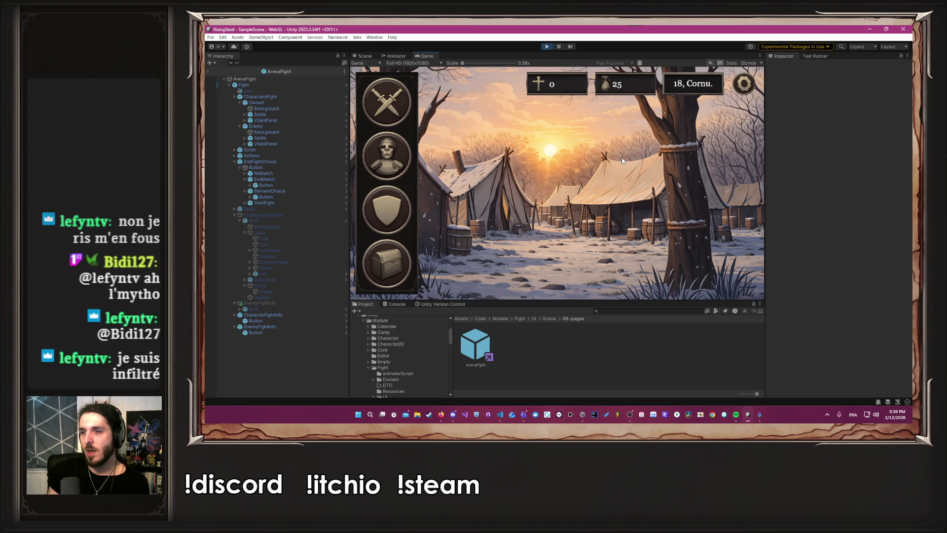
left_click(402, 212)
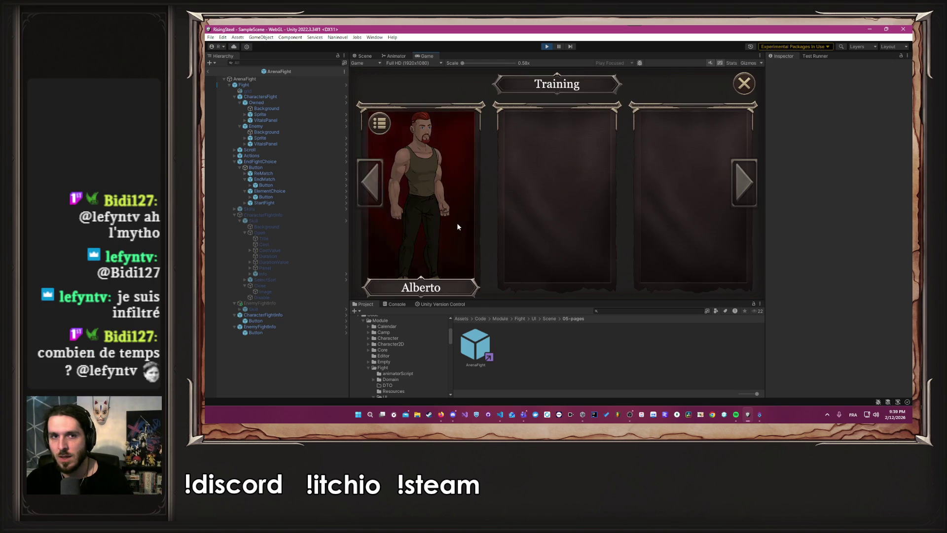
left_click(458, 225)
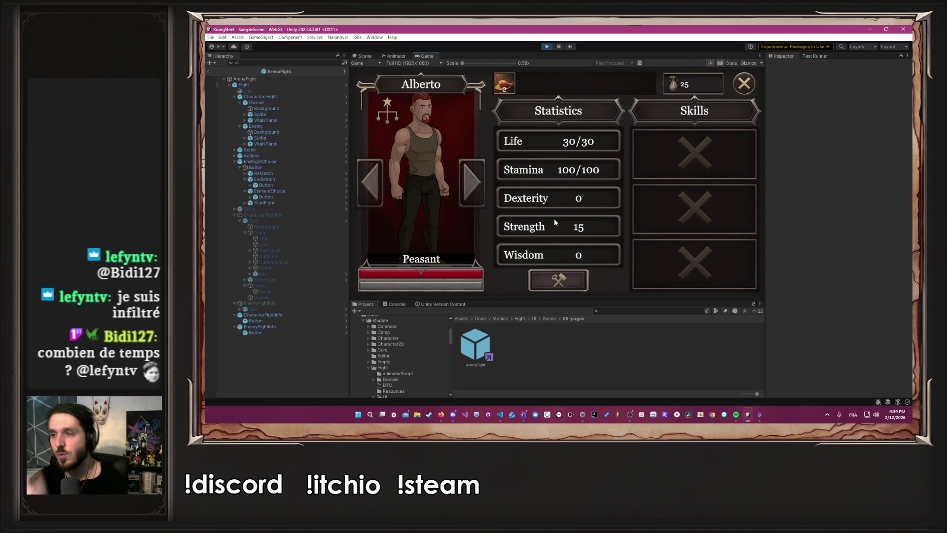
left_click(615, 105)
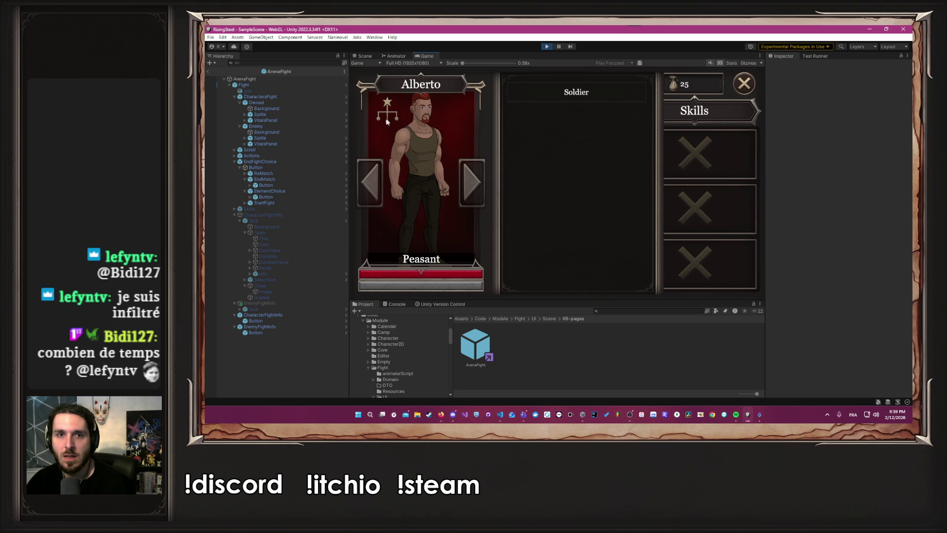
left_click(739, 90)
left_click(738, 90)
left_click(738, 89)
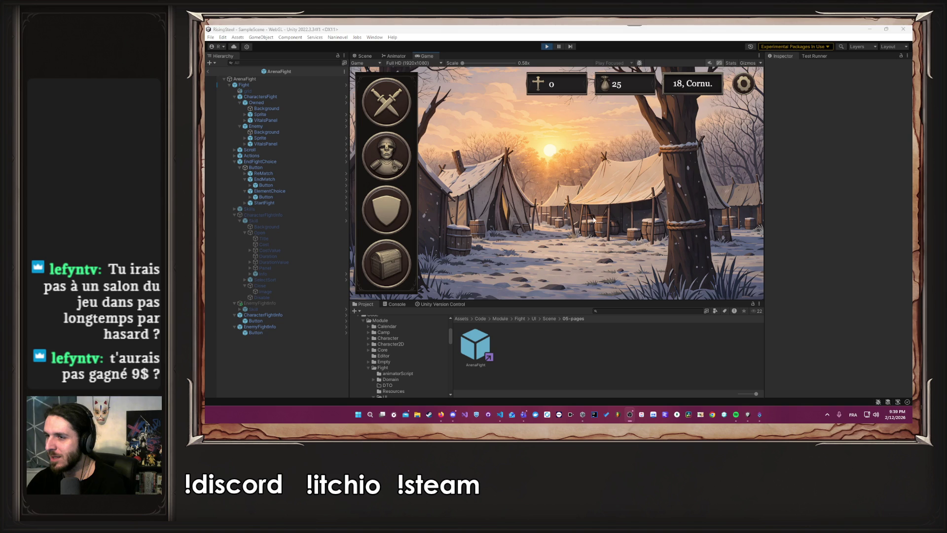
Refocus the Unity editor and bring up the fight-mode choices from the camp.
left_click(617, 212)
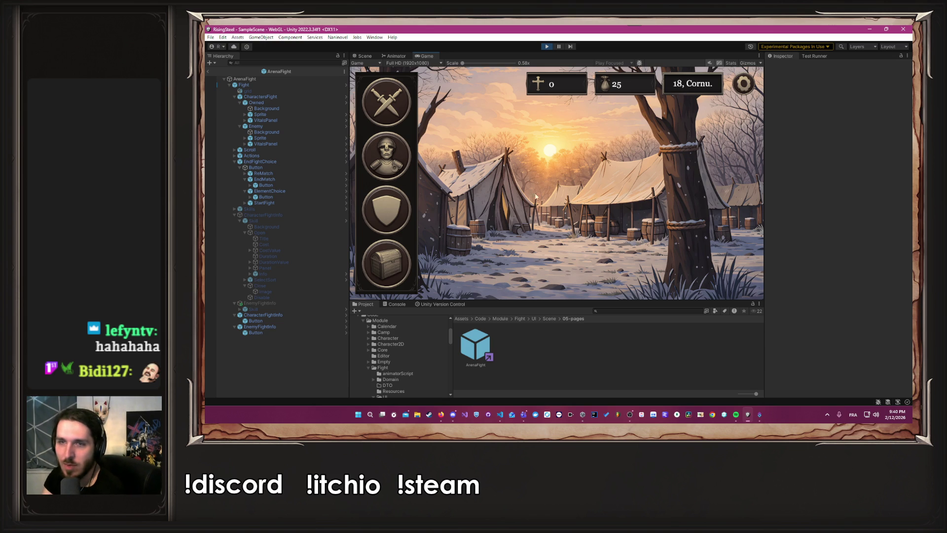
left_click(389, 103)
Choose Mission mode and accept the Defense of the Black Bark Village mission.
left_click(684, 172)
left_click(447, 129)
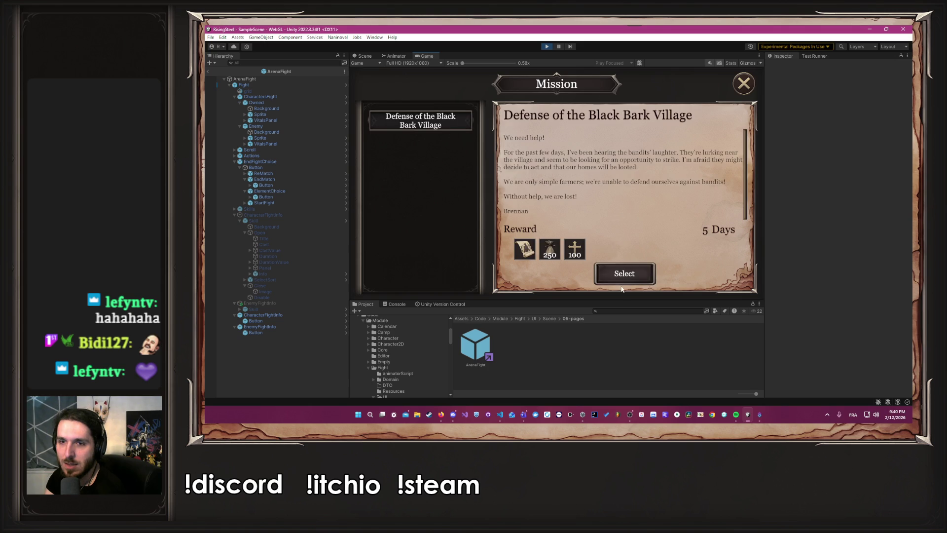
left_click(616, 274)
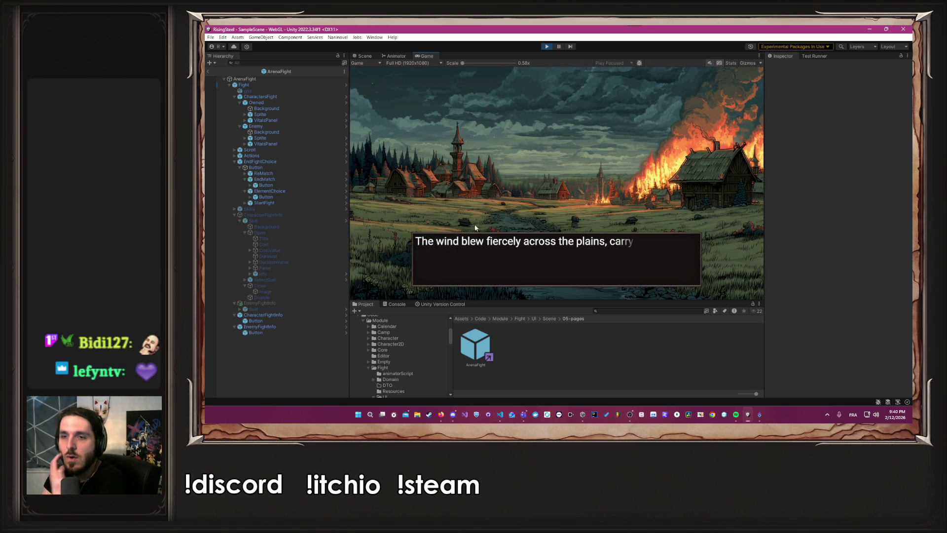
Play through the intro story with the peasant and bandit leader, then start the fight against Bob.
left_click(486, 238)
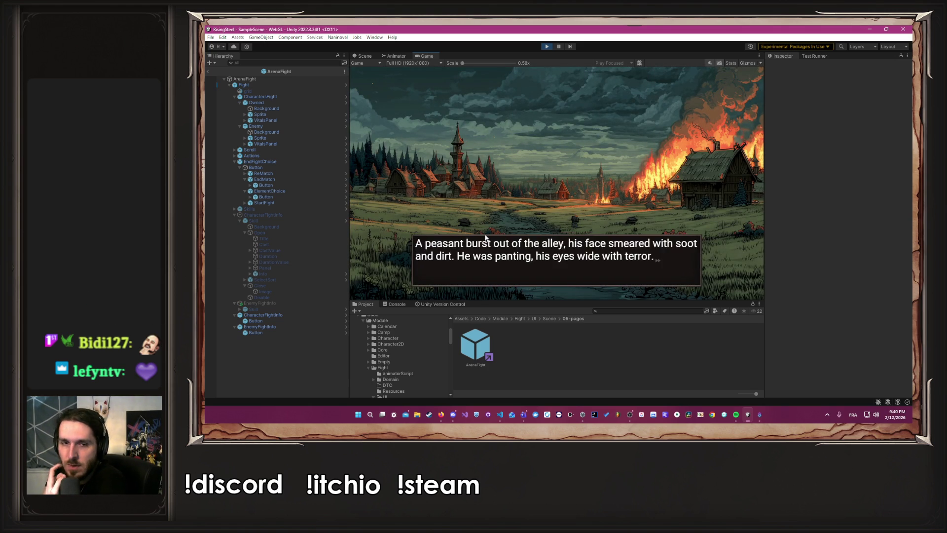
left_click(486, 238)
left_click(486, 238)
left_click(486, 238)
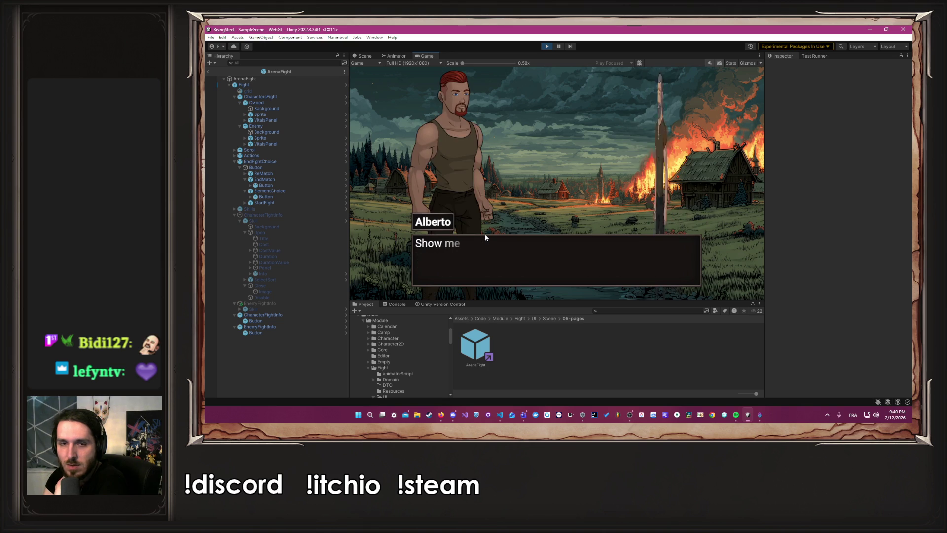
left_click(486, 238)
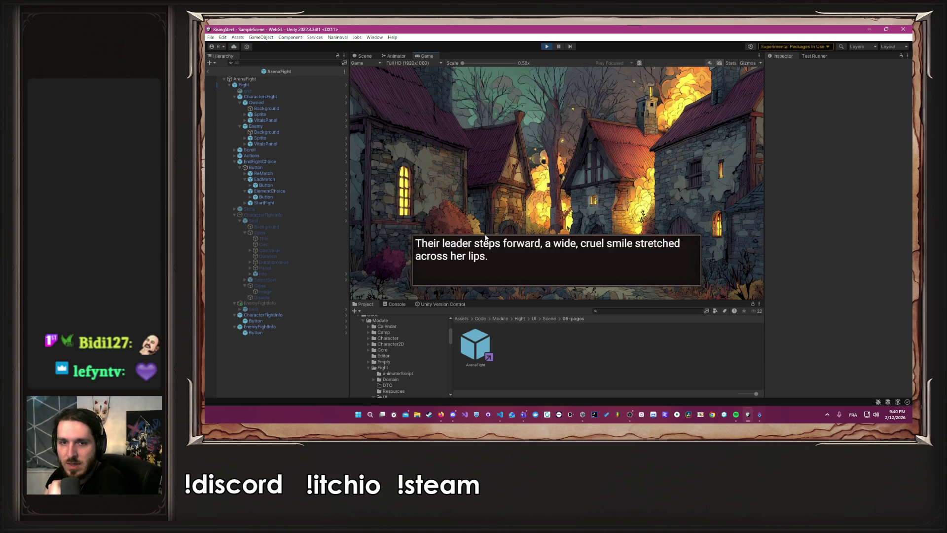
left_click(486, 237)
left_click(486, 238)
left_click(486, 237)
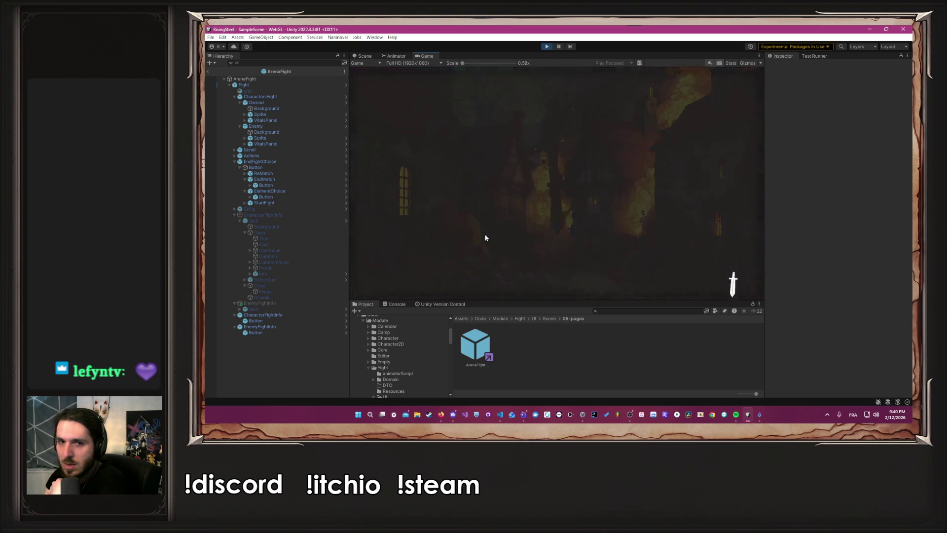
left_click(567, 181)
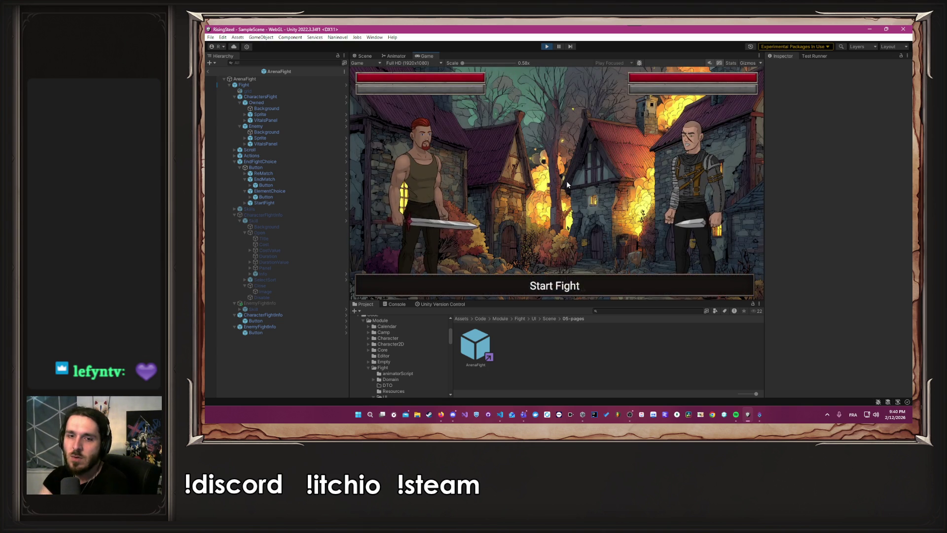
After checking items and skills, defeat Bob with repeated attacks.
left_click(424, 223)
left_click(422, 206)
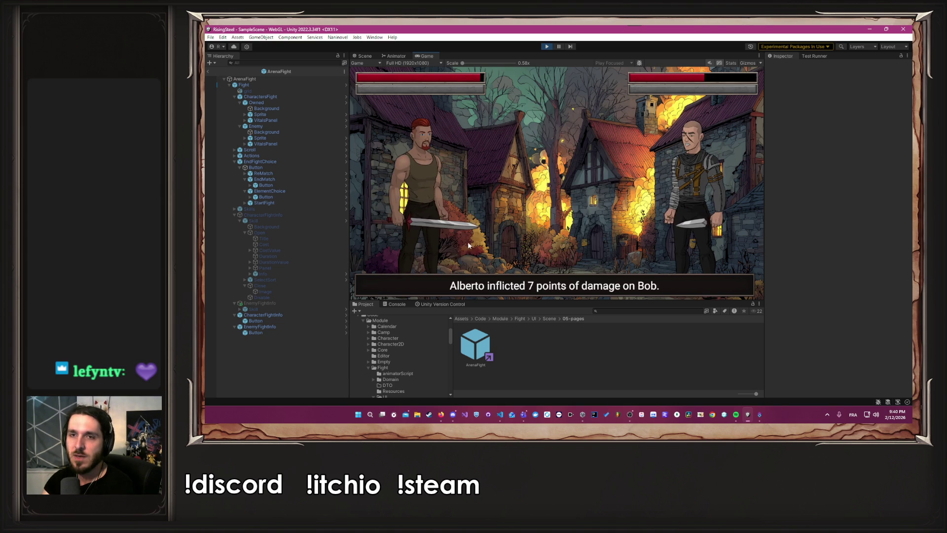
left_click(407, 249)
left_click(416, 209)
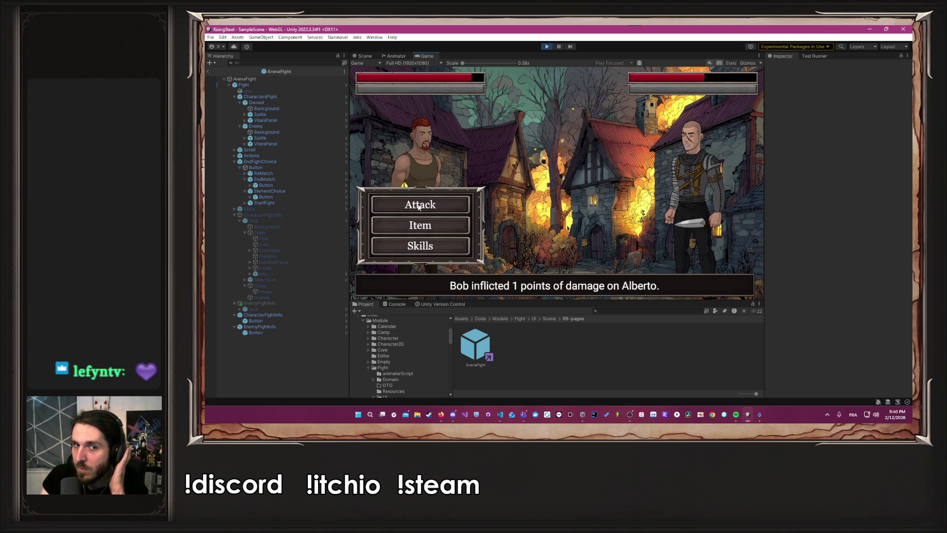
left_click(418, 207)
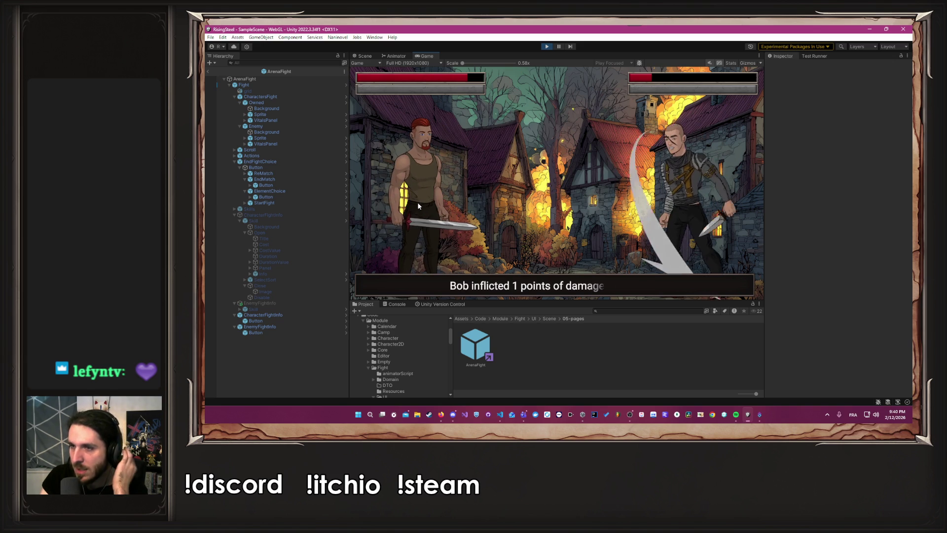
left_click(419, 203)
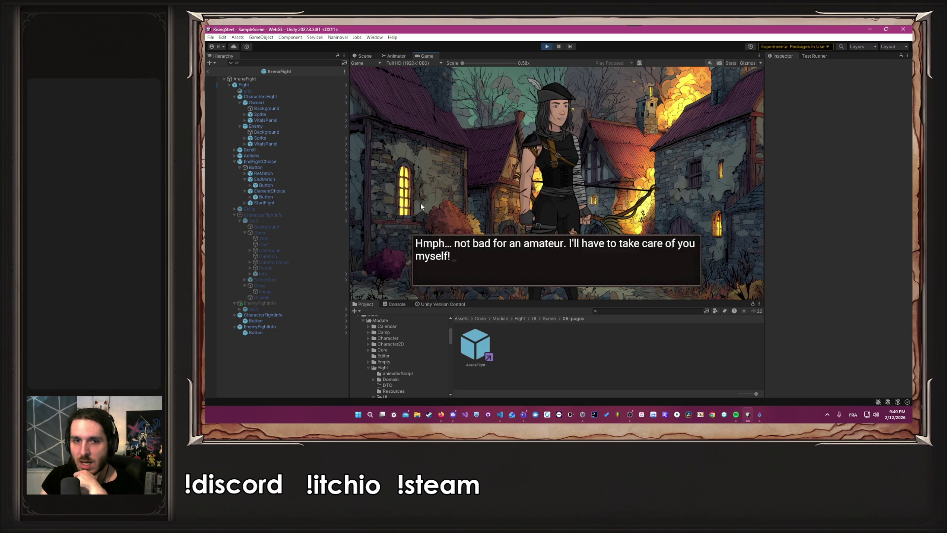
Start the fight against Robin and defeat him with three attacks.
left_click(522, 178)
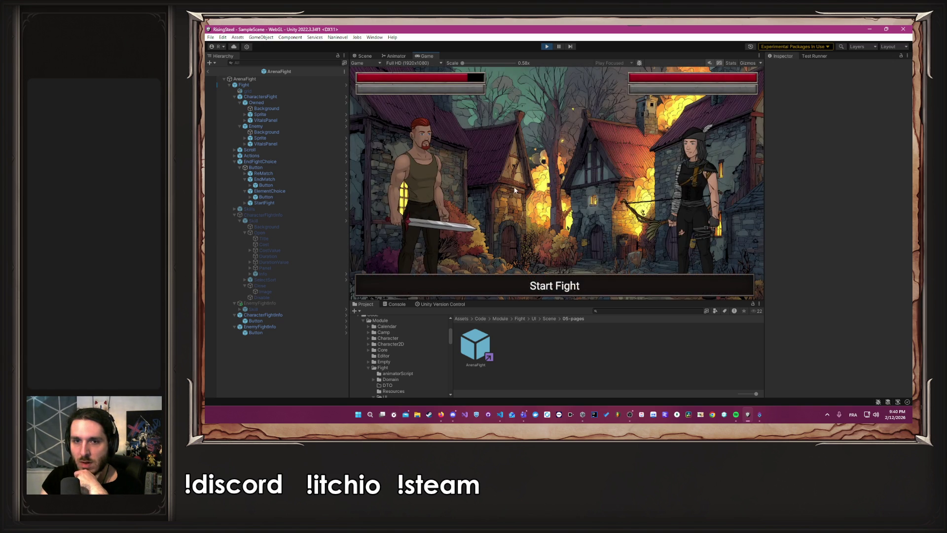
left_click(418, 207)
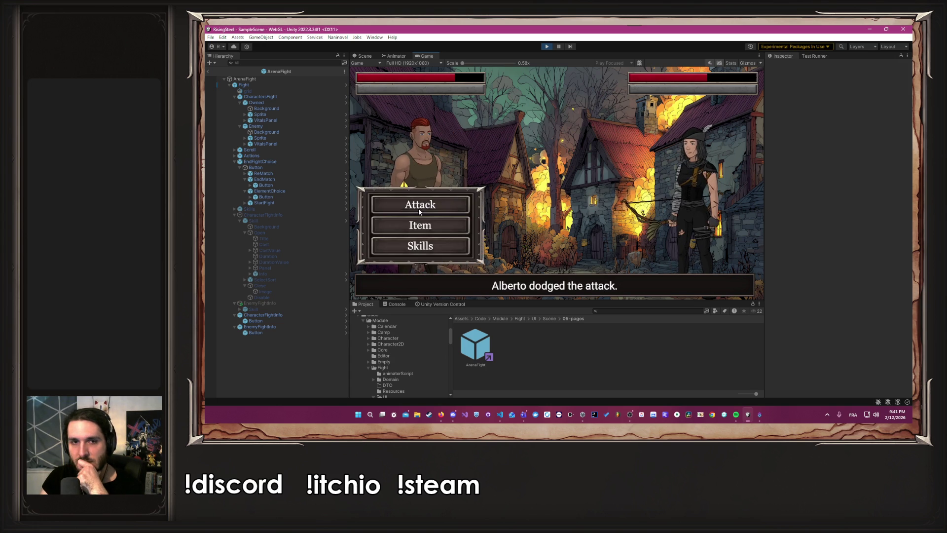
left_click(418, 208)
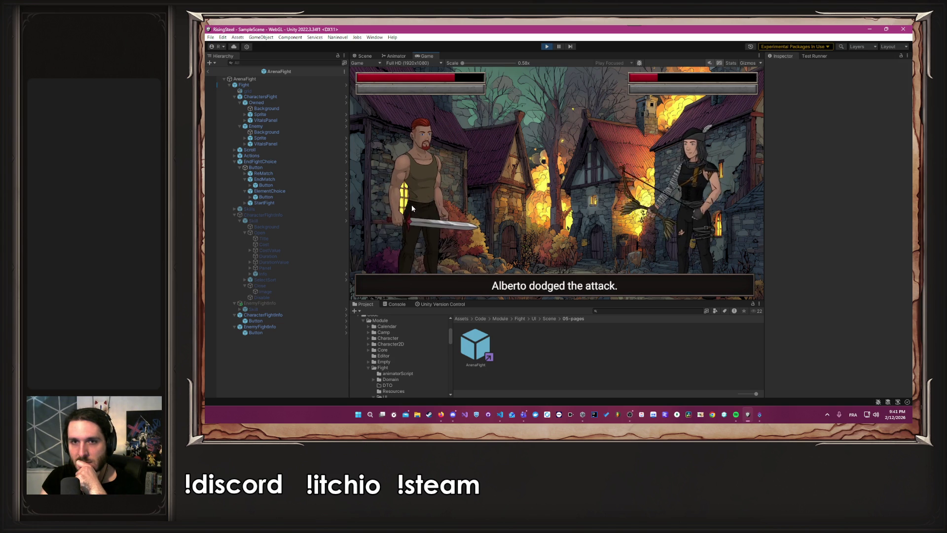
left_click(416, 201)
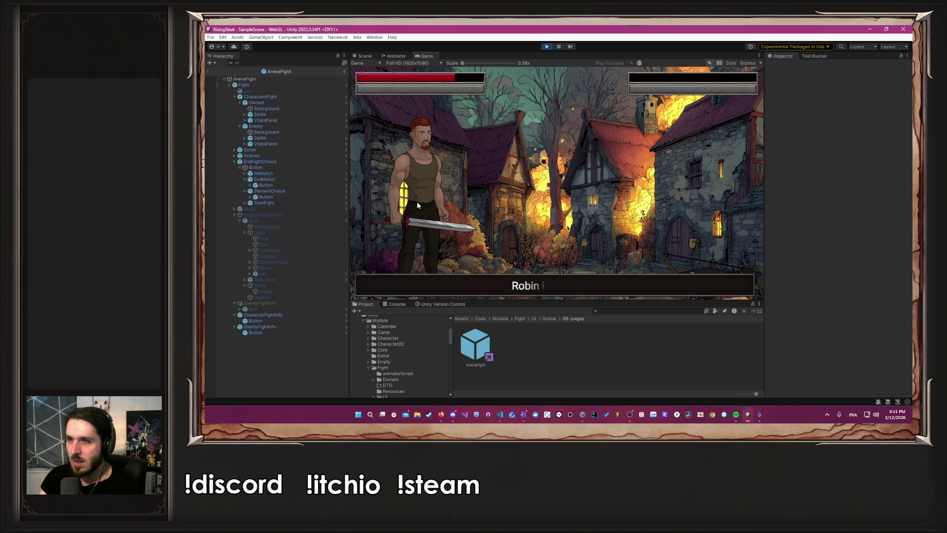
Go through Robin's post-fight dialogue and choose to spare him.
left_click(416, 204)
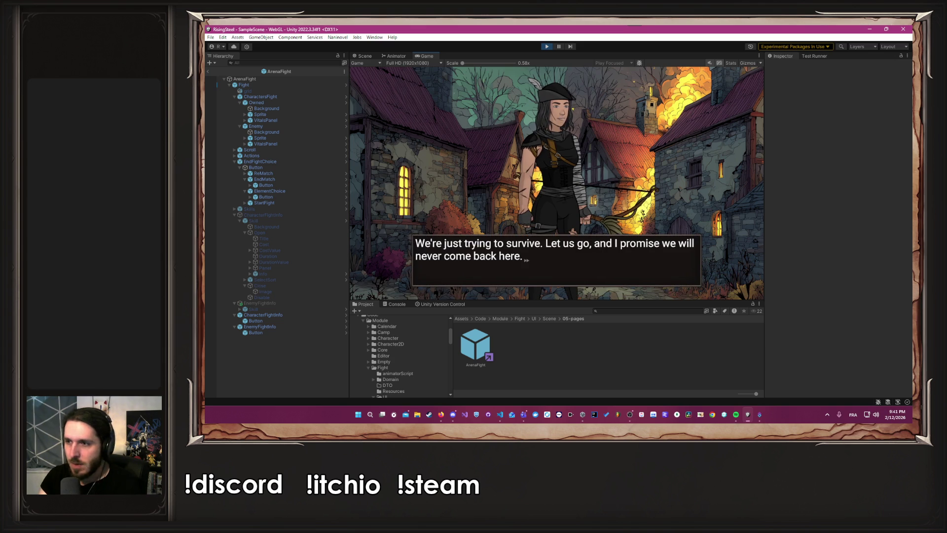
left_click(441, 414)
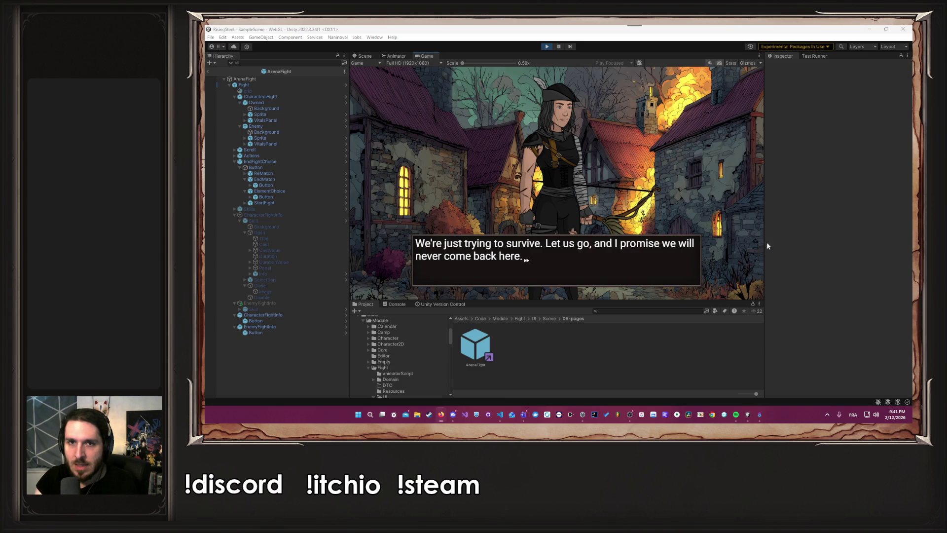
left_click(592, 207)
left_click(558, 141)
Advance through the closing narration and the villager's thanks to finish the mission.
left_click(584, 200)
left_click(584, 199)
left_click(584, 199)
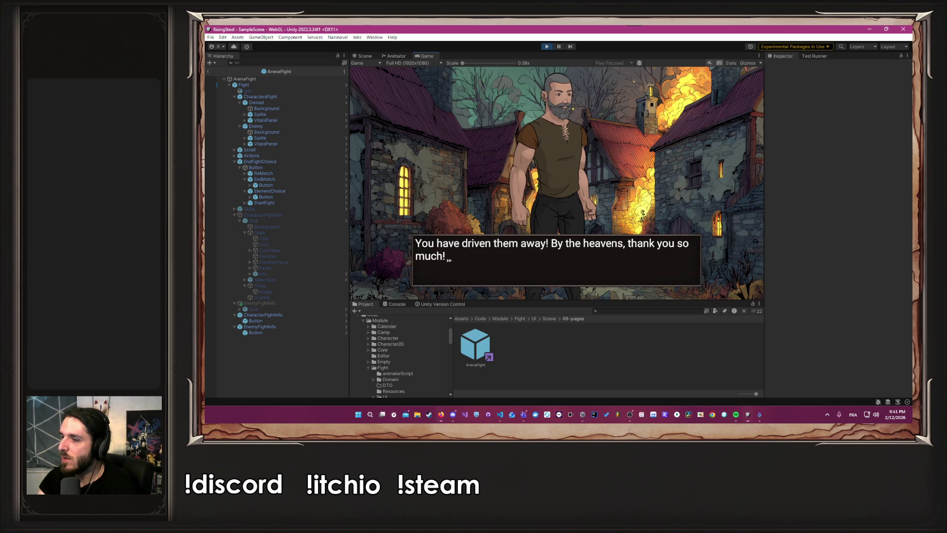
left_click(574, 175)
left_click(574, 175)
left_click(575, 178)
left_click(575, 179)
left_click(576, 179)
left_click(575, 179)
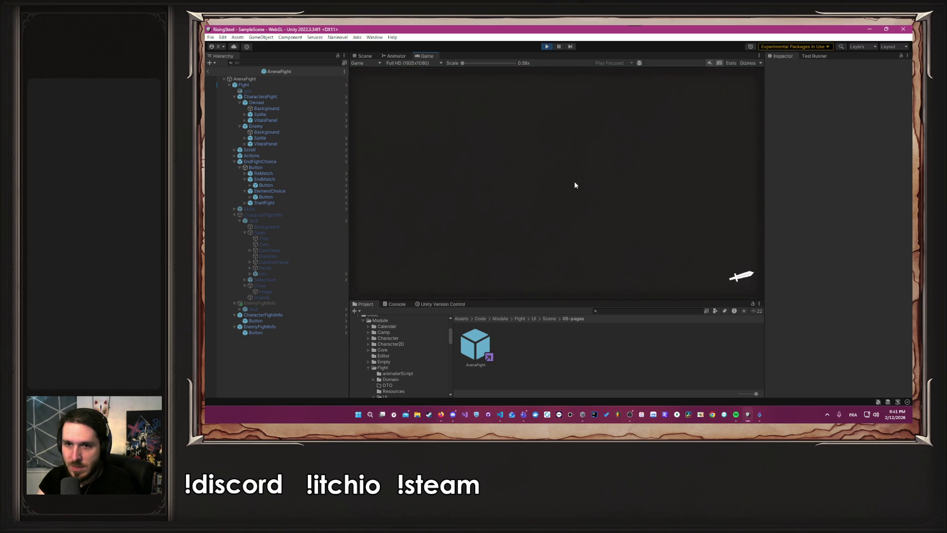
In Training, promote Alberto from Peasant to Soldier and restore his Life with the Chicken.
left_click(394, 205)
left_click(415, 187)
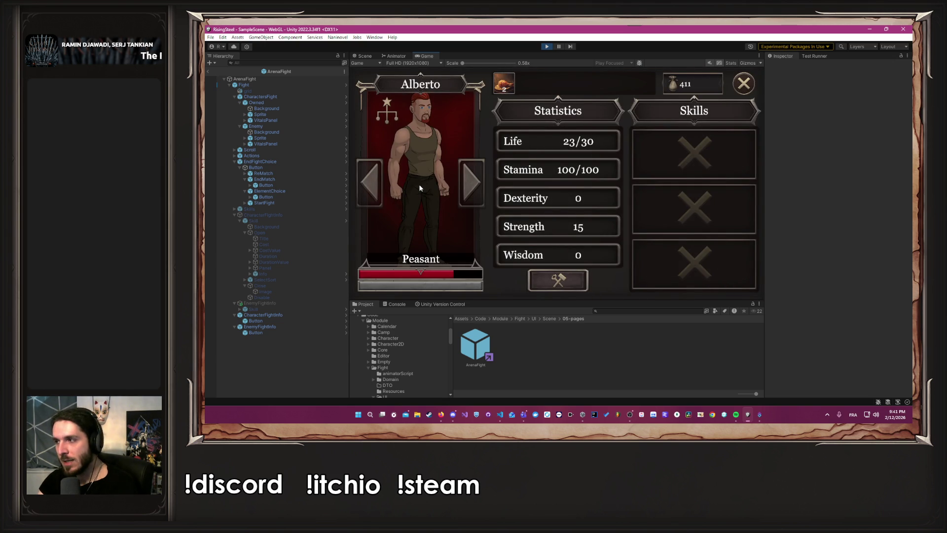
left_click(387, 119)
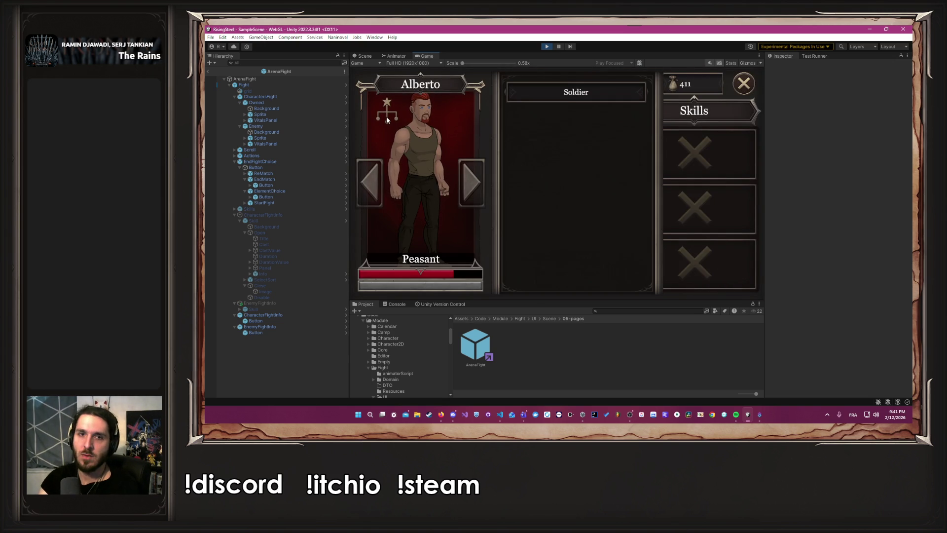
left_click(567, 99)
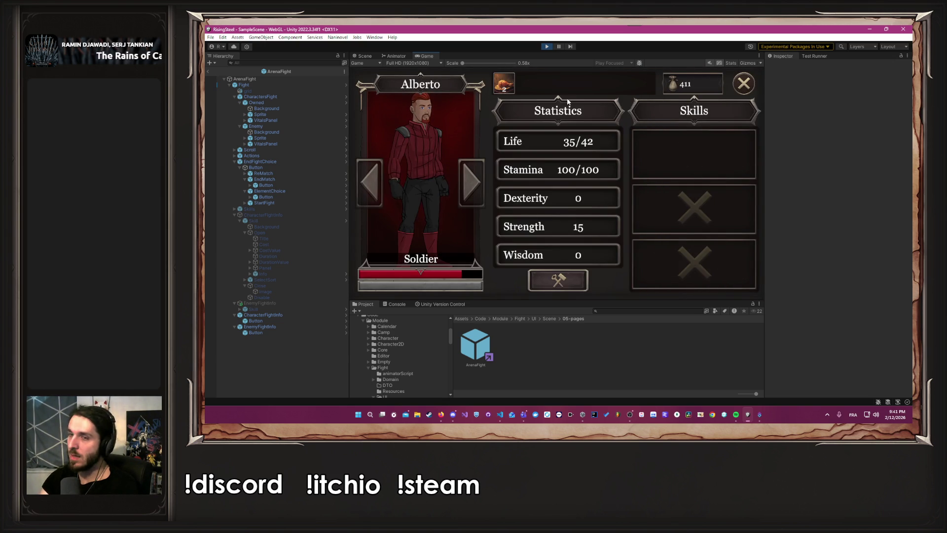
left_click(508, 86)
Equip PowerStrike in Alberto's first skill slot and start an arena fight.
left_click(707, 155)
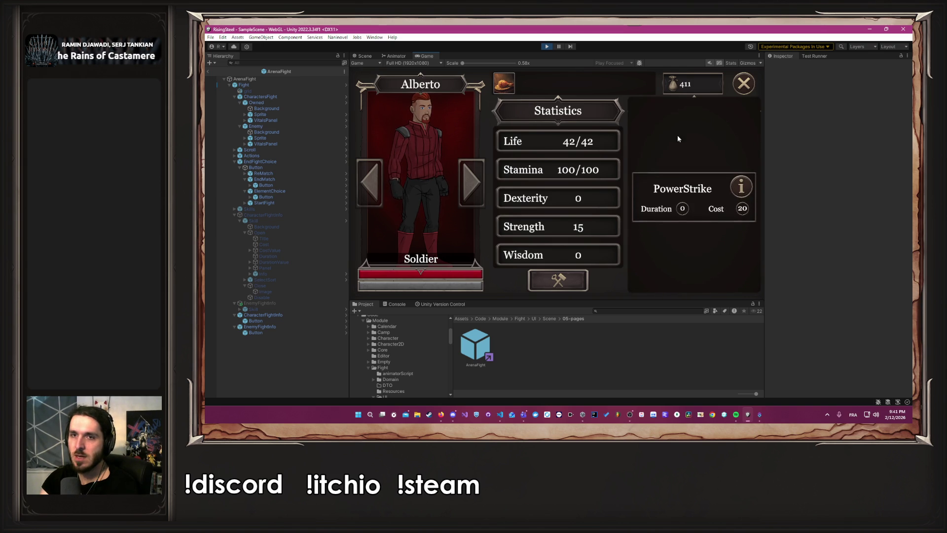
left_click(709, 184)
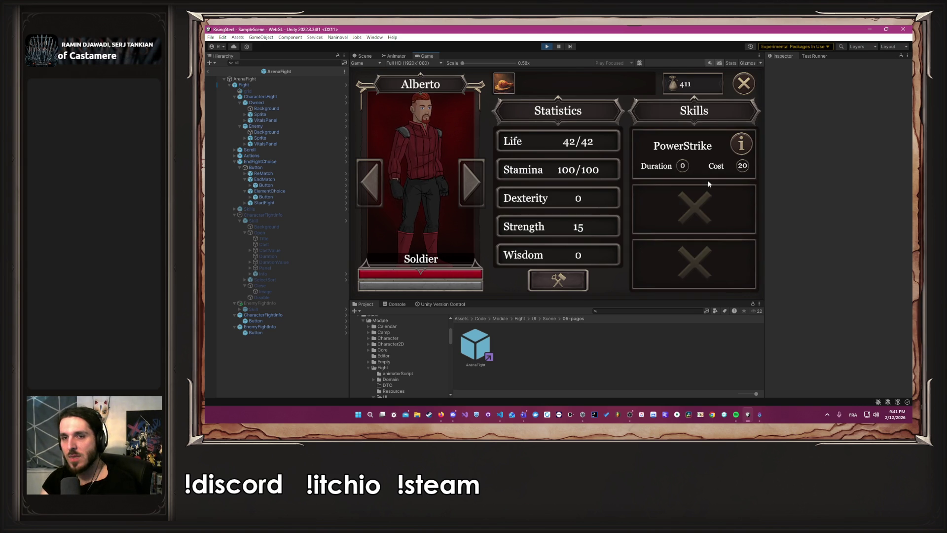
left_click(739, 88)
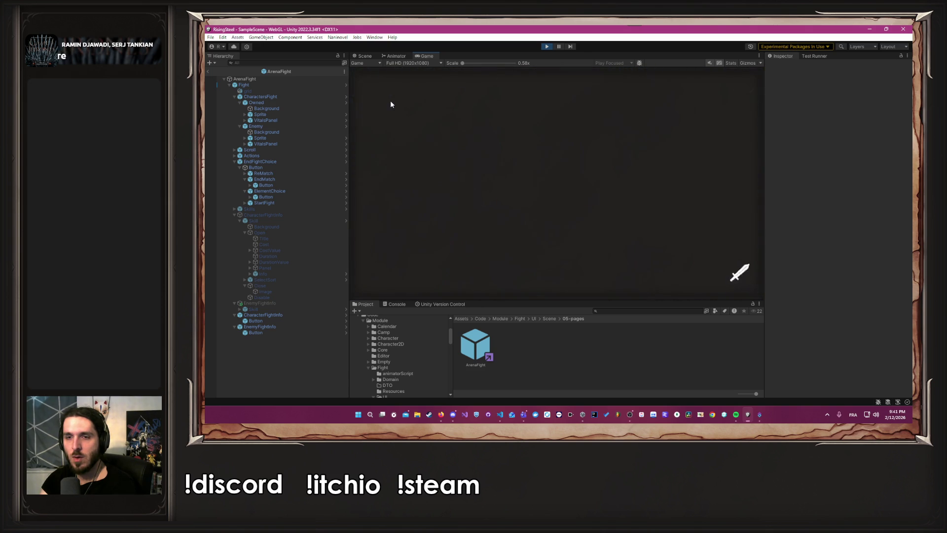
left_click(415, 141)
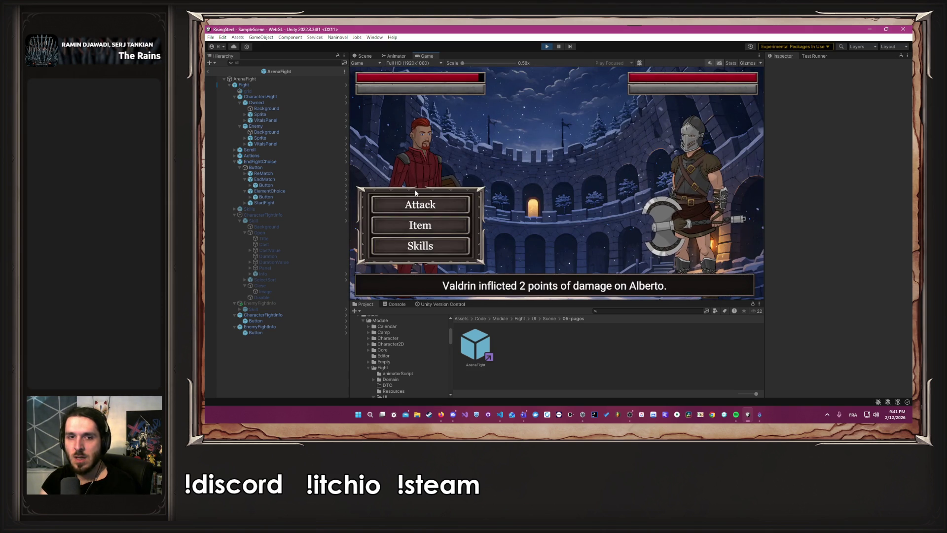
Beat Valdrin with attacks and PowerStrike, then finish to return to camp on day 19.
left_click(423, 203)
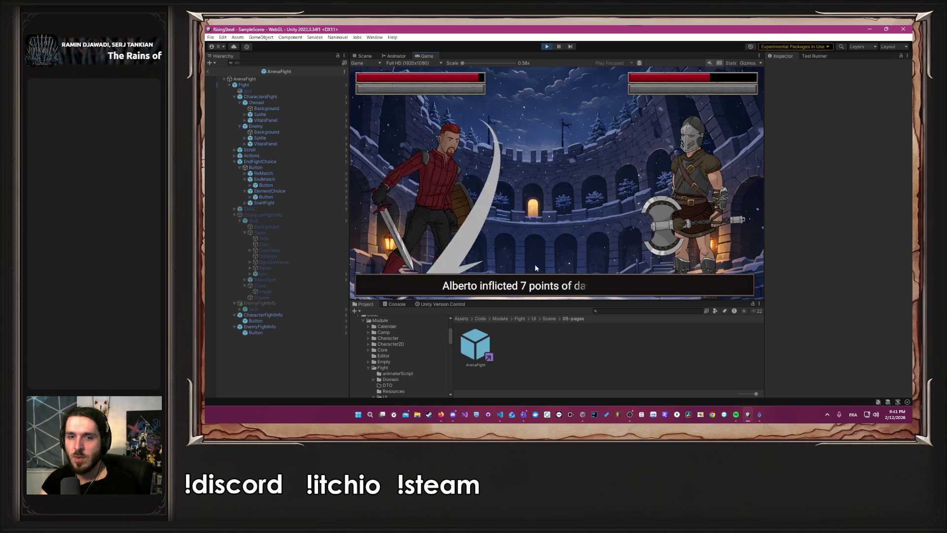
left_click(426, 246)
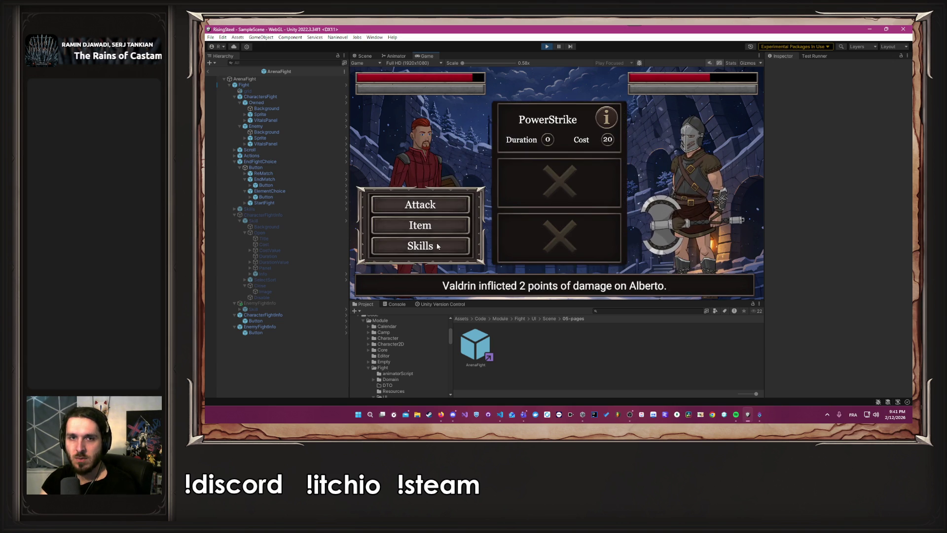
left_click(542, 116)
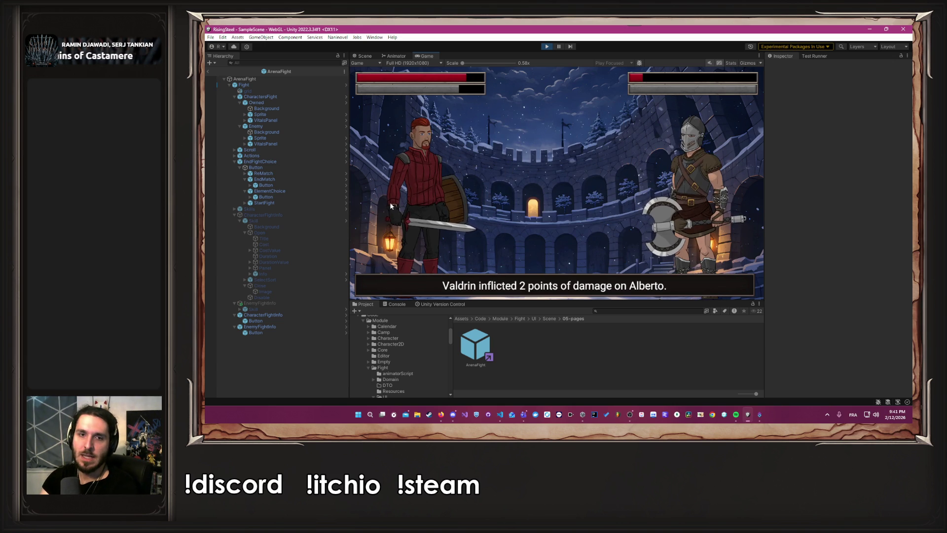
left_click(421, 201)
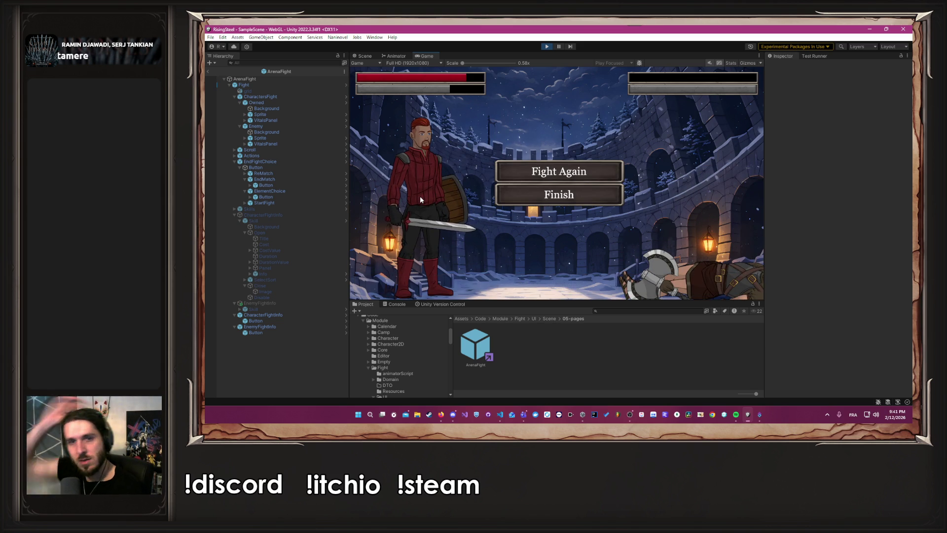
left_click(509, 191)
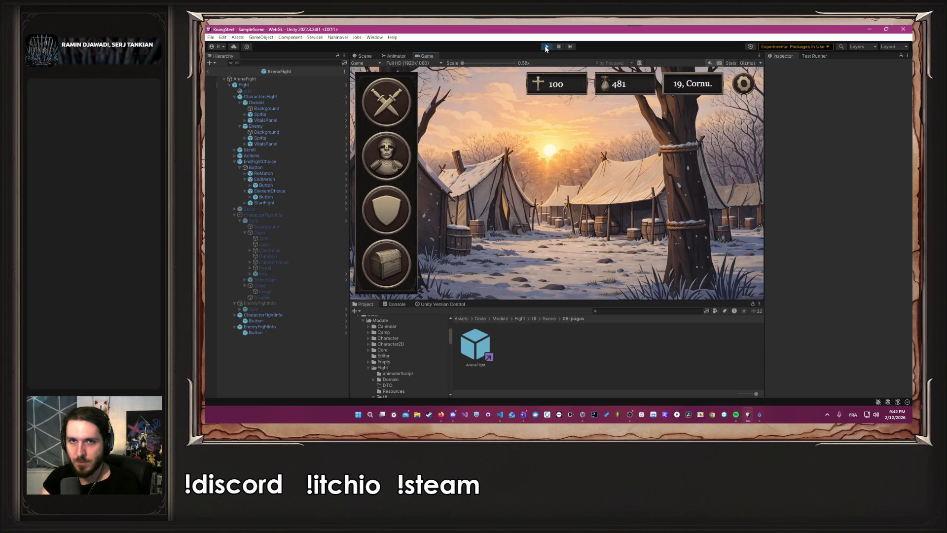
Quit to the title screen and start a new game with a newly named character.
left_click(743, 83)
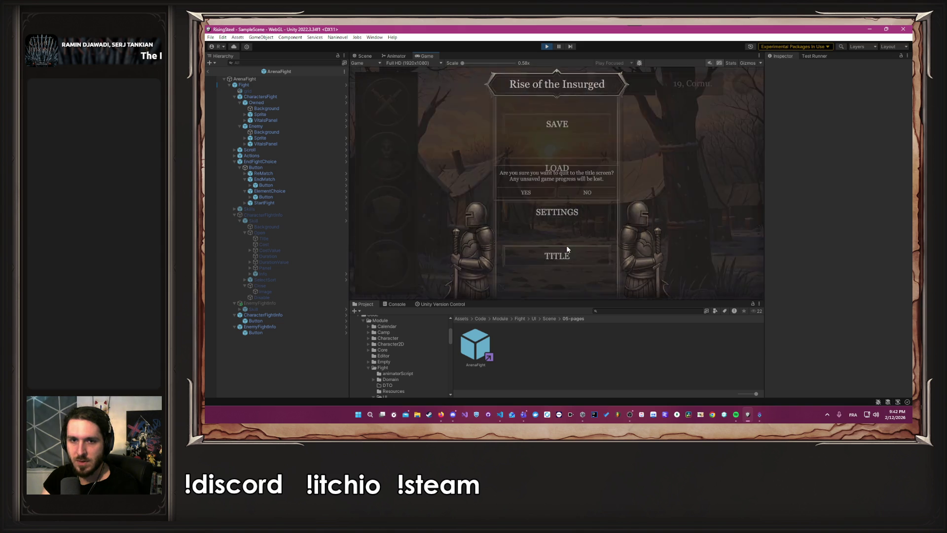
left_click(558, 255)
left_click(527, 192)
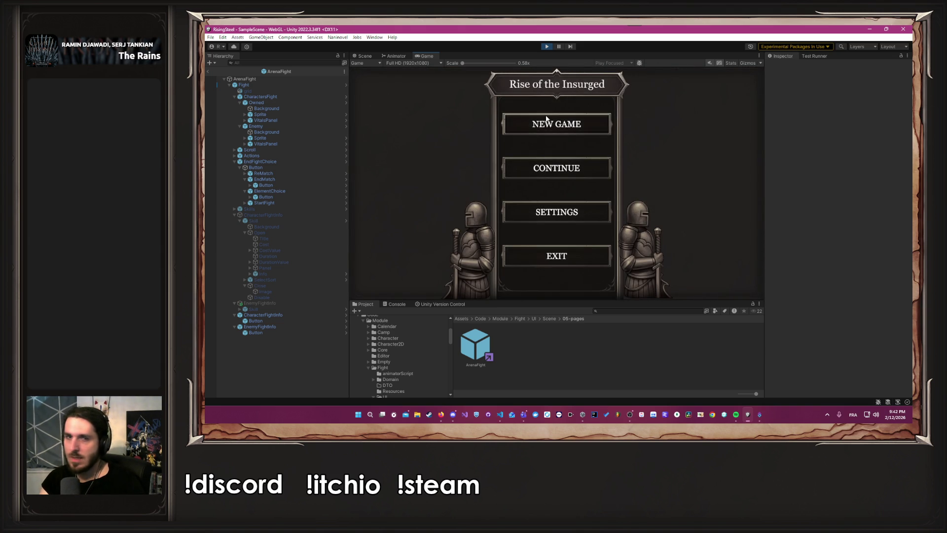
left_click(554, 132)
left_click(560, 180)
type("A")
type("too")
key("Return")
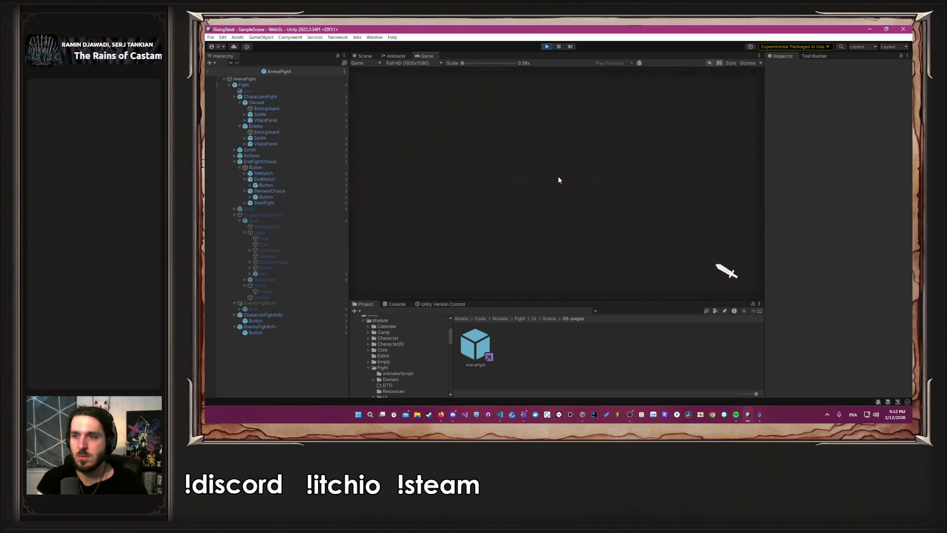
left_click(637, 185)
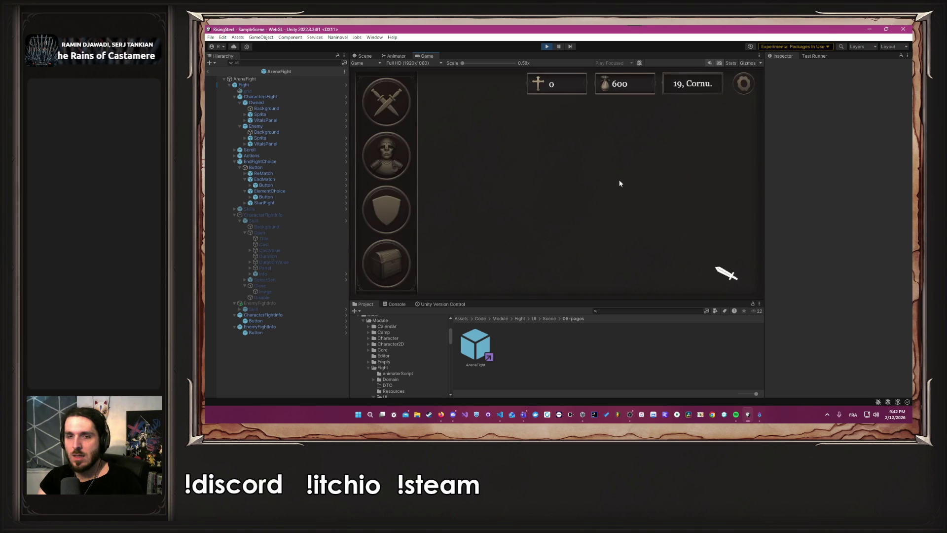
Raise the hero's Wisdom to 15 in Training, then start a Magical duel.
left_click(402, 221)
left_click(419, 203)
left_click(558, 280)
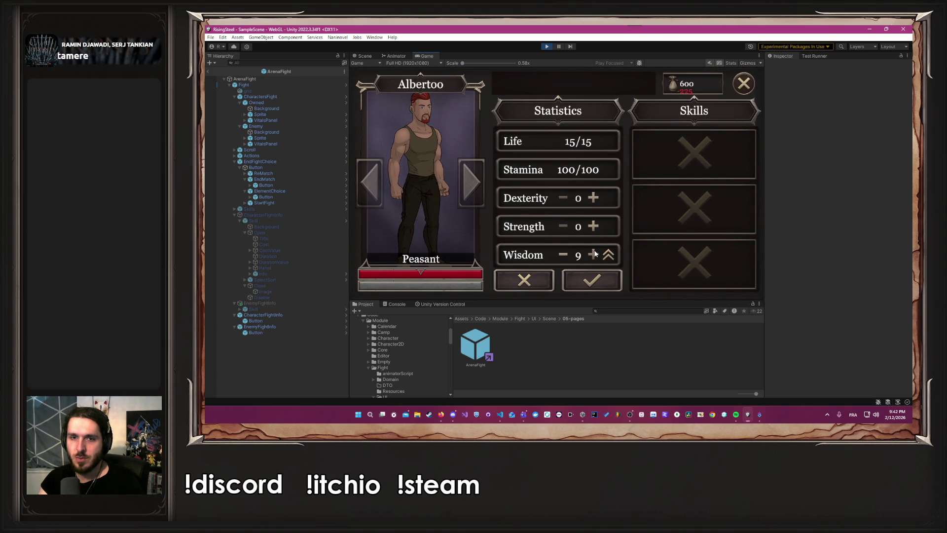
left_click(592, 280)
left_click(750, 86)
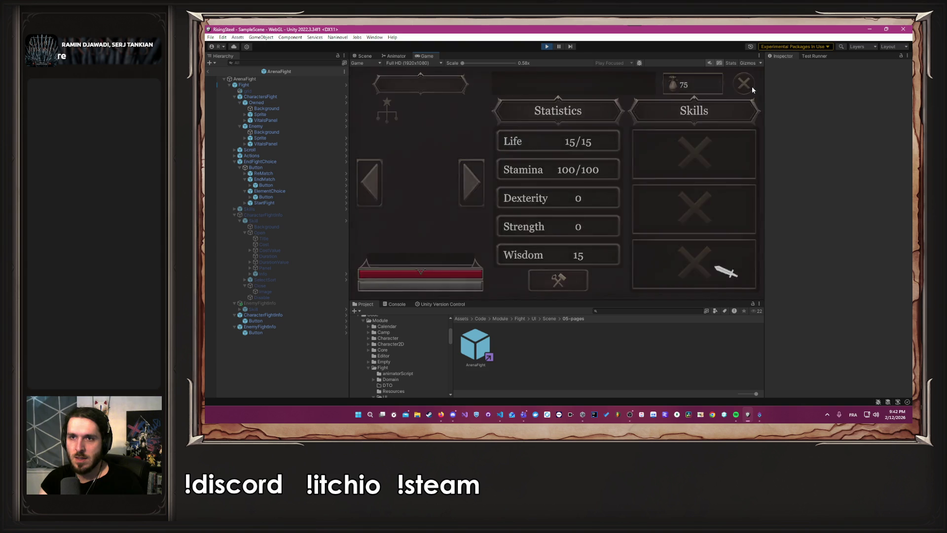
left_click(390, 90)
left_click(582, 212)
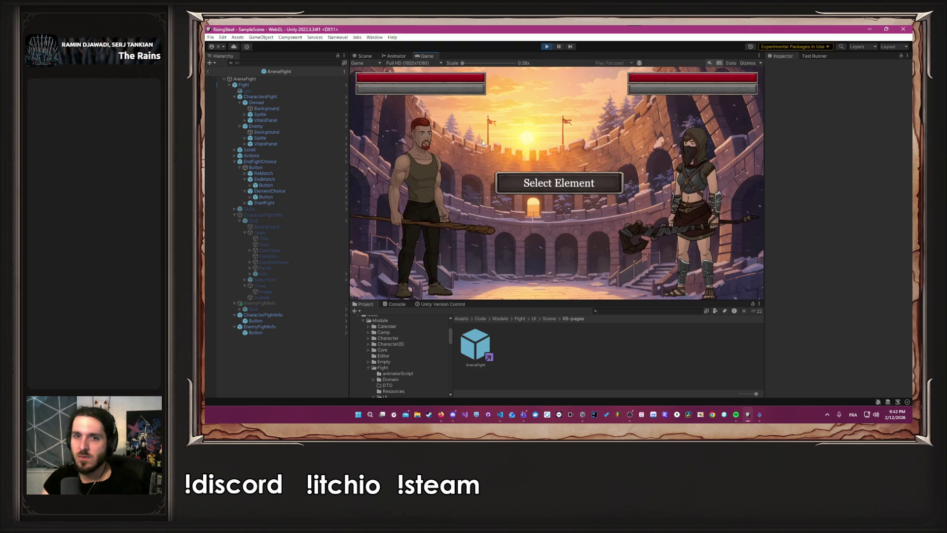
Open element selection, preview Earth, Water and Fire, then stop the playtest.
left_click(544, 182)
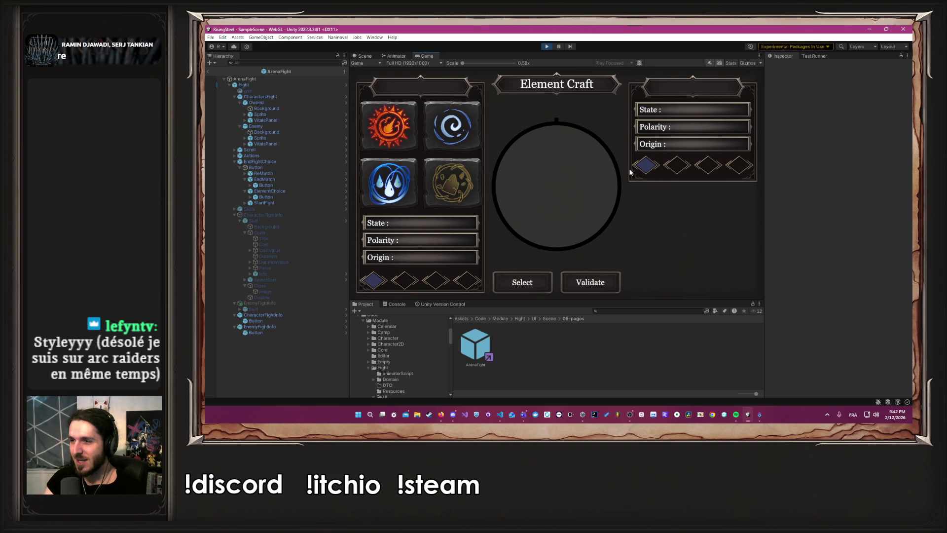
left_click(389, 126)
left_click(452, 126)
left_click(452, 182)
left_click(389, 198)
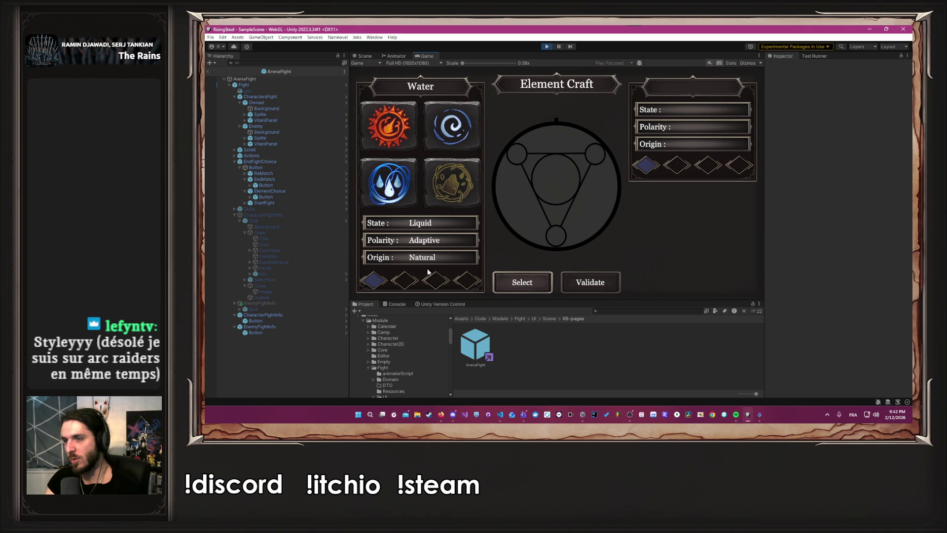
left_click(387, 126)
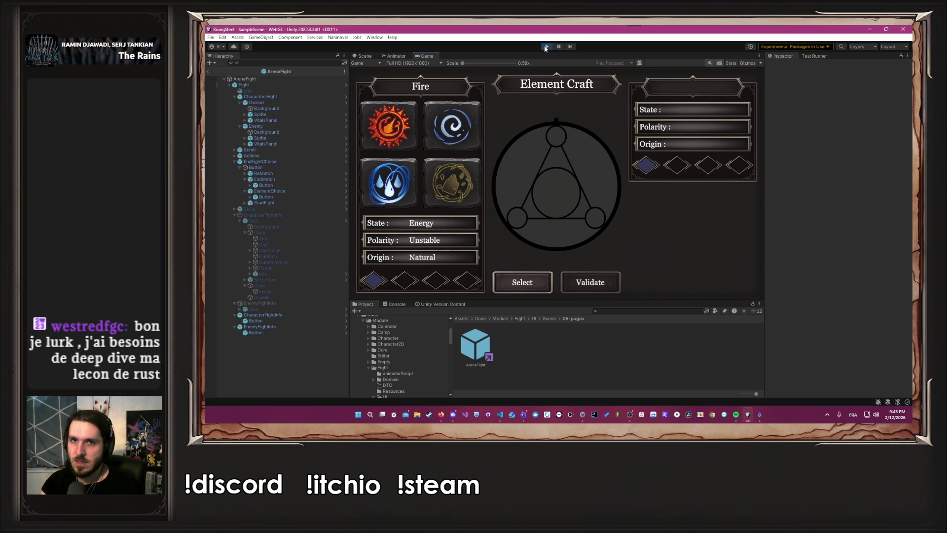
left_click(546, 47)
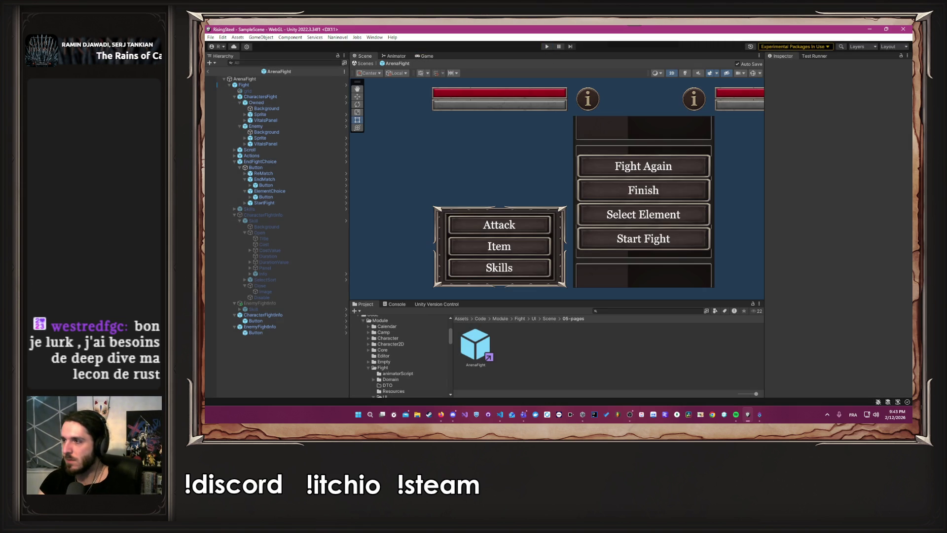
Return to the editor, zoom out on the ArenaFight UI in the Scene view, and restart the playtest.
key("alt+Tab")
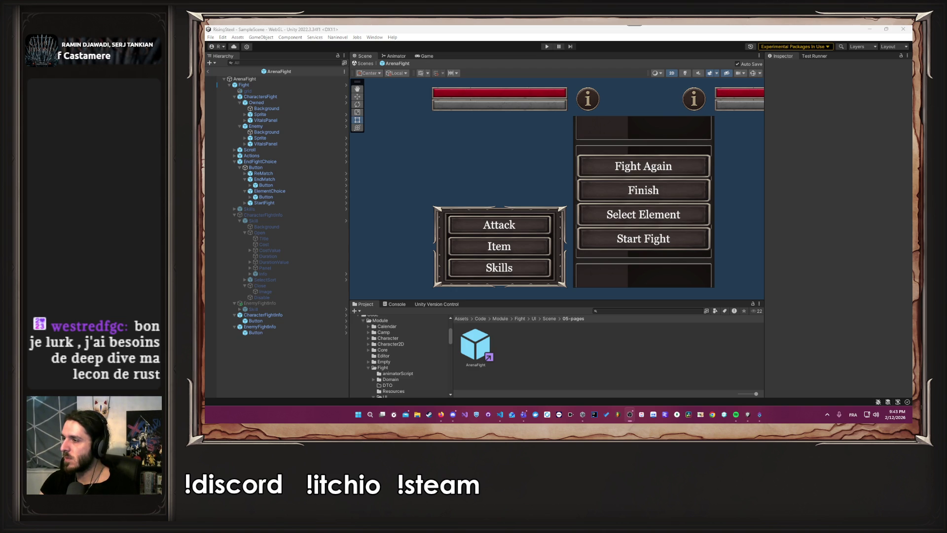
key("alt+Tab")
scroll(653, 90, "down", 3)
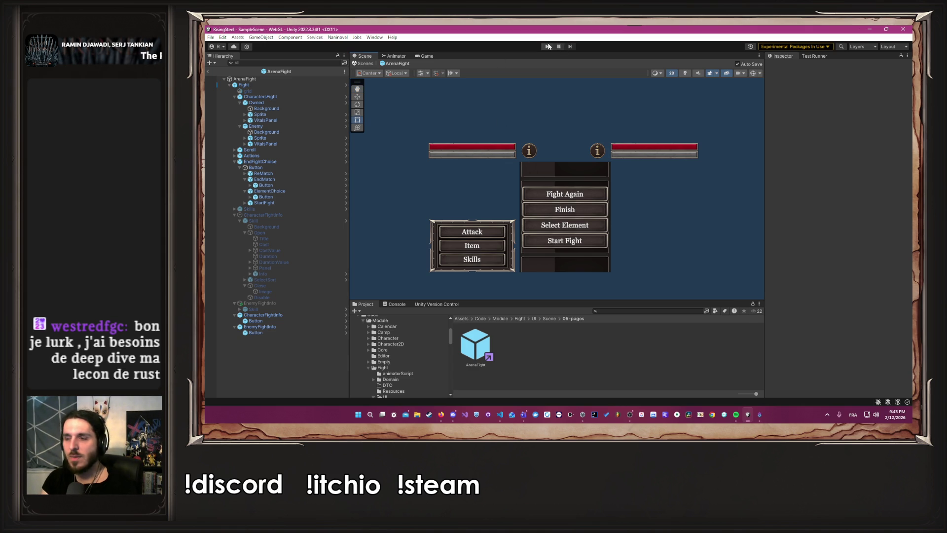
left_click(549, 47)
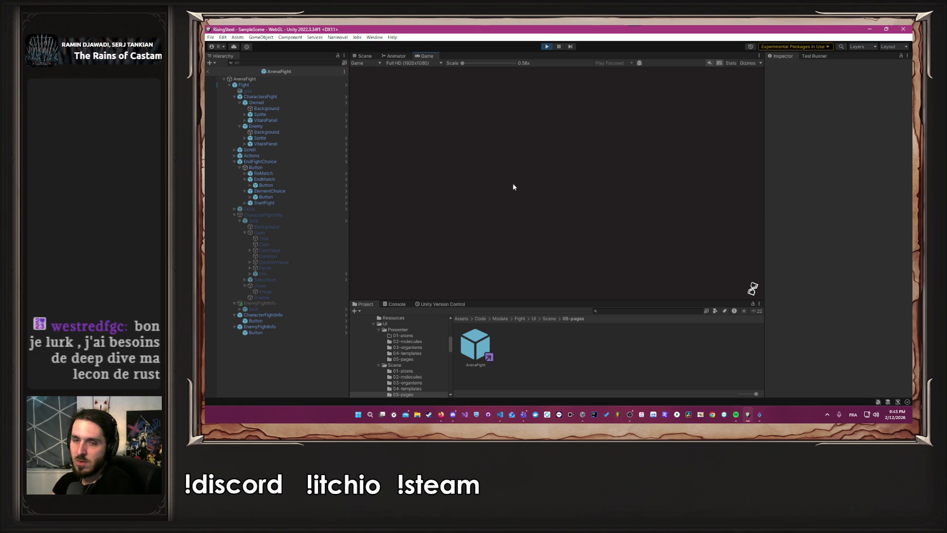
Reload save slot 1, glance at the Cornumar calendar, and bring up the fight-type selection.
left_click(514, 170)
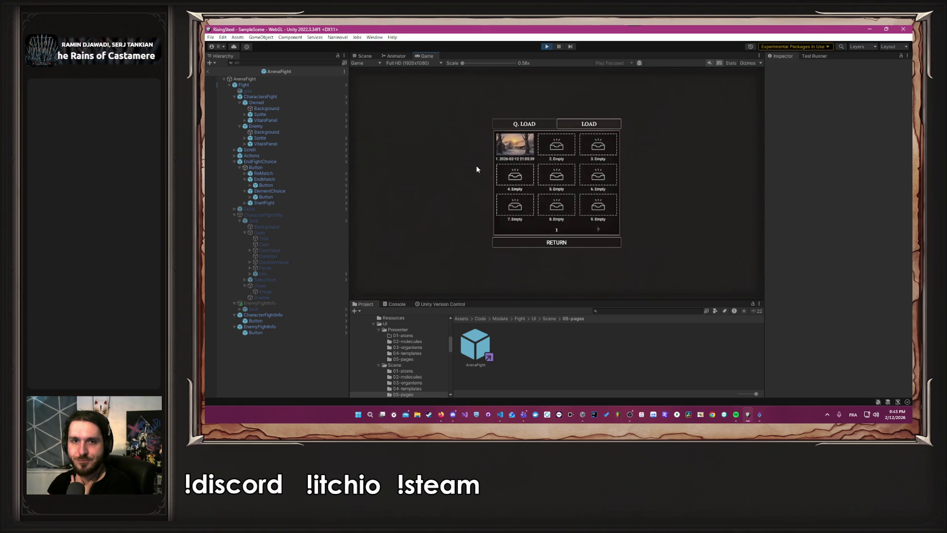
left_click(501, 152)
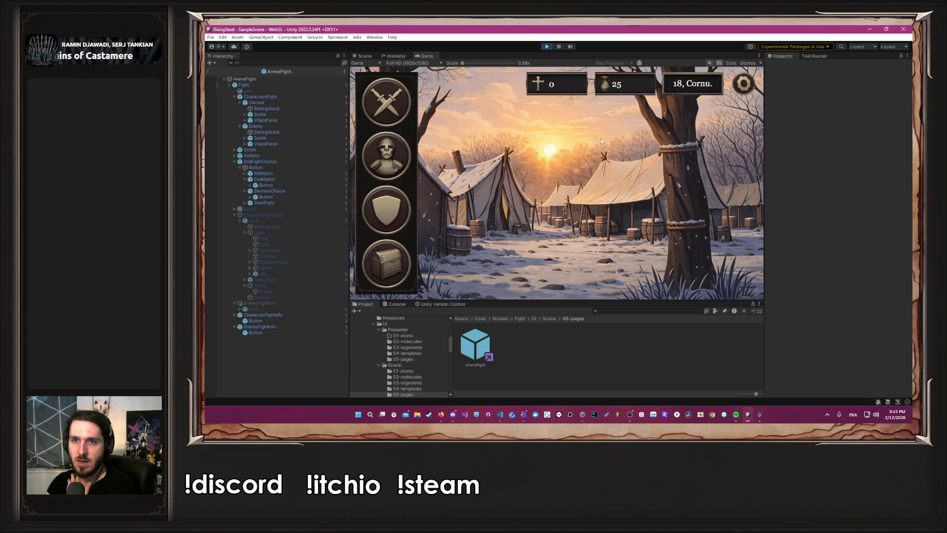
left_click(687, 88)
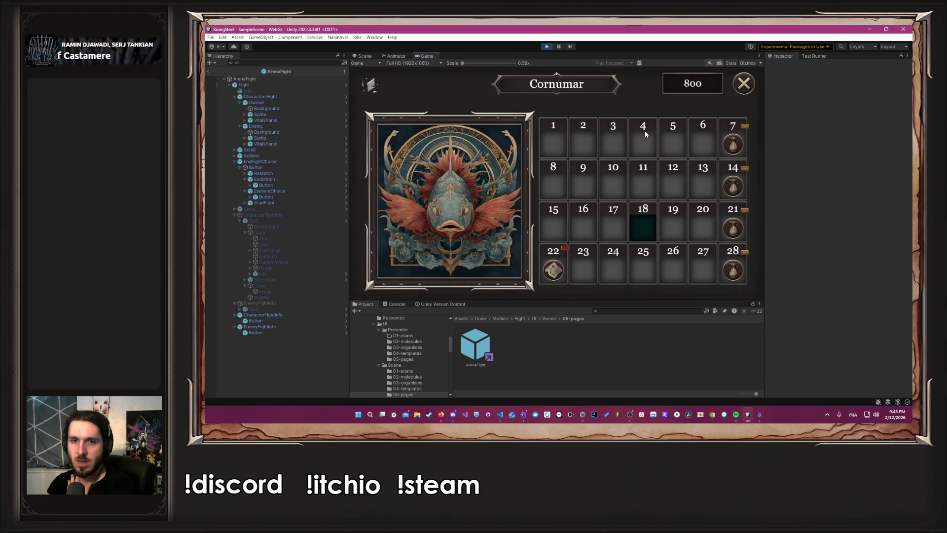
left_click(736, 86)
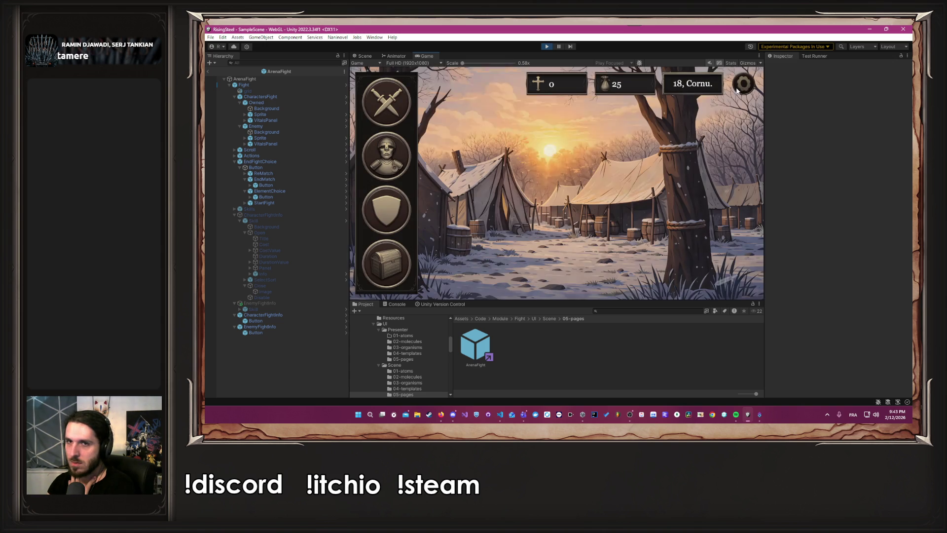
left_click(401, 105)
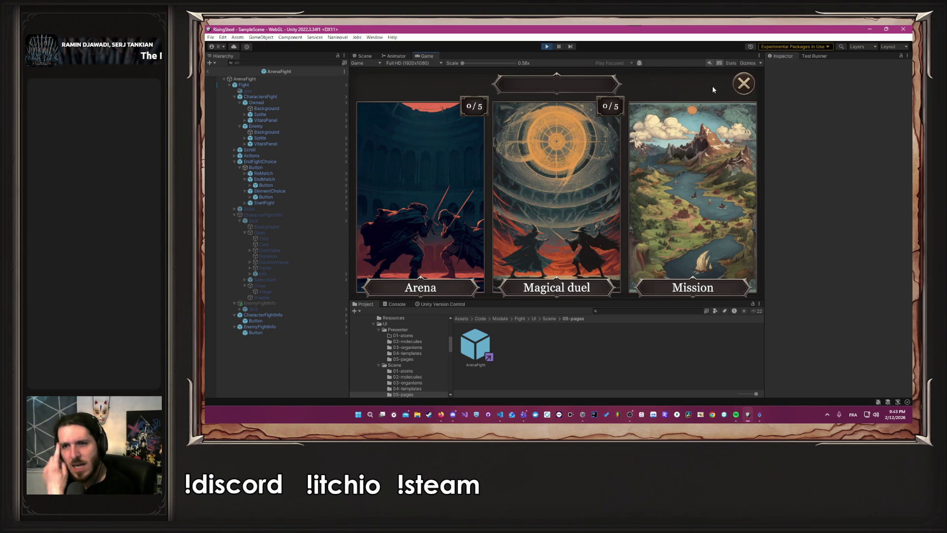
Browse the mission list and the hero's training statistics, then return to camp.
left_click(701, 128)
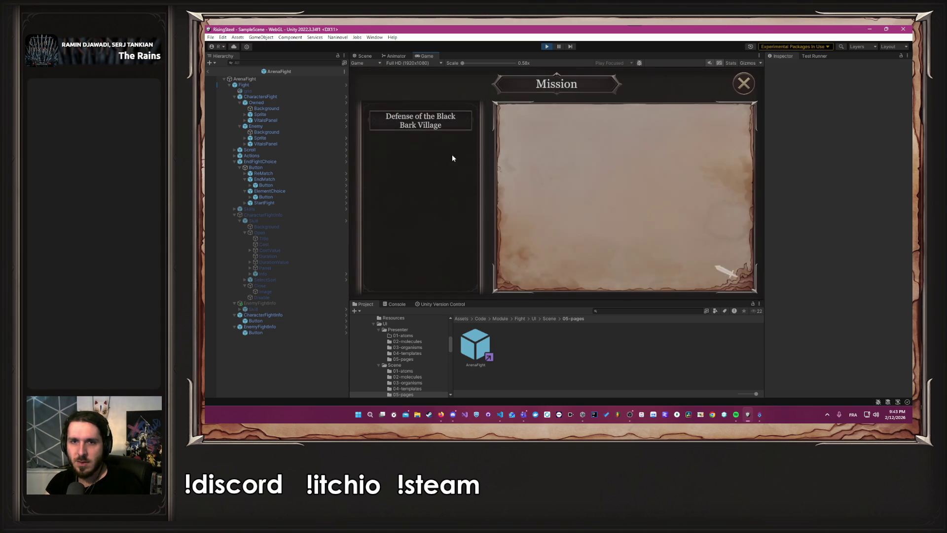
left_click(744, 83)
left_click(752, 82)
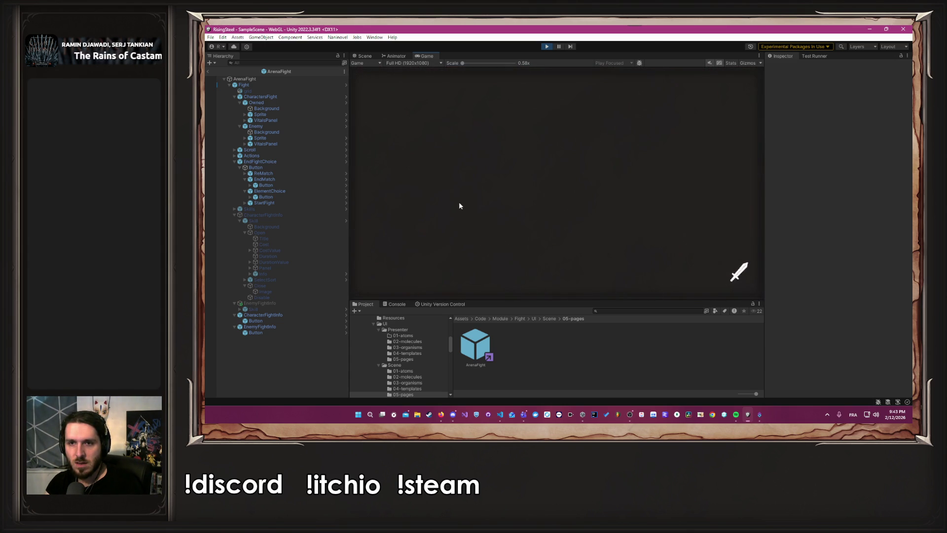
left_click(489, 189)
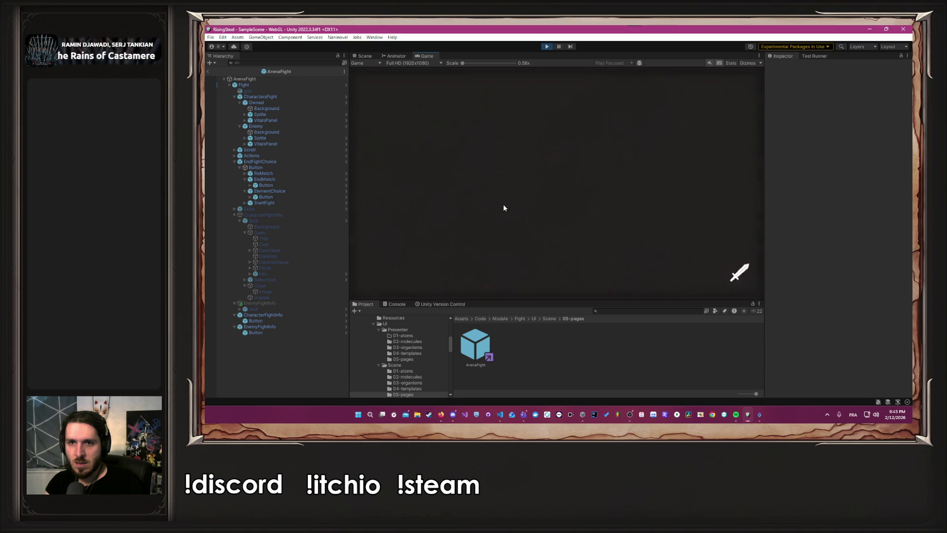
left_click(555, 280)
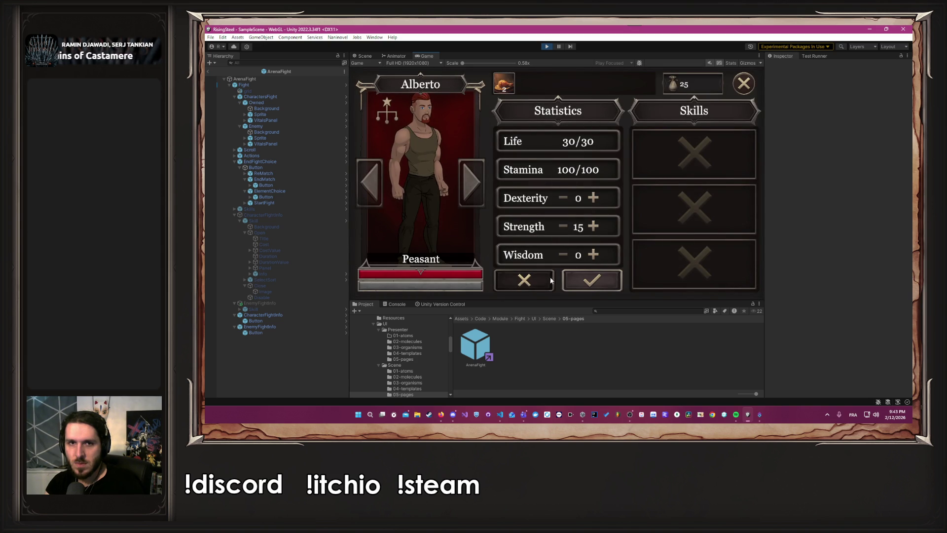
left_click(744, 84)
left_click(747, 84)
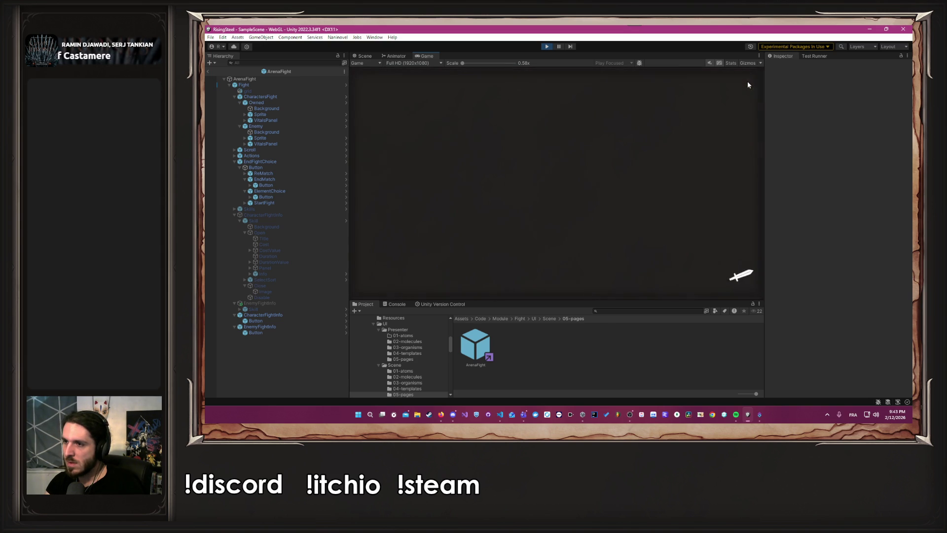
Launch the Defense of the Black Bark Village mission and advance its intro dialogue.
left_click(405, 102)
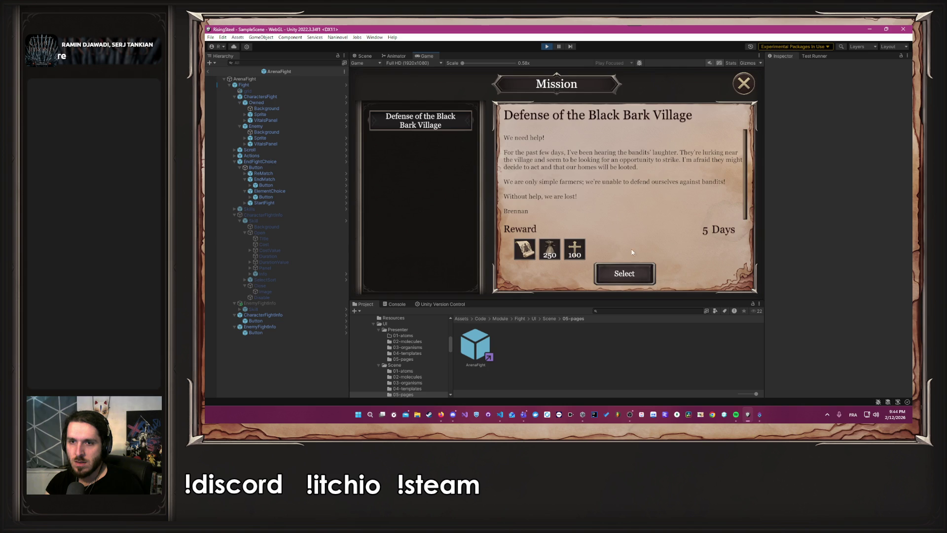
left_click(620, 276)
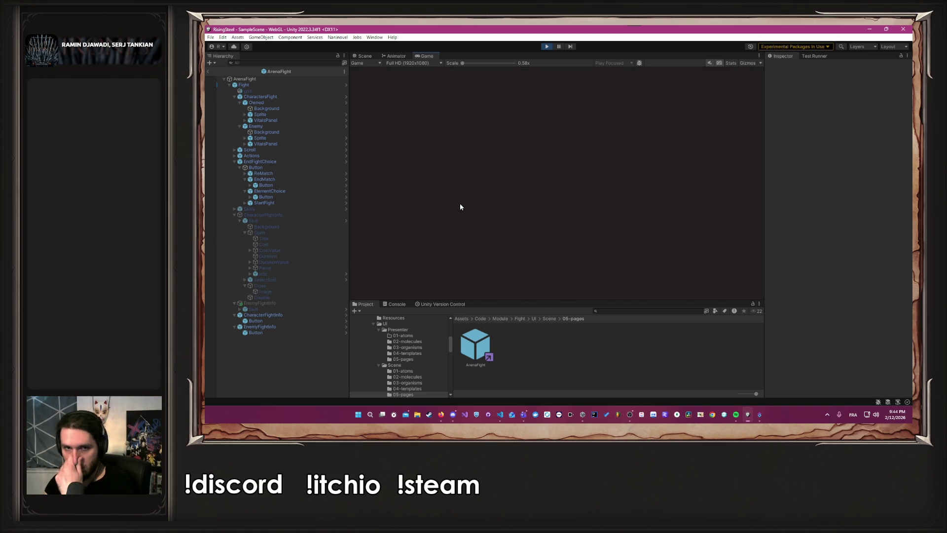
left_click(503, 217)
left_click(543, 232)
left_click(588, 244)
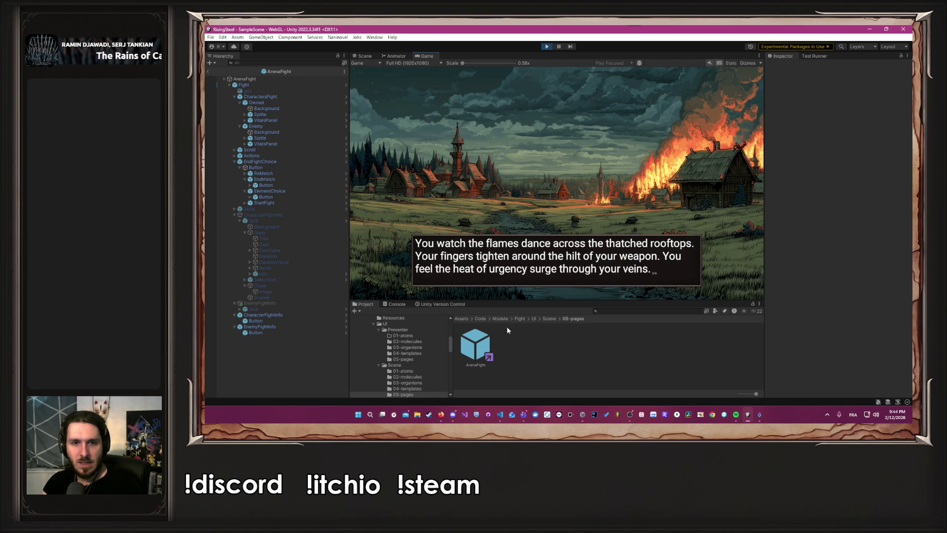
Scroll through the Project window, looking at the Shop module's page prefabs.
left_click_drag(491, 300, 488, 209)
scroll(428, 318, "down", 5)
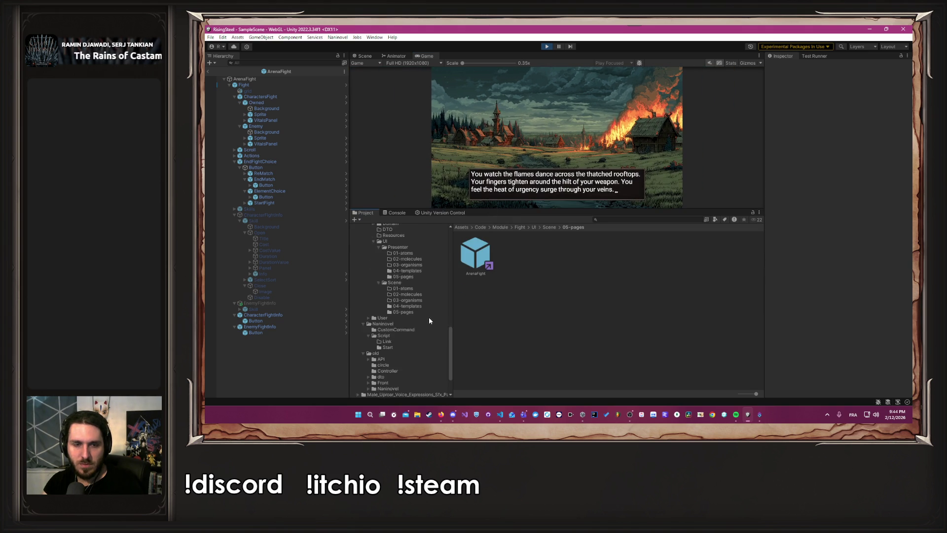
scroll(428, 328, "up", 3)
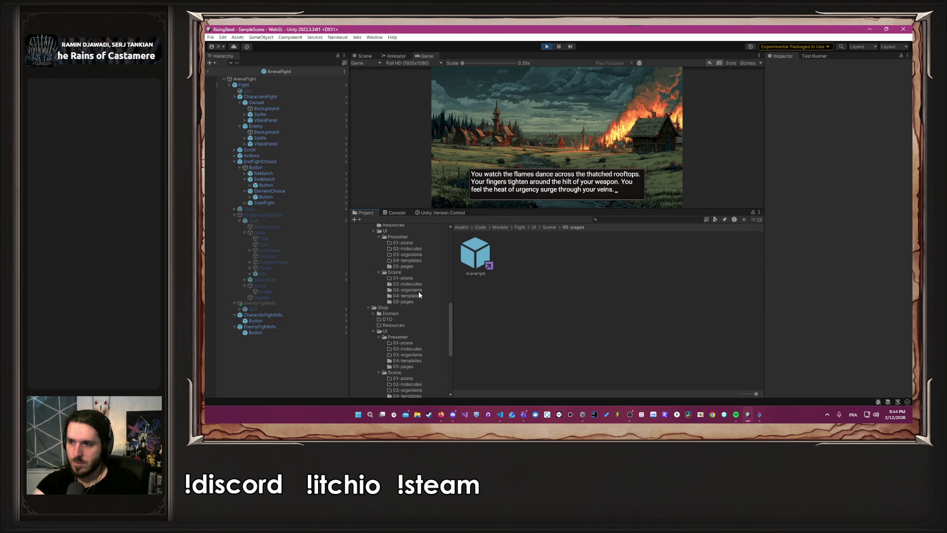
scroll(419, 295, "up", 4)
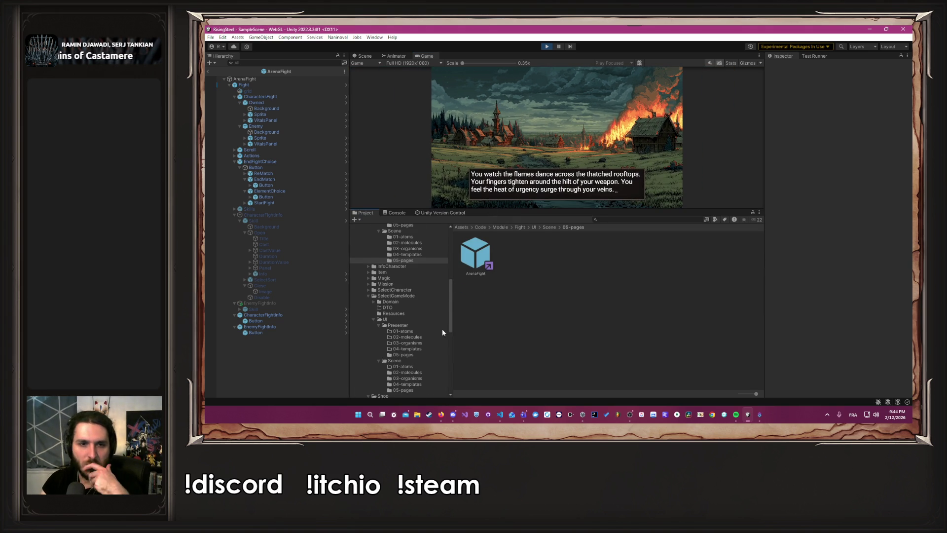
scroll(436, 333, "down", 8)
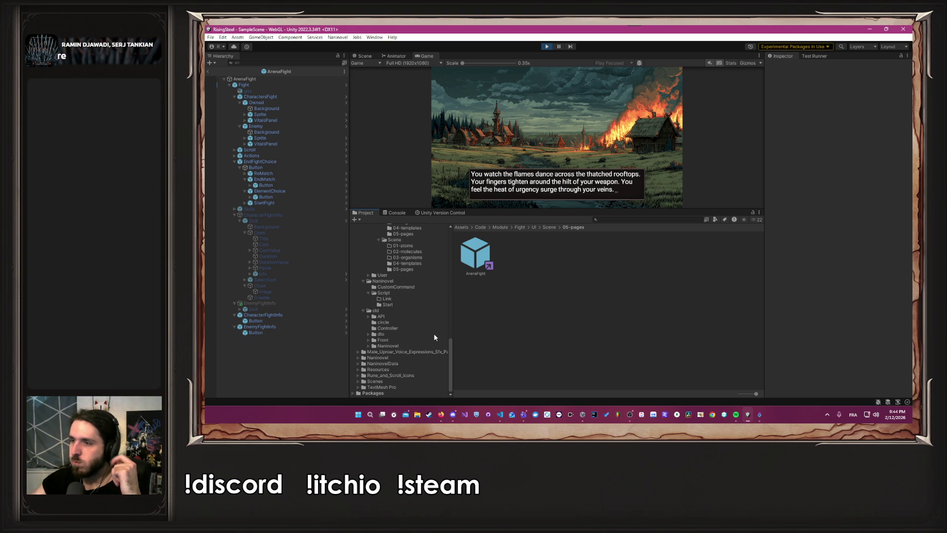
scroll(433, 333, "up", 3)
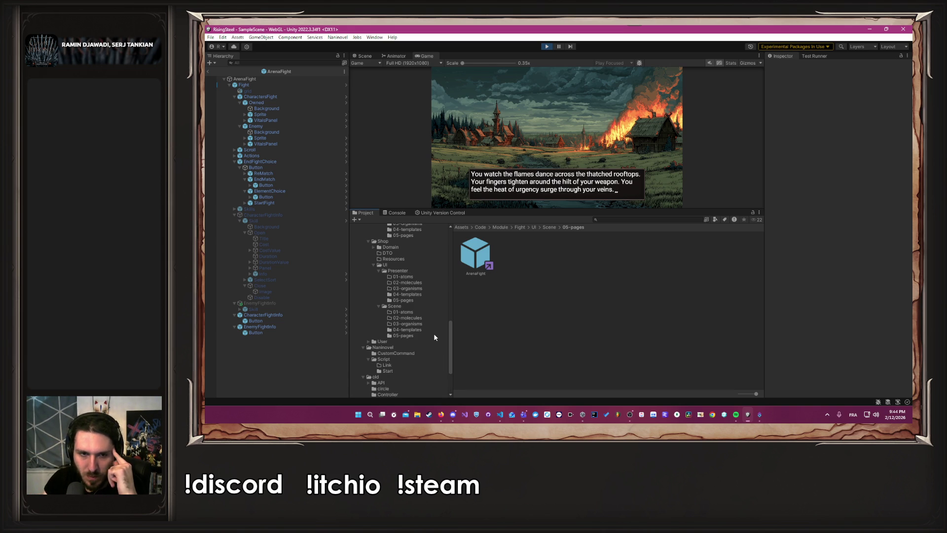
left_click(418, 333)
scroll(419, 334, "up", 3)
scroll(420, 335, "down", 5)
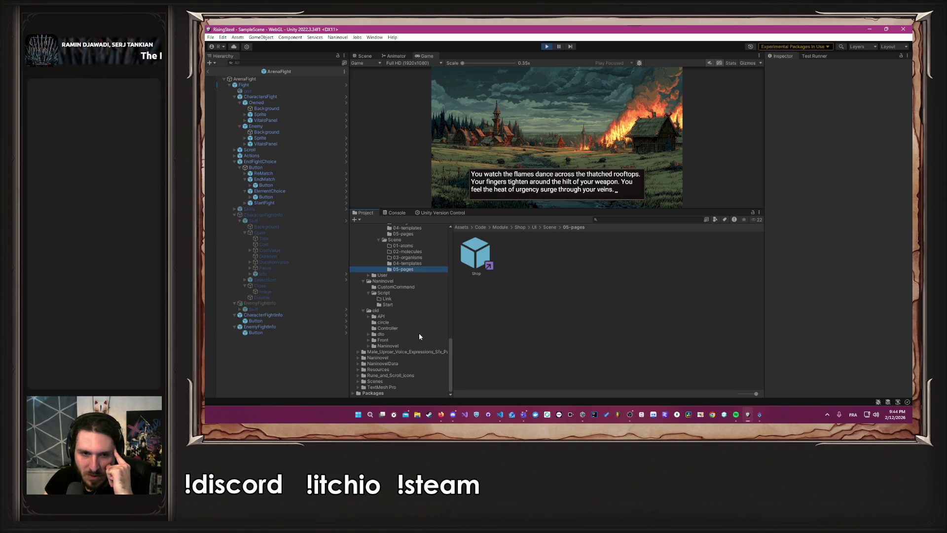
Open the Assets/Code/old/Naninovel/Script/Mission/mission01-blackbark folder in the Project window.
left_click(389, 306)
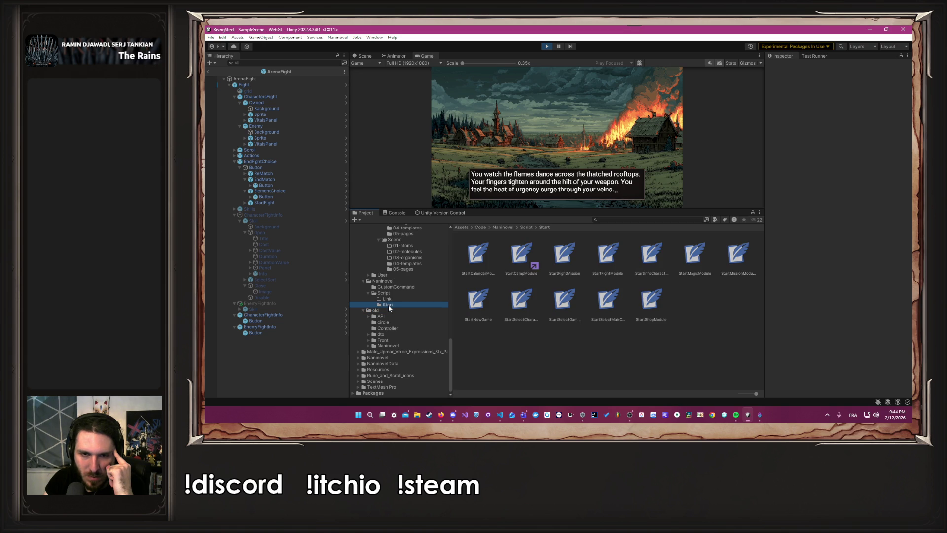
left_click(393, 346)
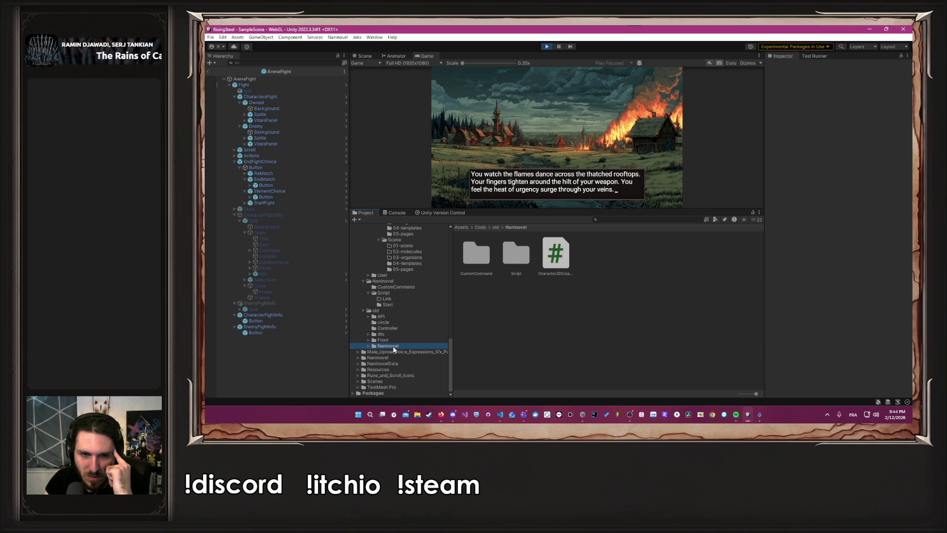
double_click(511, 256)
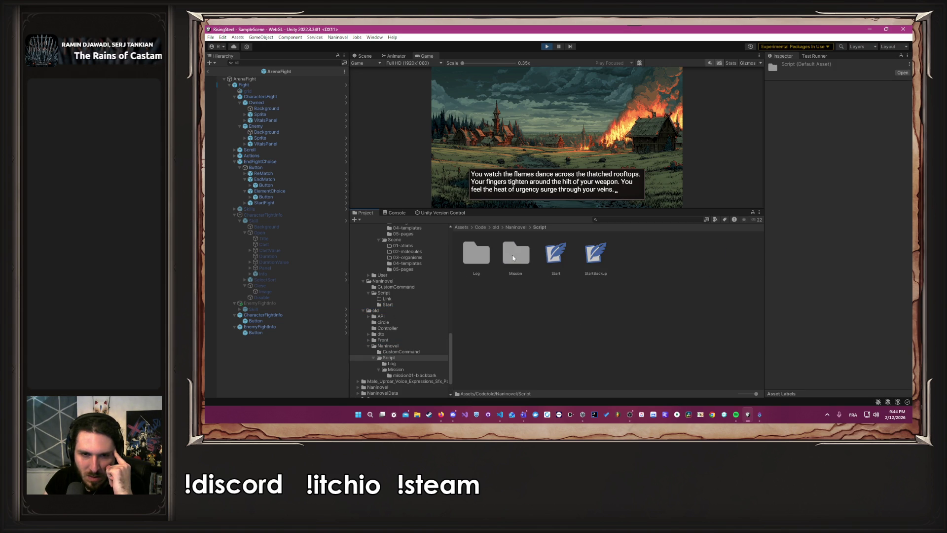
double_click(513, 254)
left_click(471, 262)
double_click(472, 262)
Select DefenseOfBlackBark-0 and advance the burning-village dialogue until the fight starts.
key("Right")
left_click(598, 129)
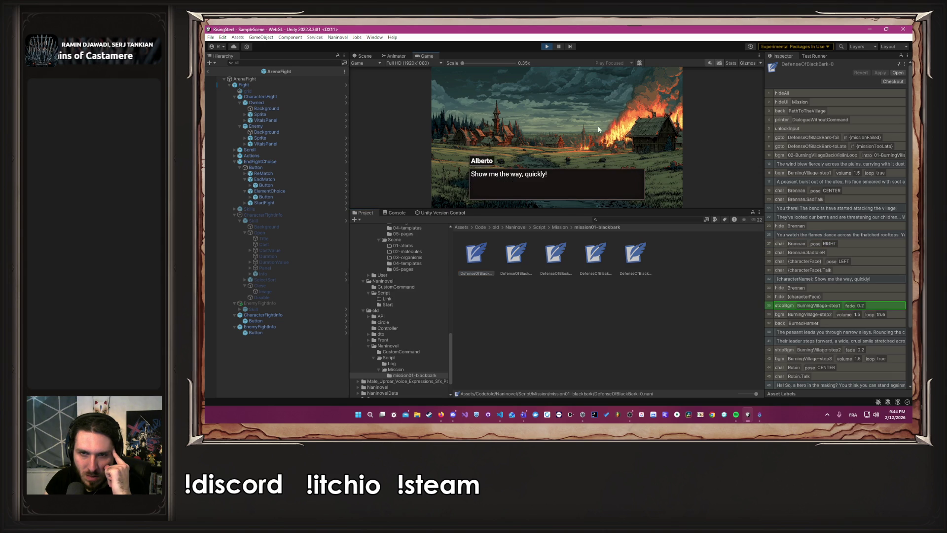
left_click(597, 125)
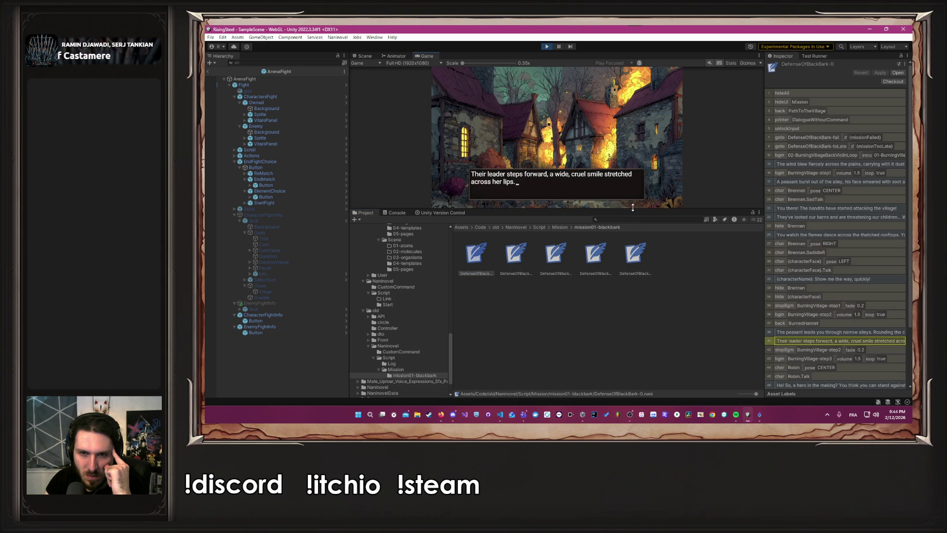
left_click_drag(633, 207, 633, 295)
left_click(593, 180)
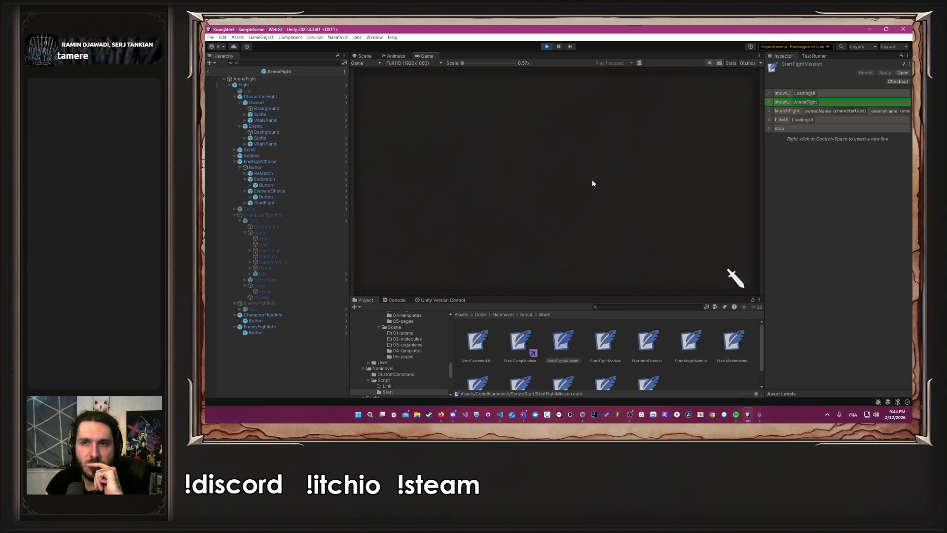
left_click(593, 181)
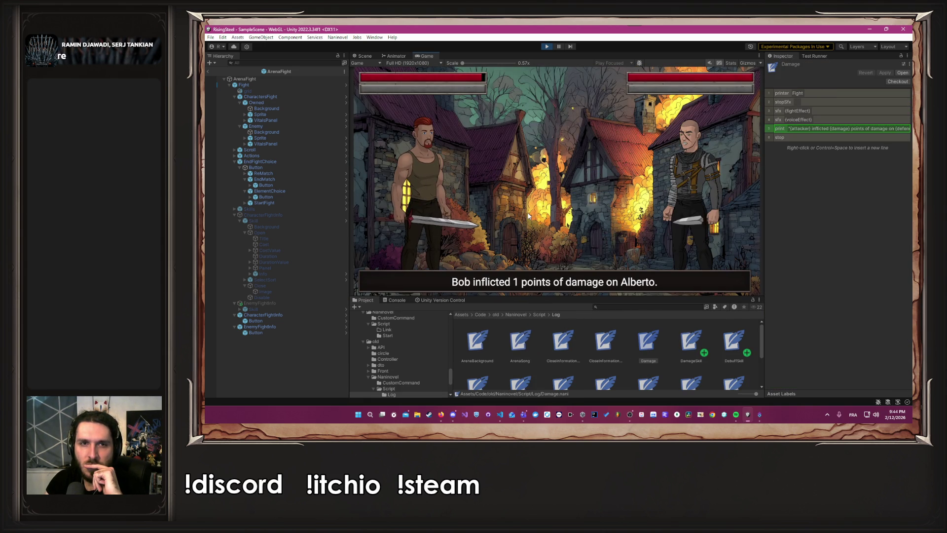
Have Alberto attack Bob three times, then Robin three times, until both are beaten.
left_click(422, 200)
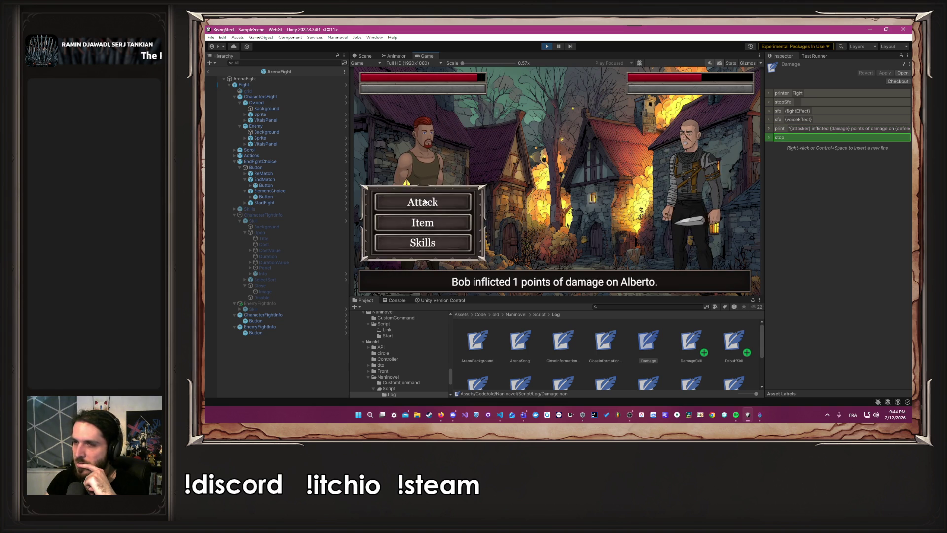
left_click(424, 201)
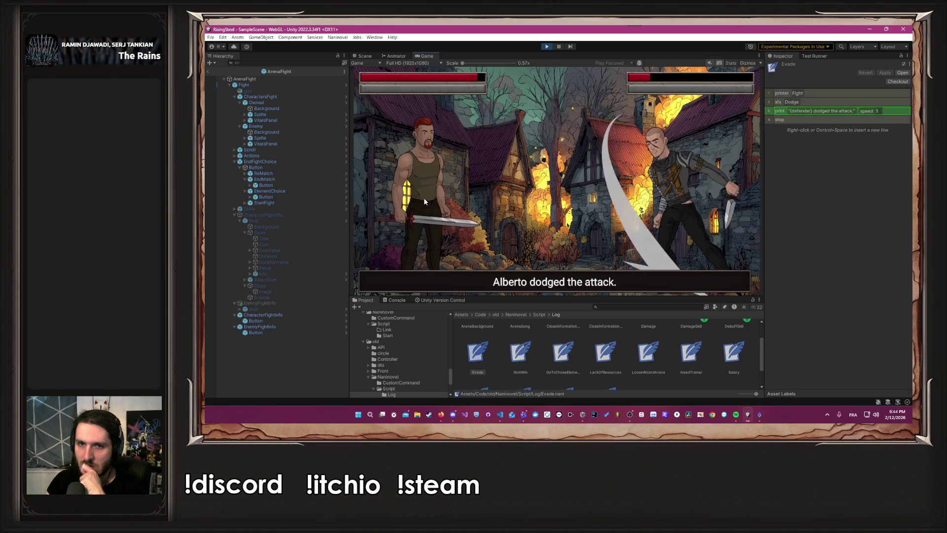
left_click(424, 199)
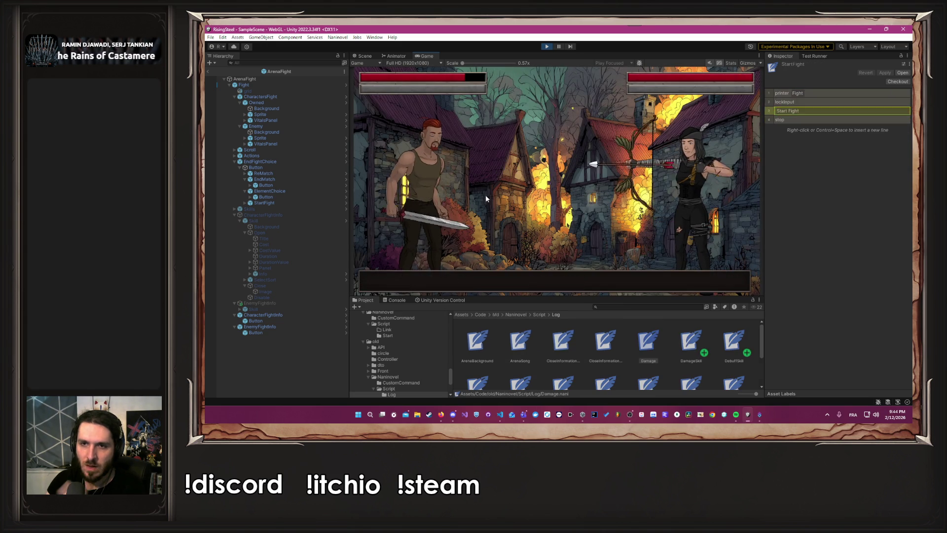
left_click(449, 205)
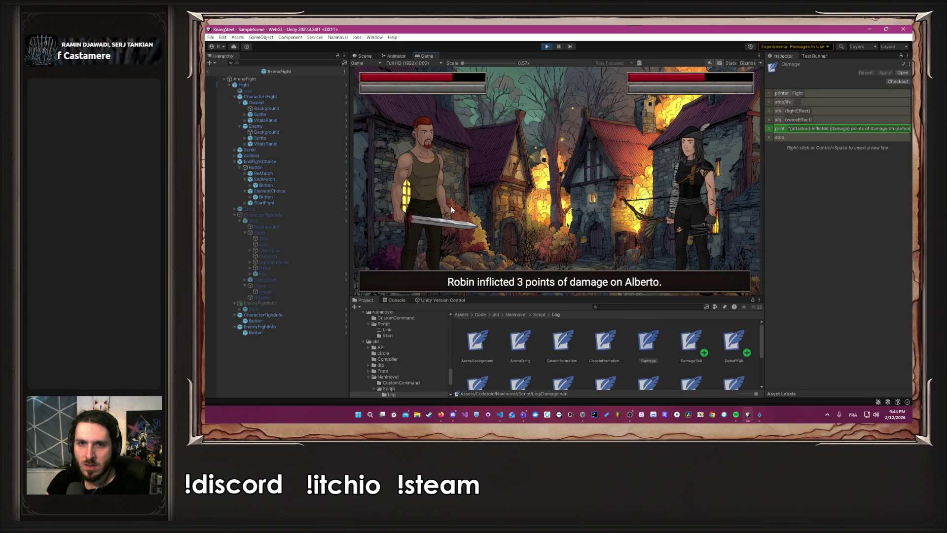
left_click(451, 208)
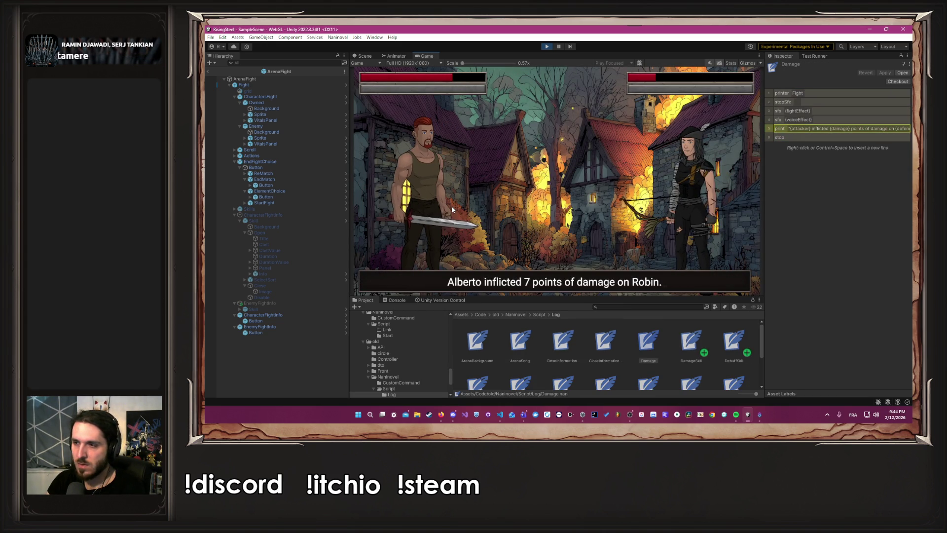
left_click(451, 206)
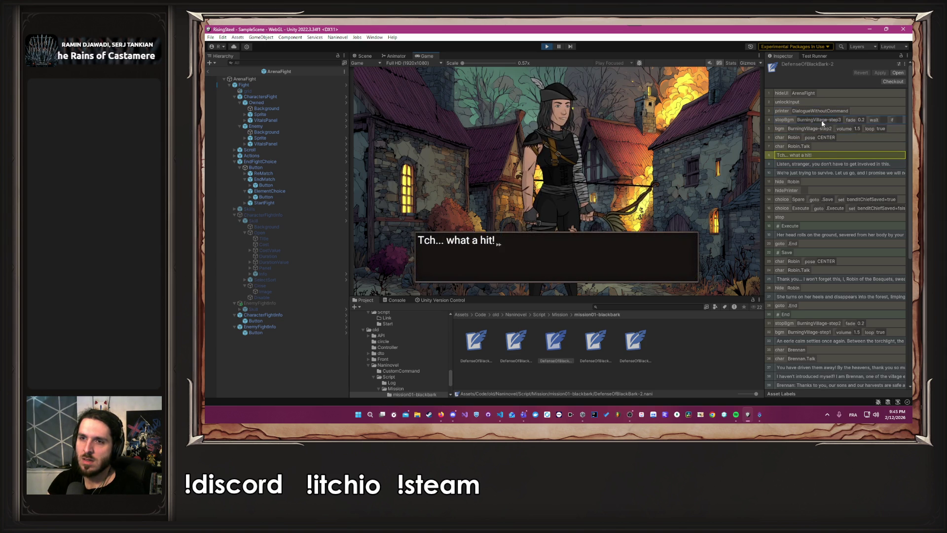
Drag the Game/Project splitter up to enlarge the Project panel, then refocus the Game view.
mouse_move(828, 149)
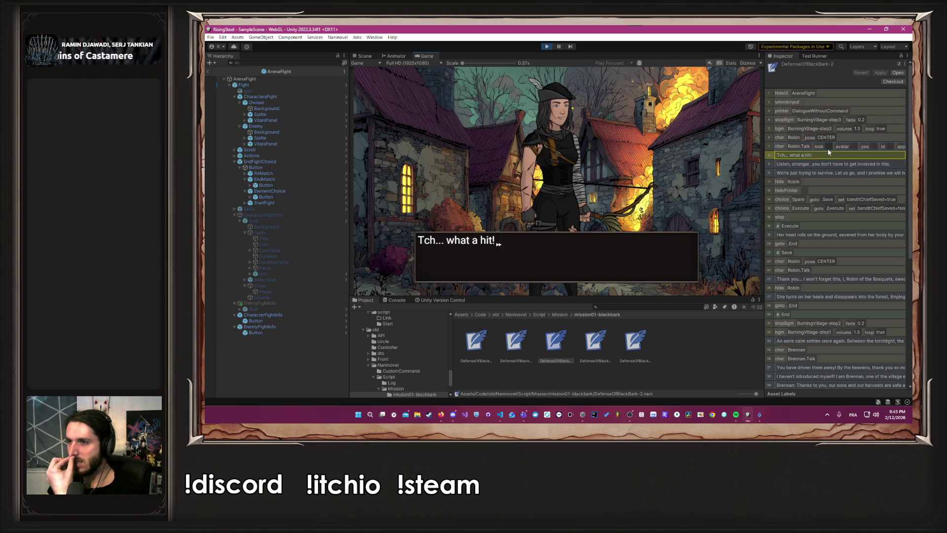
mouse_move(797, 123)
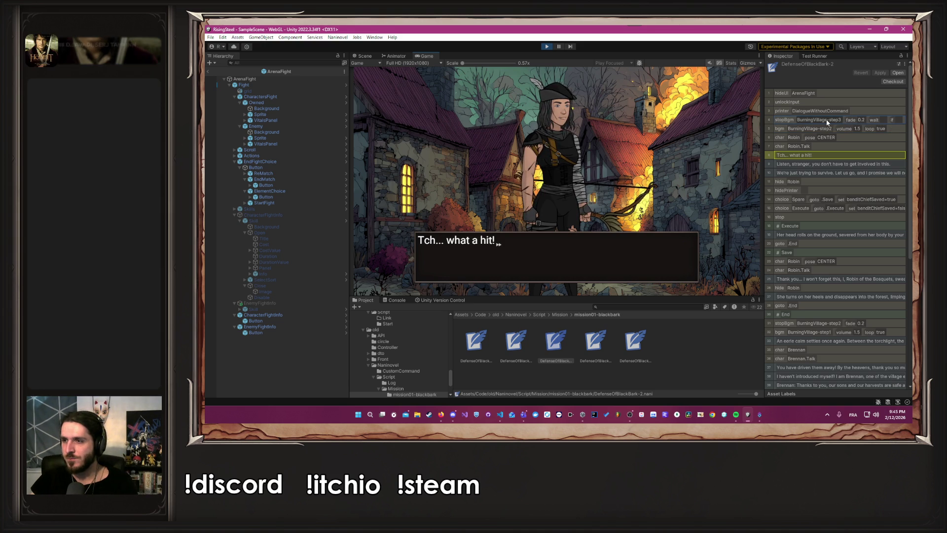
left_click_drag(504, 300, 503, 265)
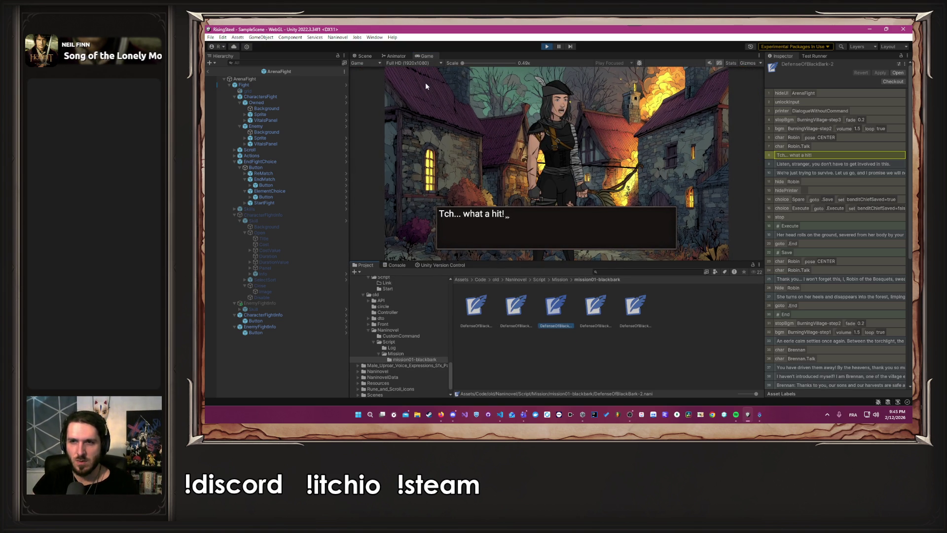
left_click(430, 415)
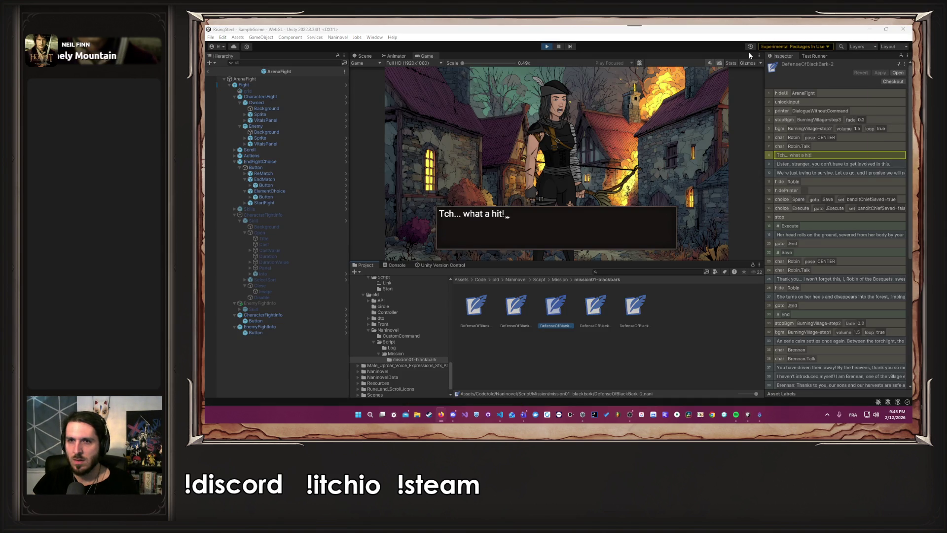
left_click(707, 70)
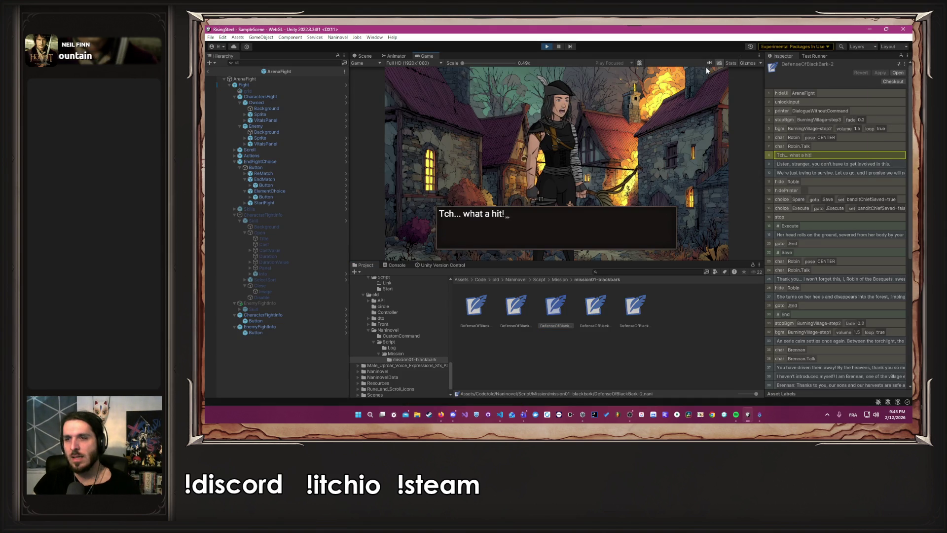
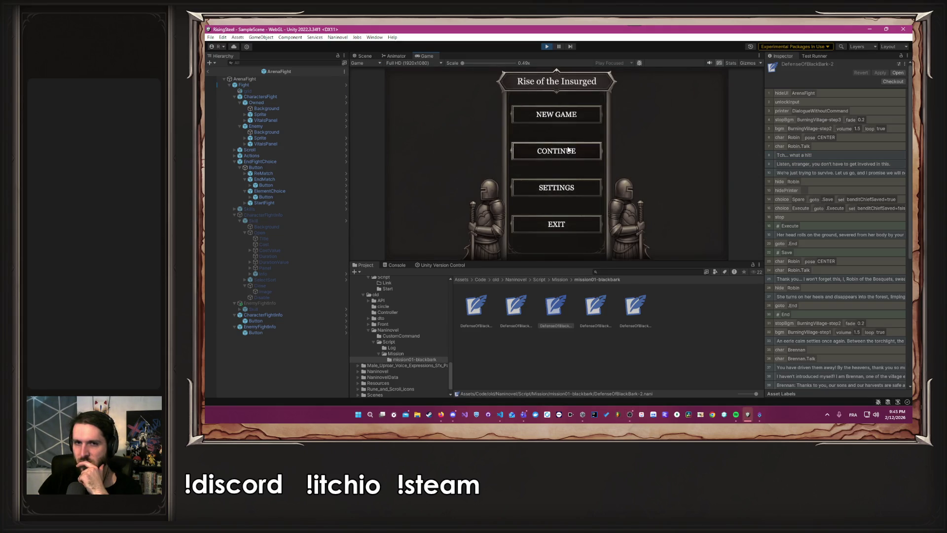
Load the first save and start the Defense of the Black Bark Village mission.
left_click(558, 150)
left_click(522, 132)
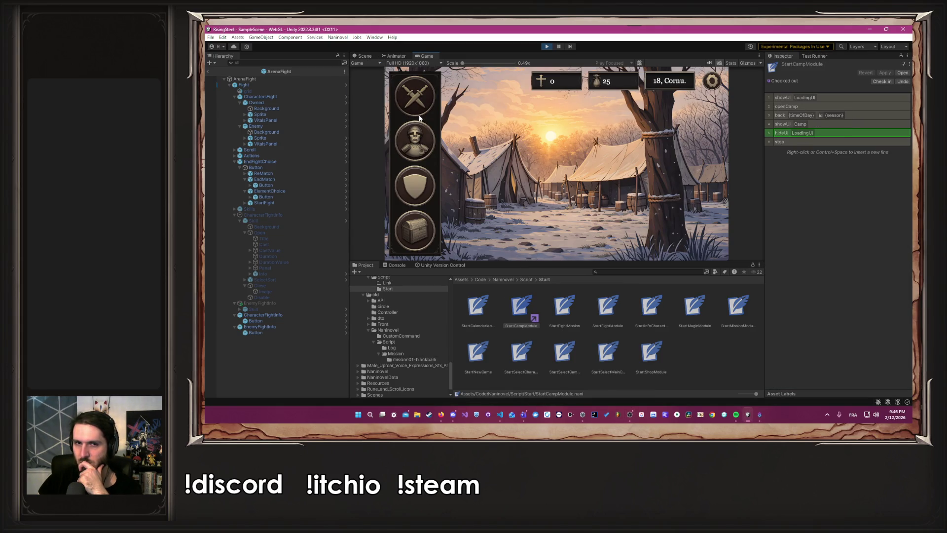
left_click(417, 101)
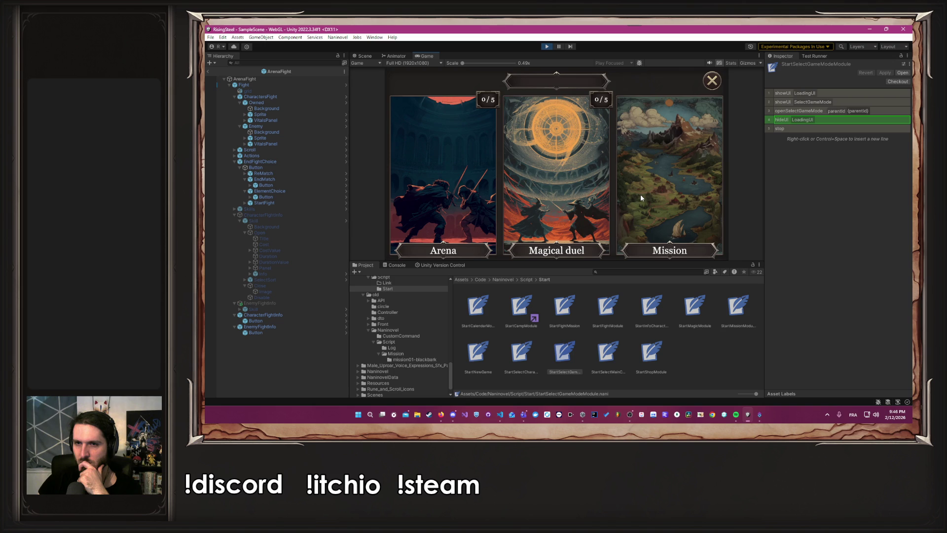
left_click(641, 198)
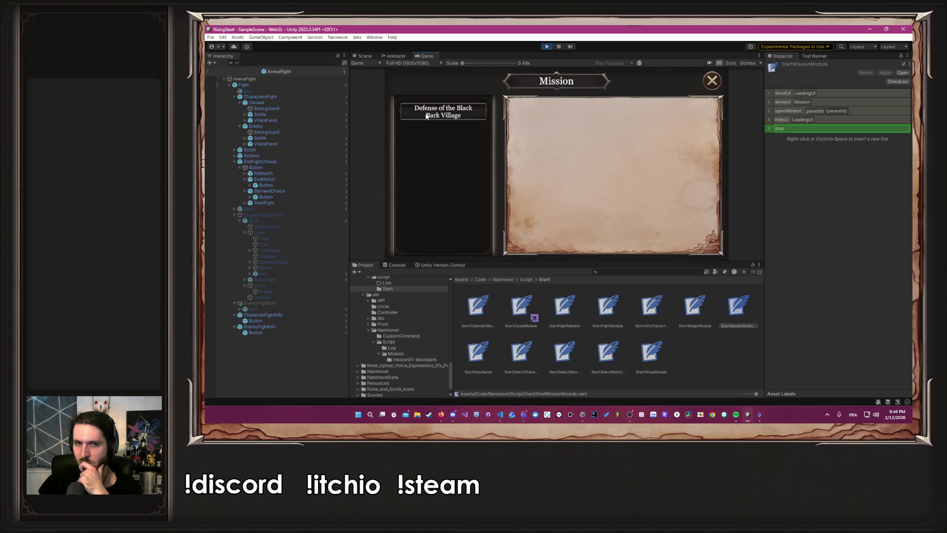
left_click(612, 239)
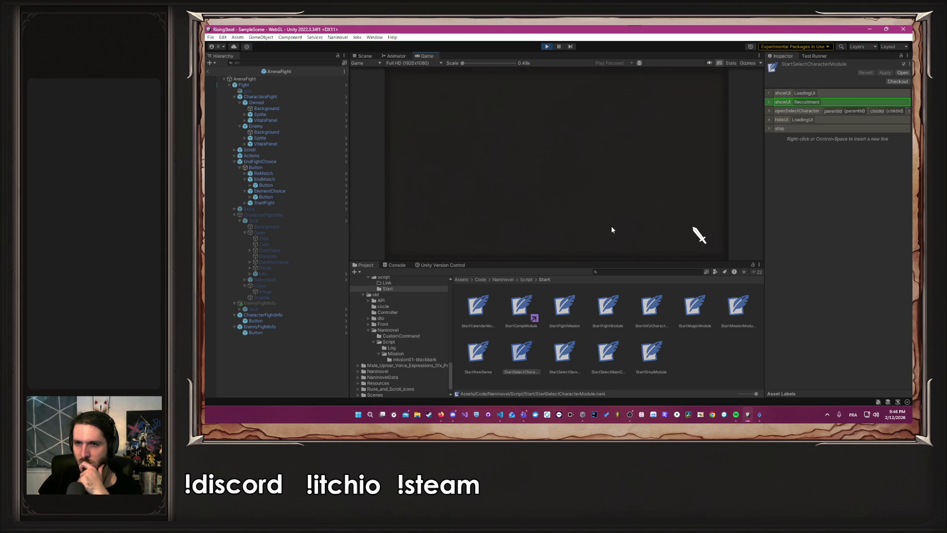
left_click(440, 180)
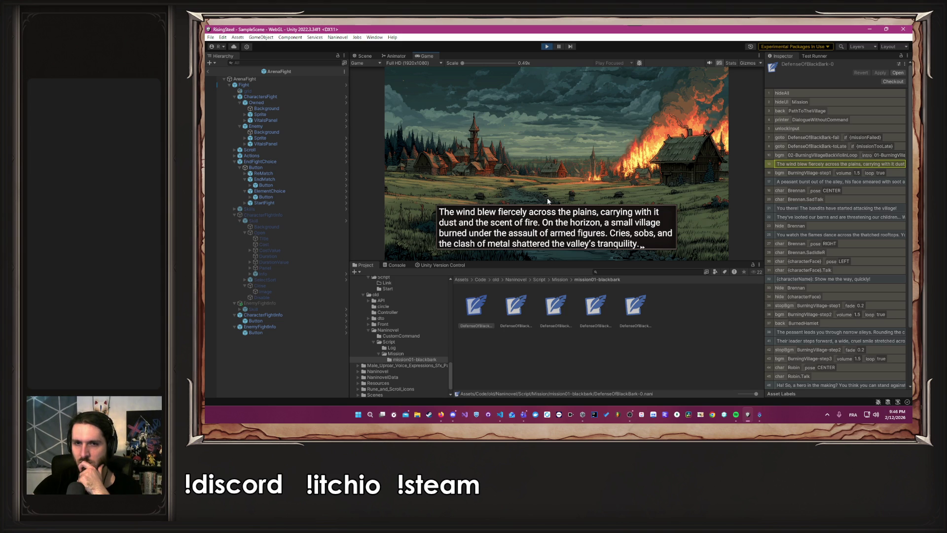
Advance through the village and Robin dialogue until the Start Fight screen appears.
left_click(547, 202)
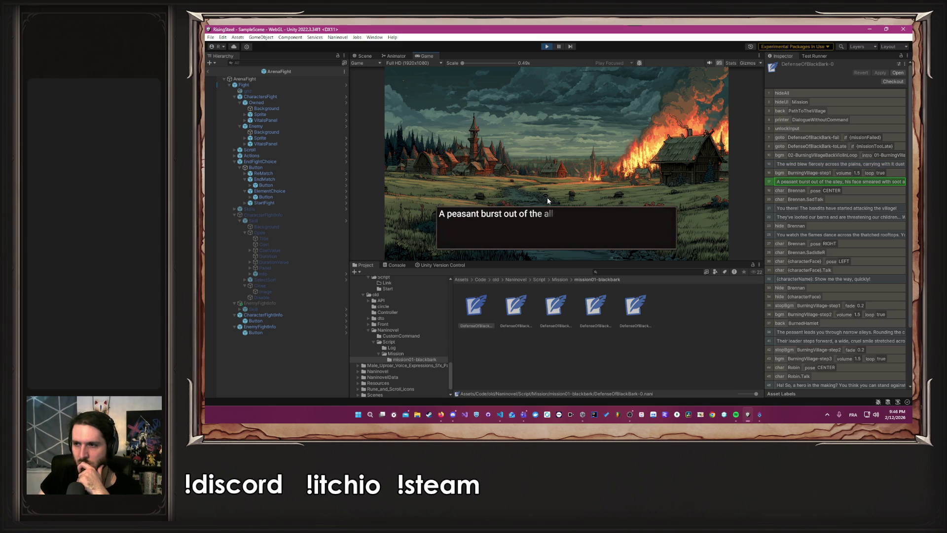
left_click(553, 214)
left_click(553, 214)
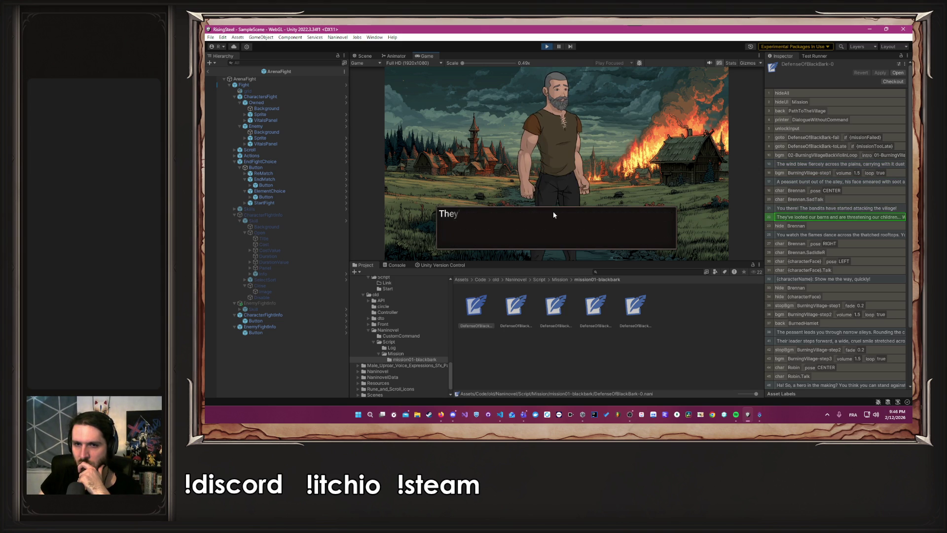
left_click(554, 215)
left_click(553, 215)
left_click(554, 214)
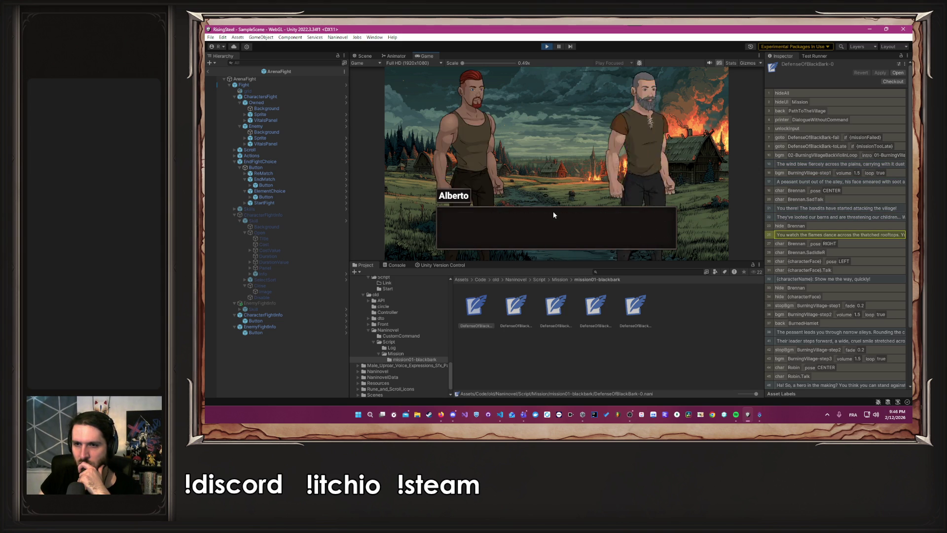
left_click(553, 215)
left_click(554, 215)
left_click(554, 215)
left_click(553, 214)
left_click(554, 215)
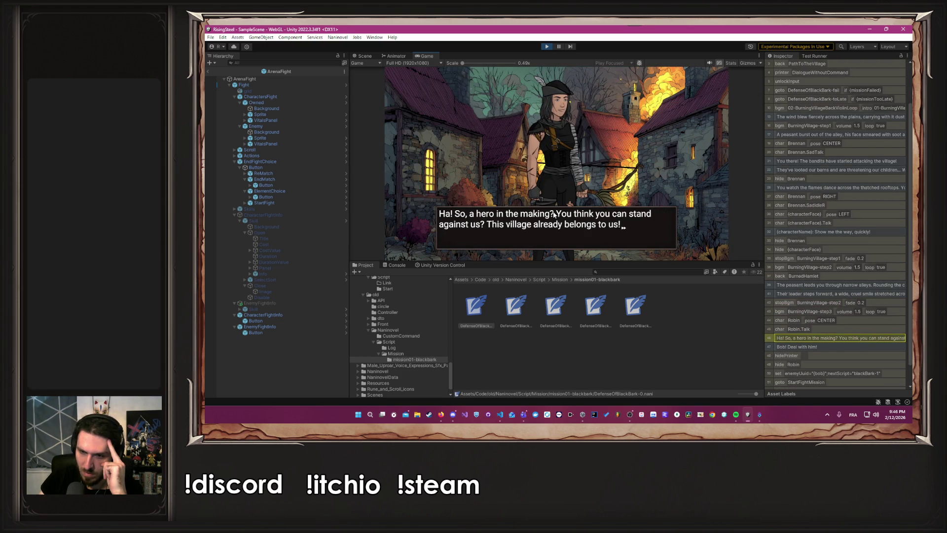
left_click(554, 214)
left_click(554, 215)
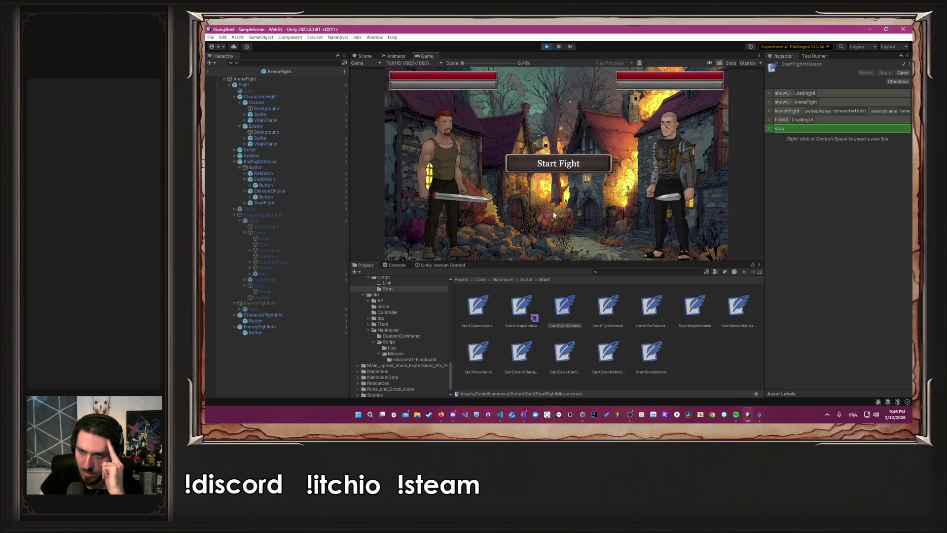
Start the fight against Bob and attack twice to defeat him.
left_click(543, 166)
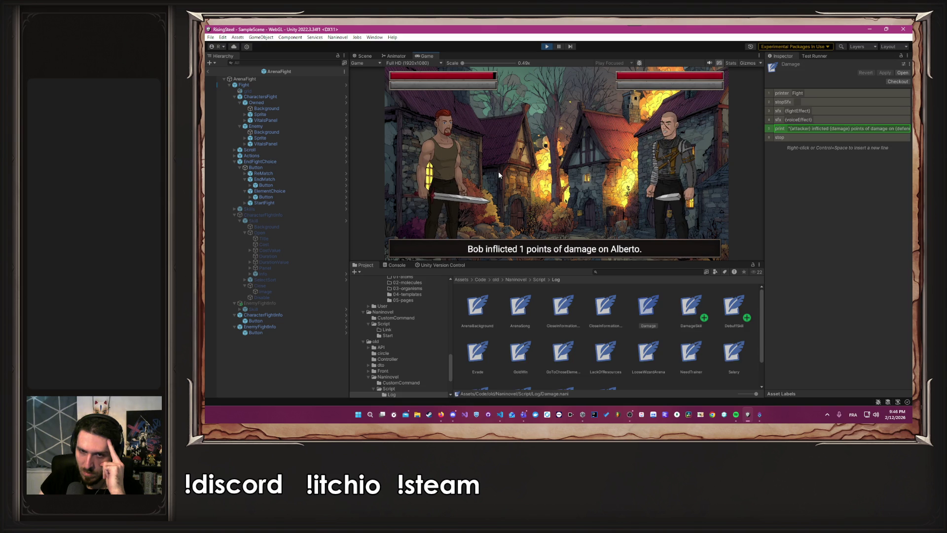
left_click(473, 185)
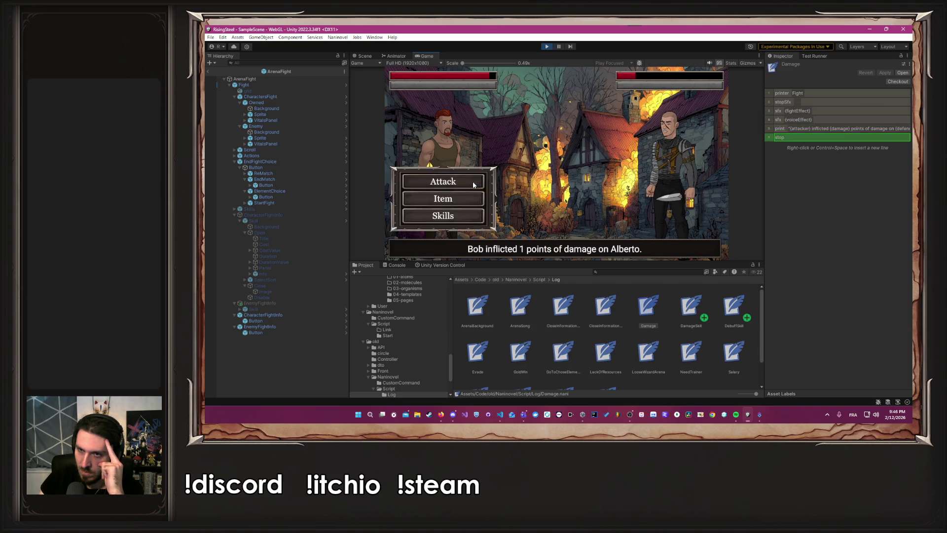
left_click(473, 184)
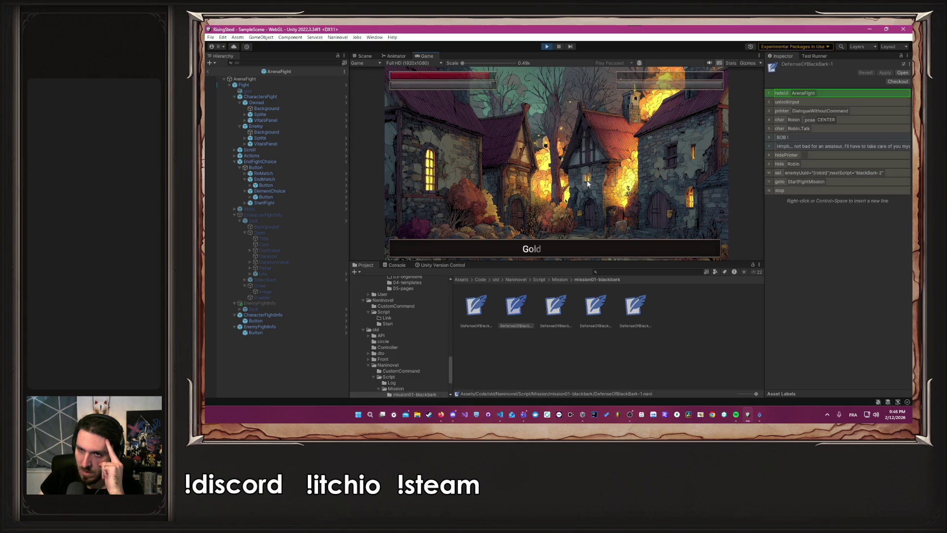
Get through Robin's dialogue, start her fight, and attack four times until she falls.
left_click(556, 189)
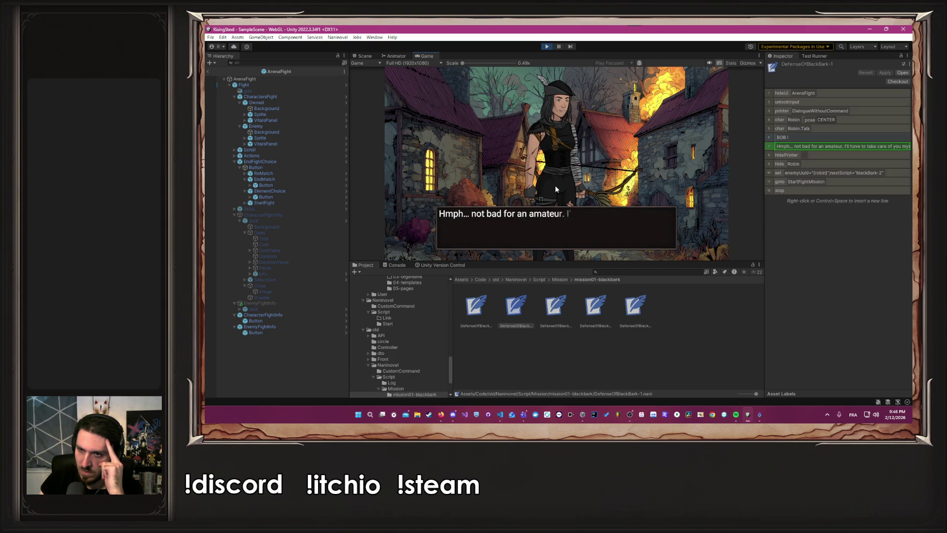
left_click(556, 189)
left_click(556, 189)
left_click(471, 188)
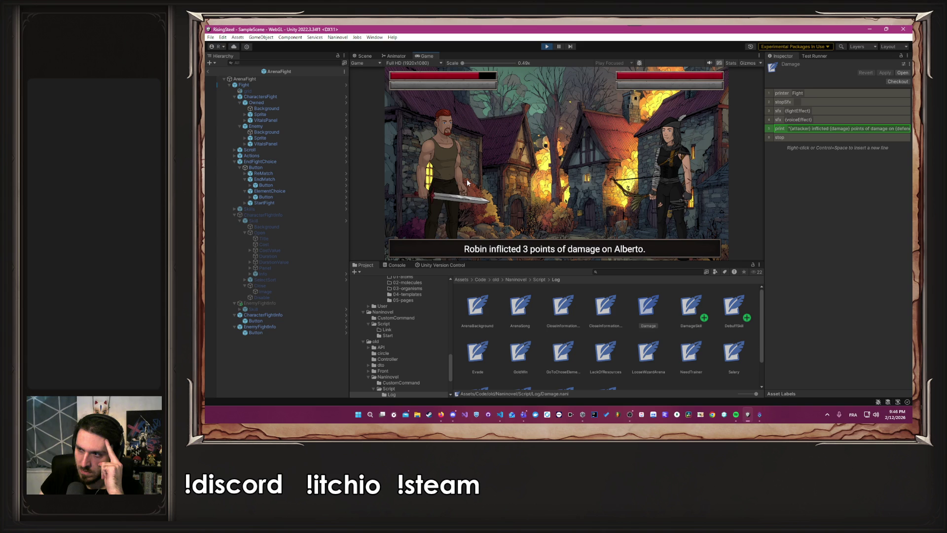
left_click(463, 185)
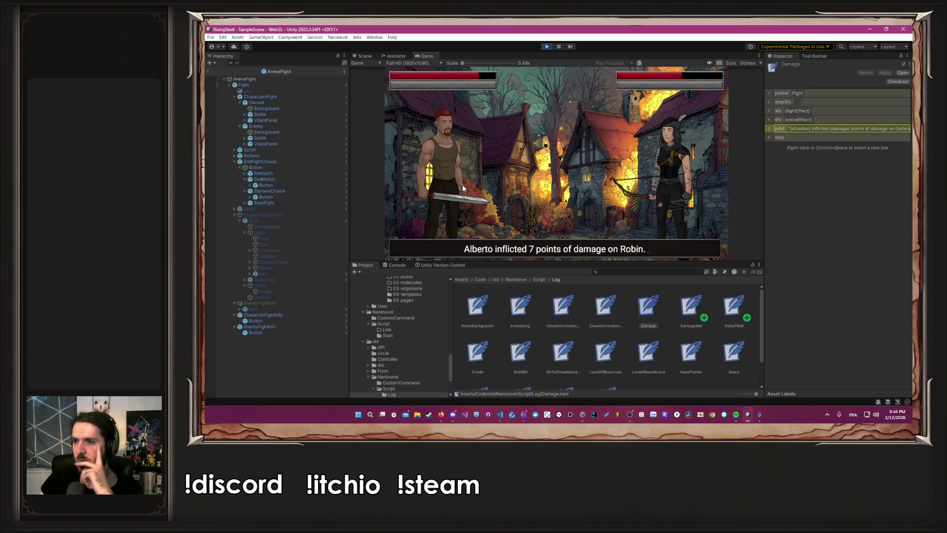
left_click(462, 186)
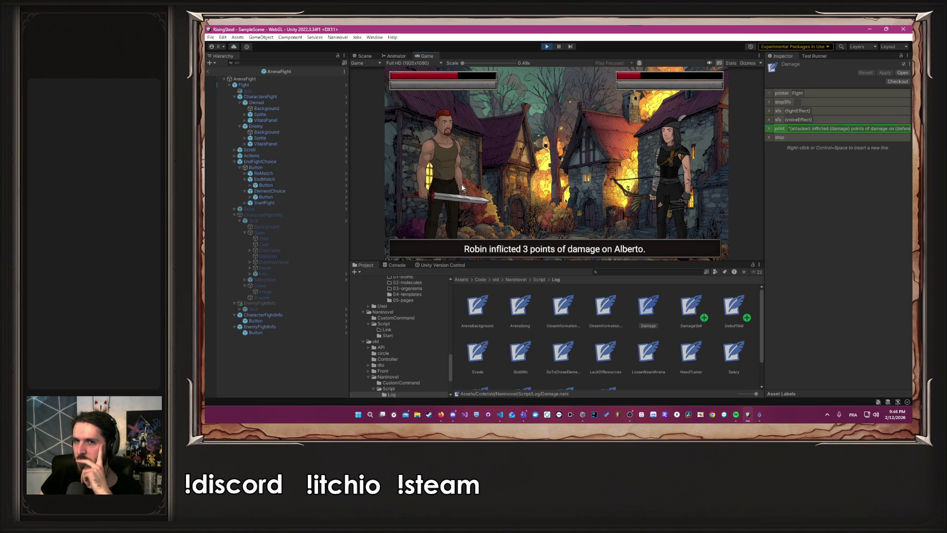
left_click(459, 180)
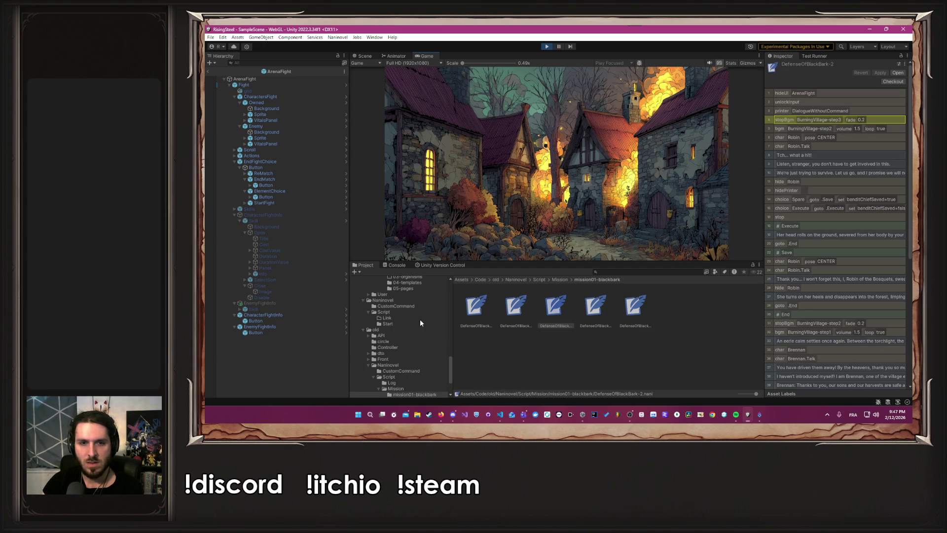
Show the Console's warning messages and clear them.
key("shift+space")
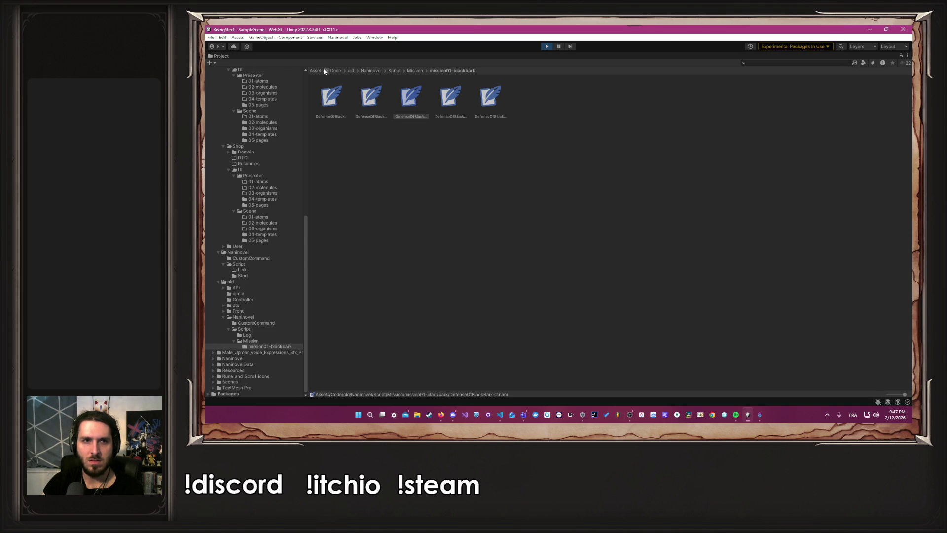
key("shift+space")
left_click(395, 266)
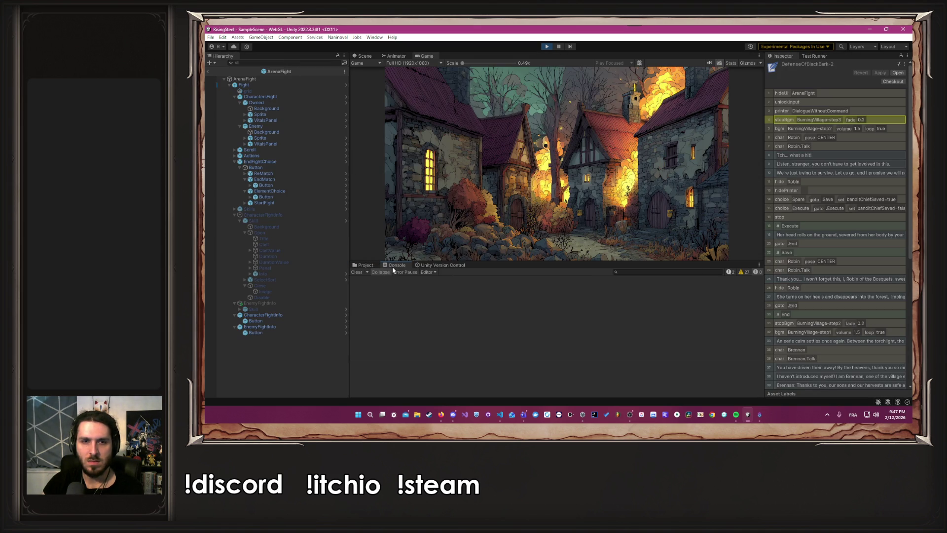
left_click(745, 273)
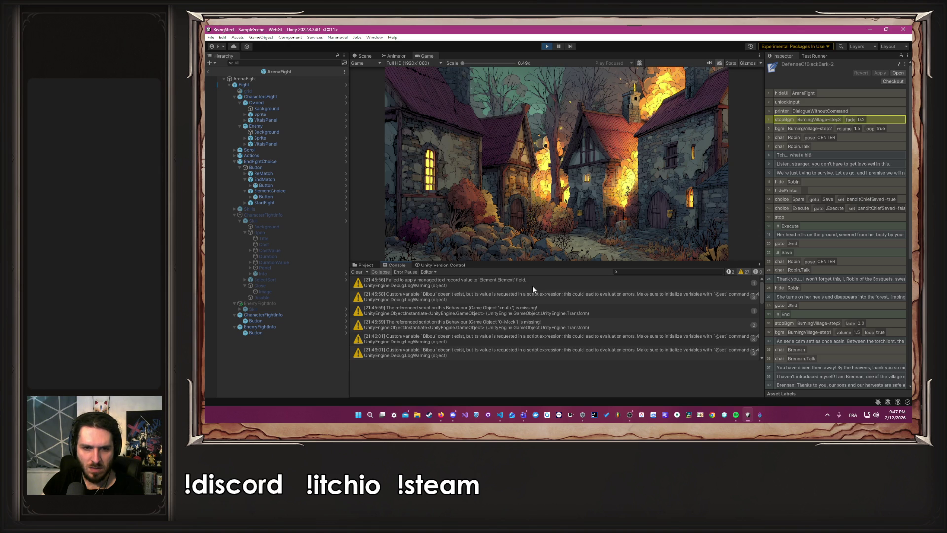
scroll(532, 285, "down", 5)
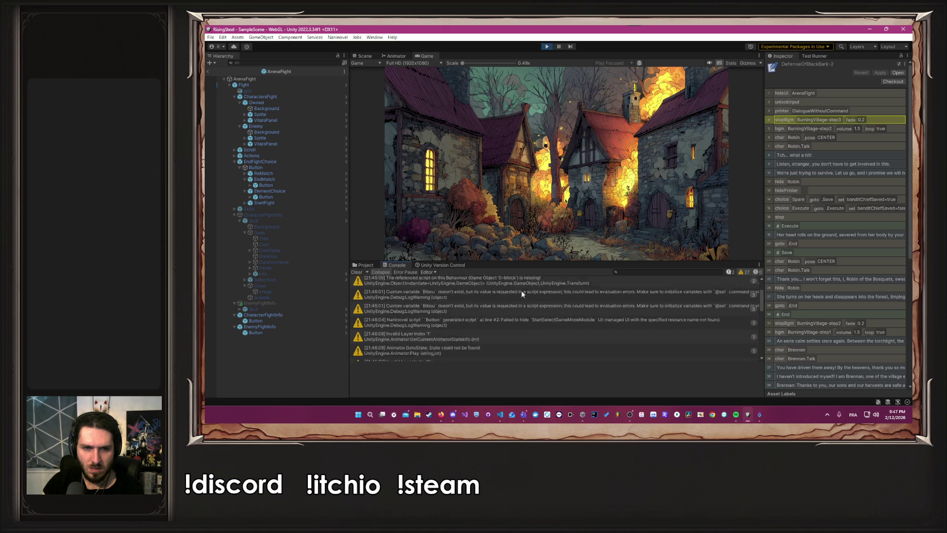
left_click(356, 272)
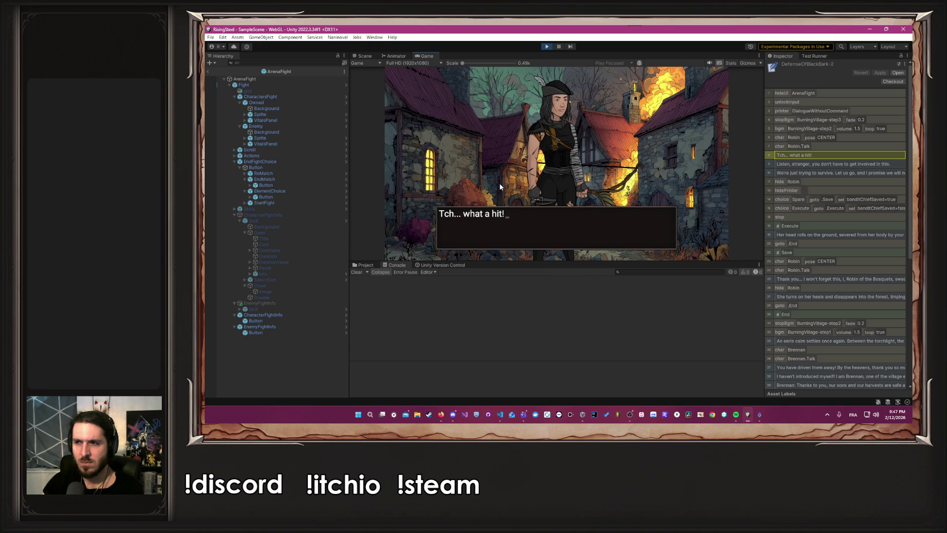
Advance Robin's dialogue to the Spare/Execute choice, then stop Play mode and switch windows.
left_click(499, 182)
left_click(501, 185)
left_click(500, 185)
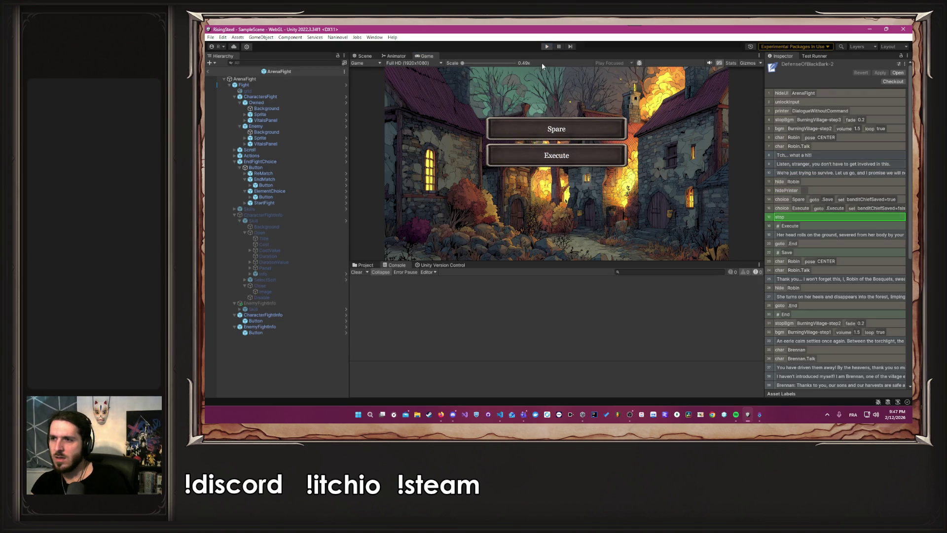
left_click(547, 47)
key("alt+Tab")
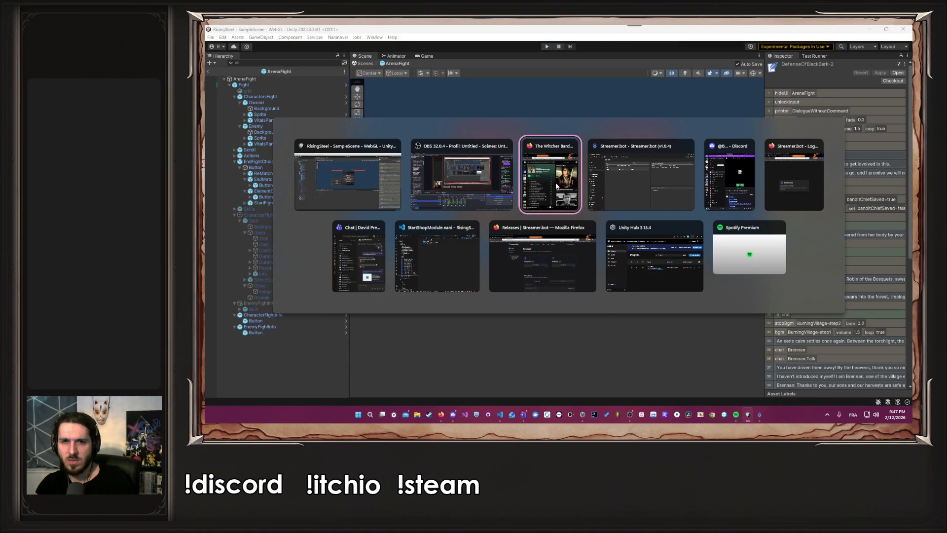
Switch to Visual Studio Code and close the open editor tabs.
left_click(443, 247)
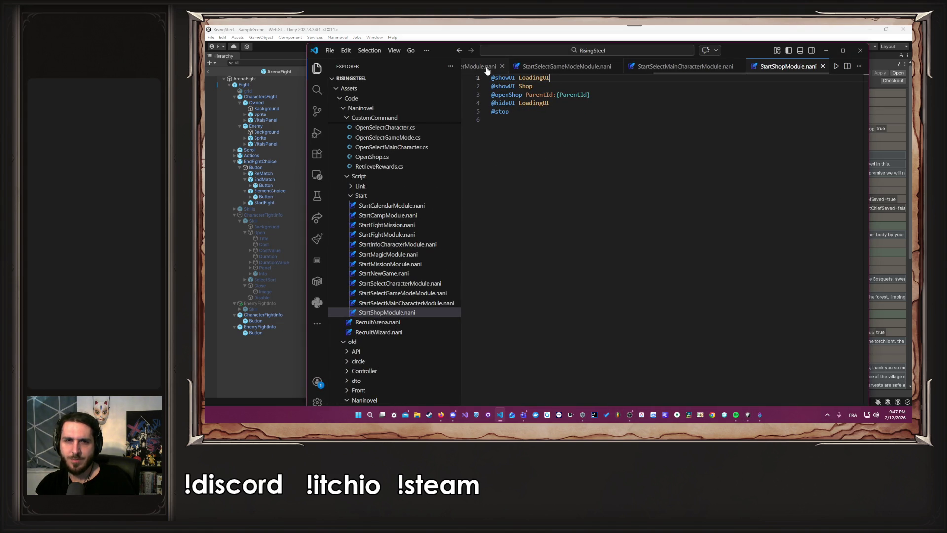
key("ctrl+w")
key("ctrl+w")
key("ctrl+w")
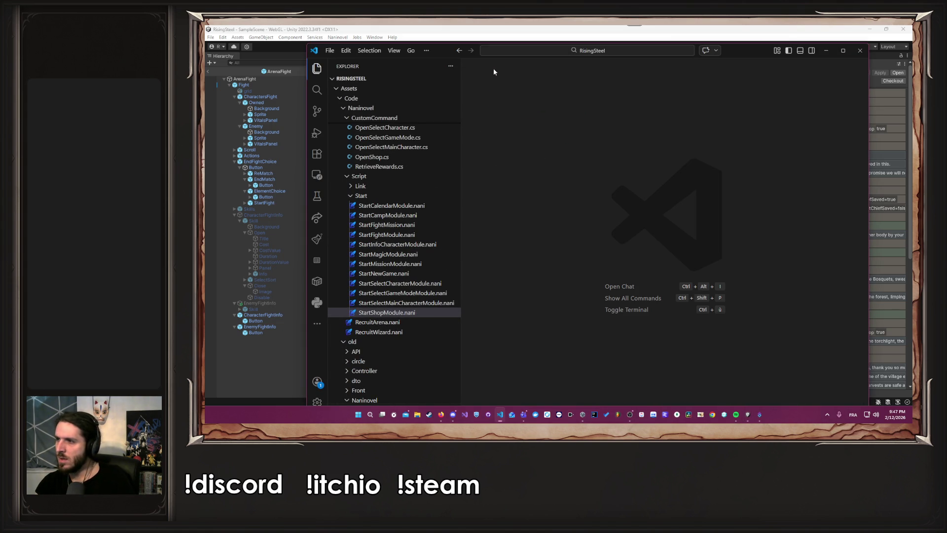
scroll(395, 197, "down", 5)
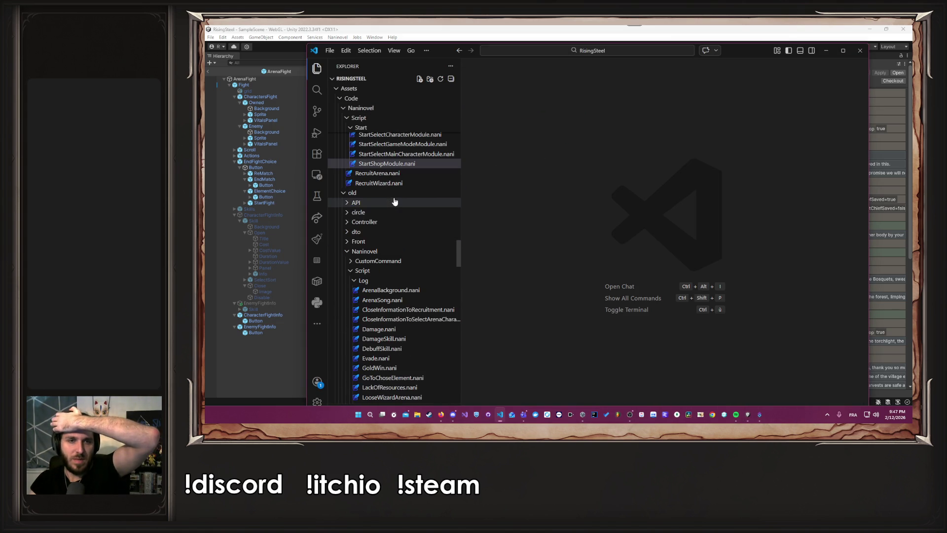
scroll(395, 201, "down", 10)
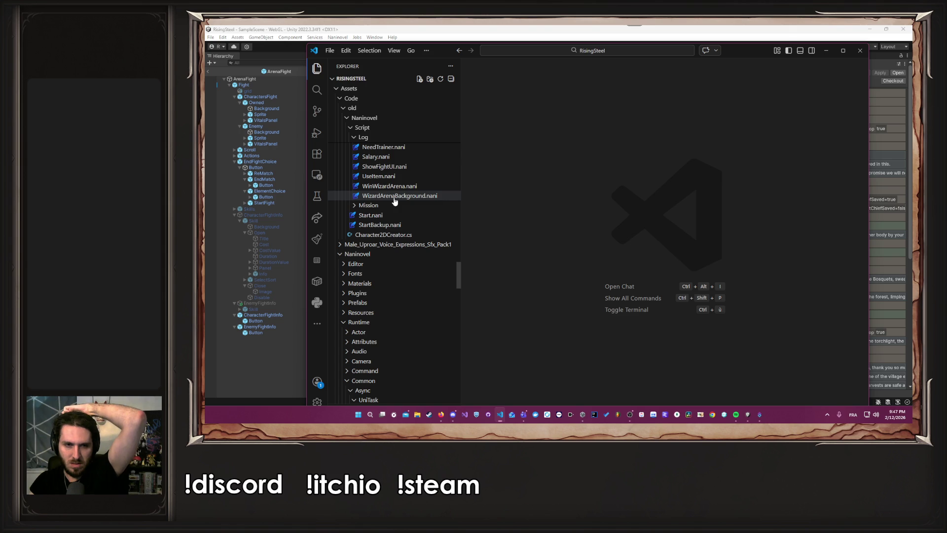
scroll(394, 201, "up", 2)
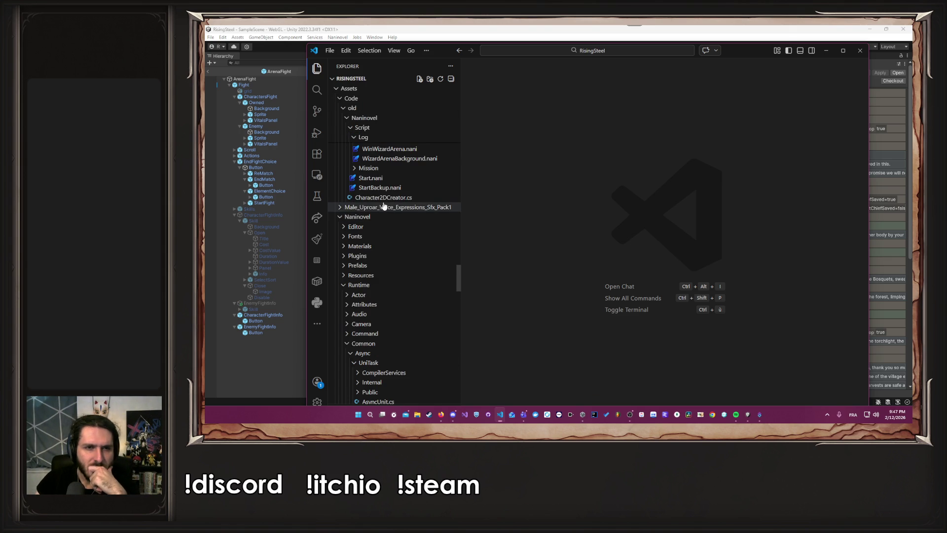
Expand the old Naninovel Mission scripts folder and open DefenseOfBlackBark-0.nani.
left_click(341, 218)
left_click(355, 236)
left_click(355, 236)
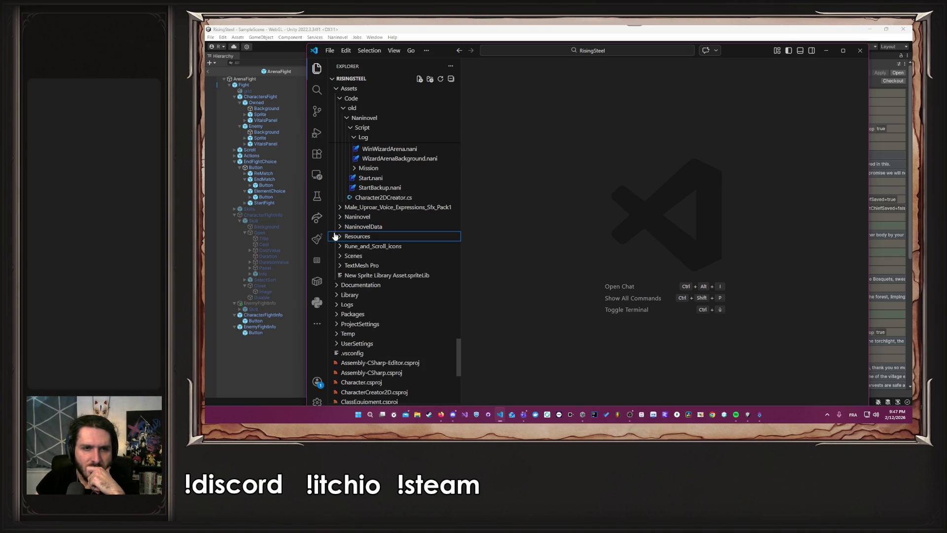
scroll(386, 260, "up", 6)
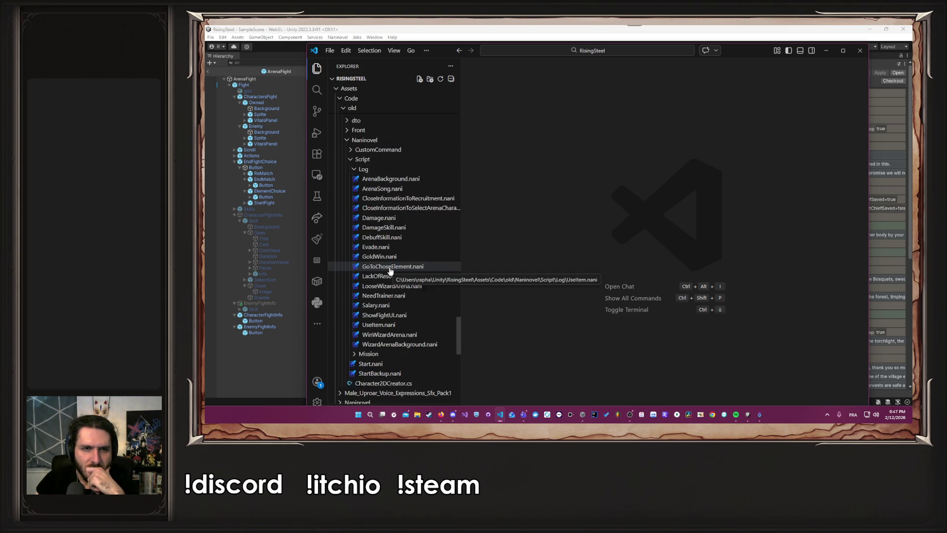
left_click(356, 214)
left_click(356, 214)
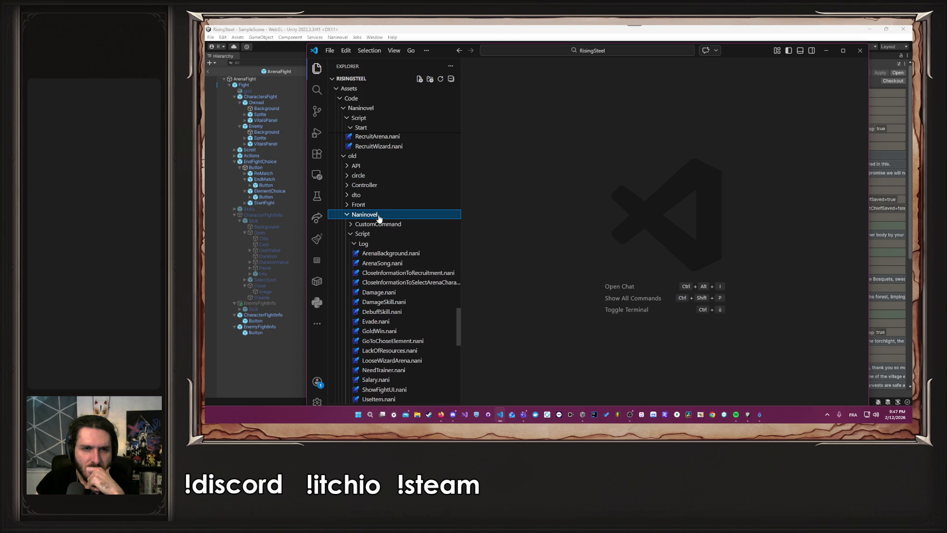
scroll(390, 247, "down", 4)
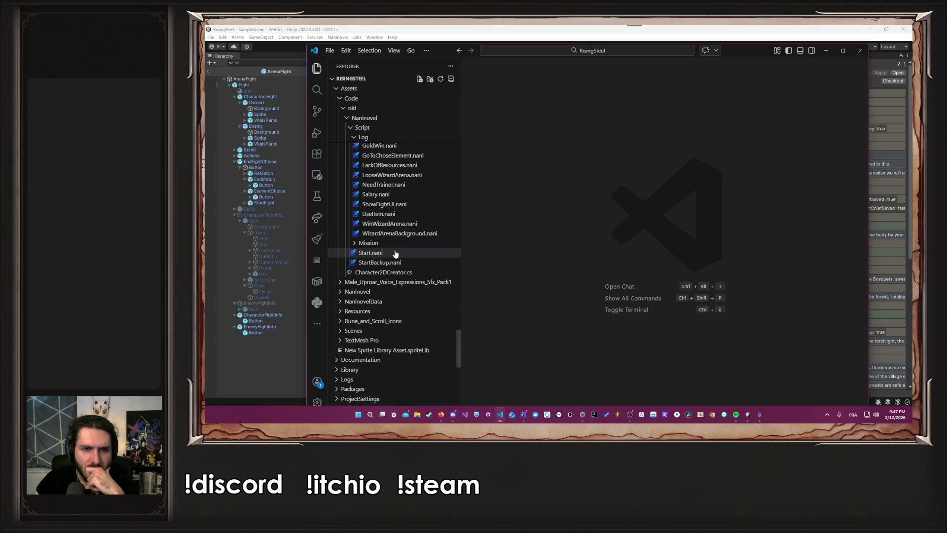
left_click(394, 244)
left_click(425, 253)
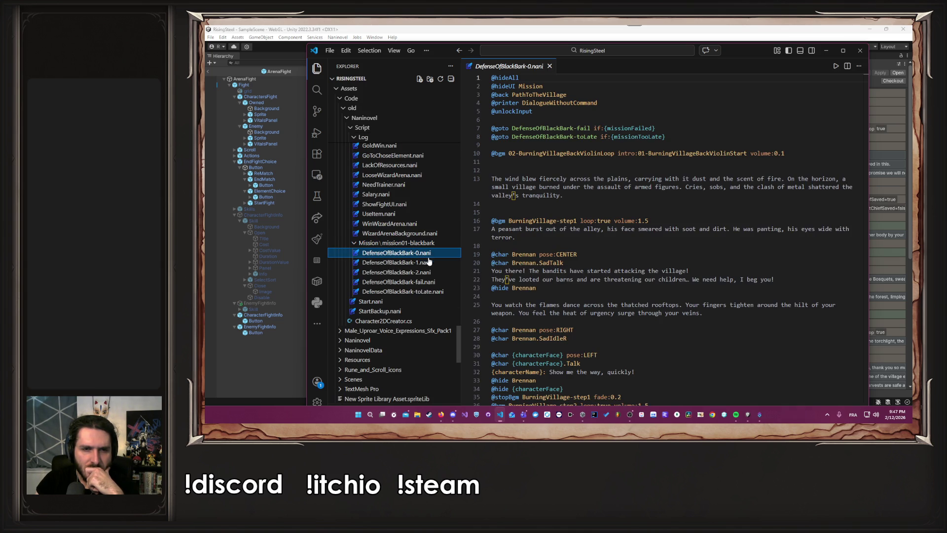
left_click(426, 291)
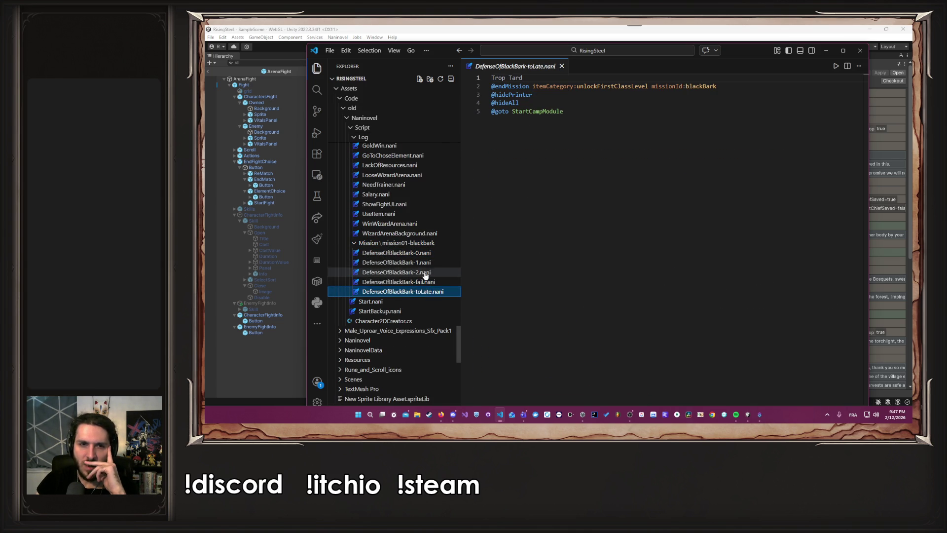
left_click(429, 273)
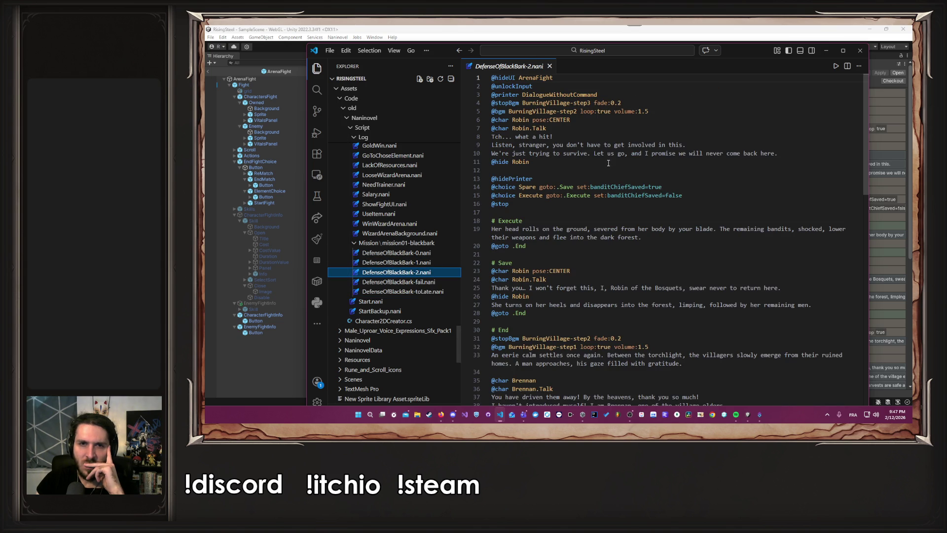
left_click(661, 112)
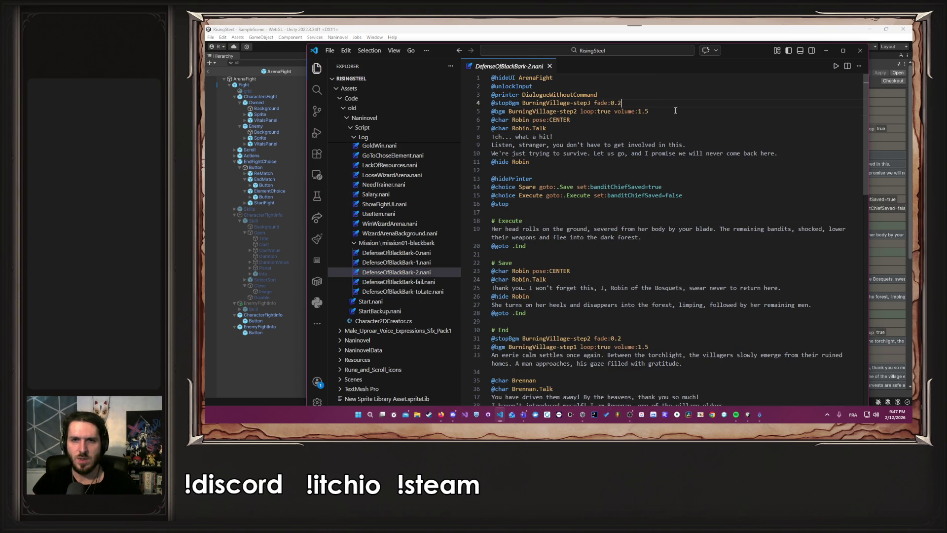
key("ctrl+slash")
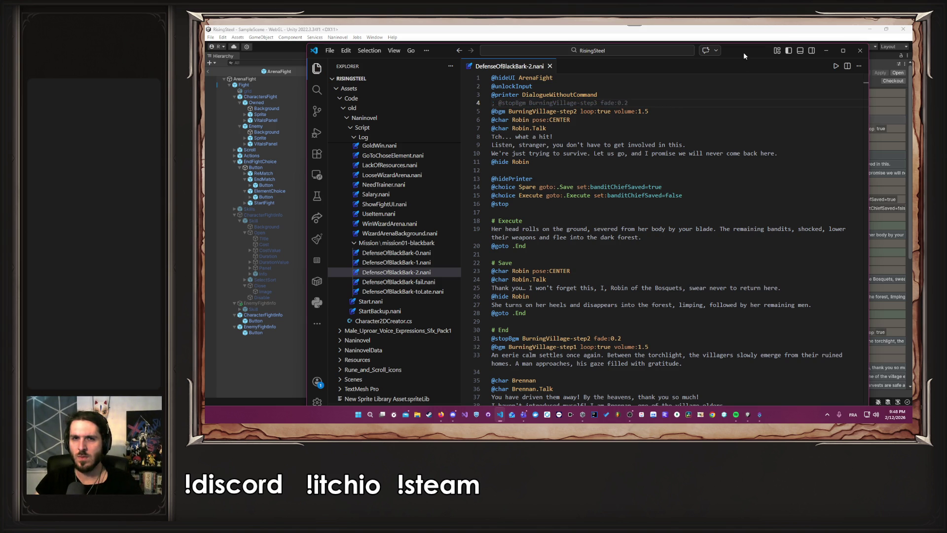
key("ctrl+slash")
key("ctrl+s")
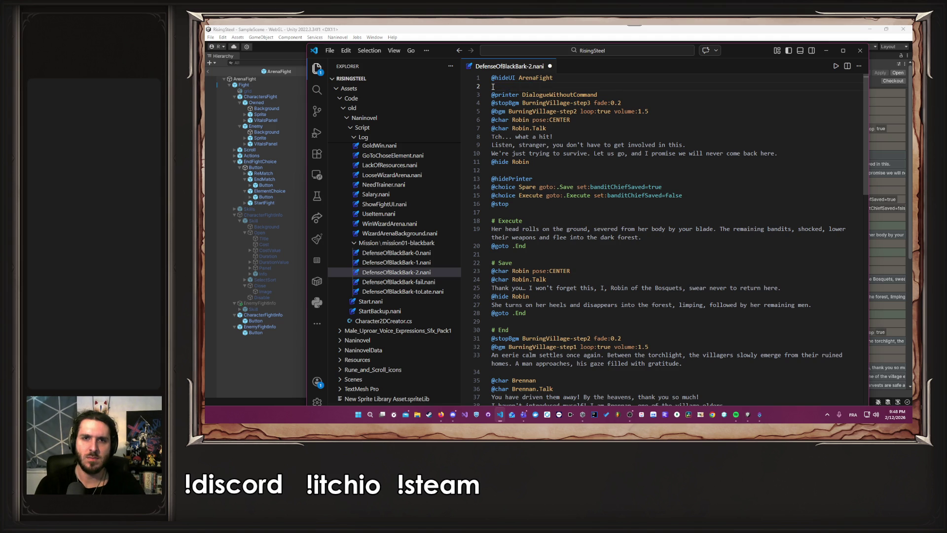
key("ctrl+z")
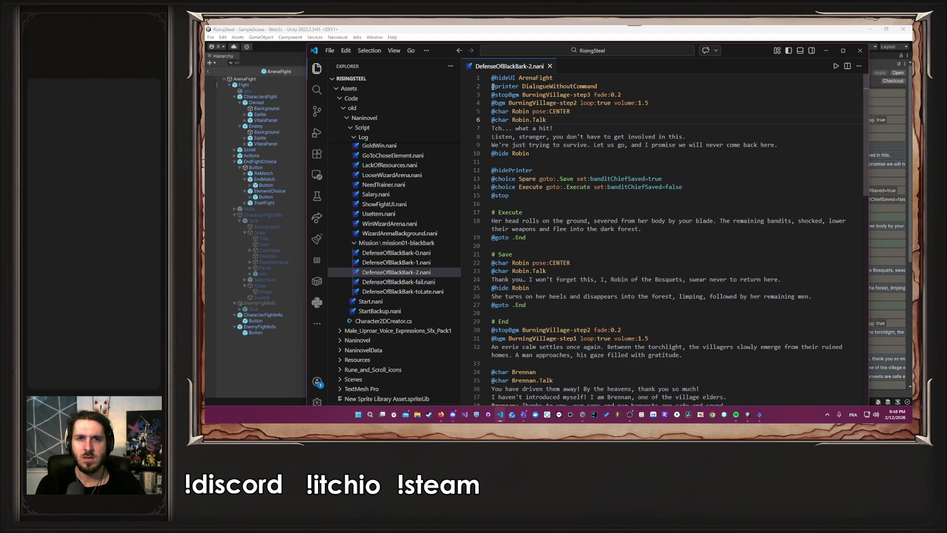
key("Return")
type("@unlockInput")
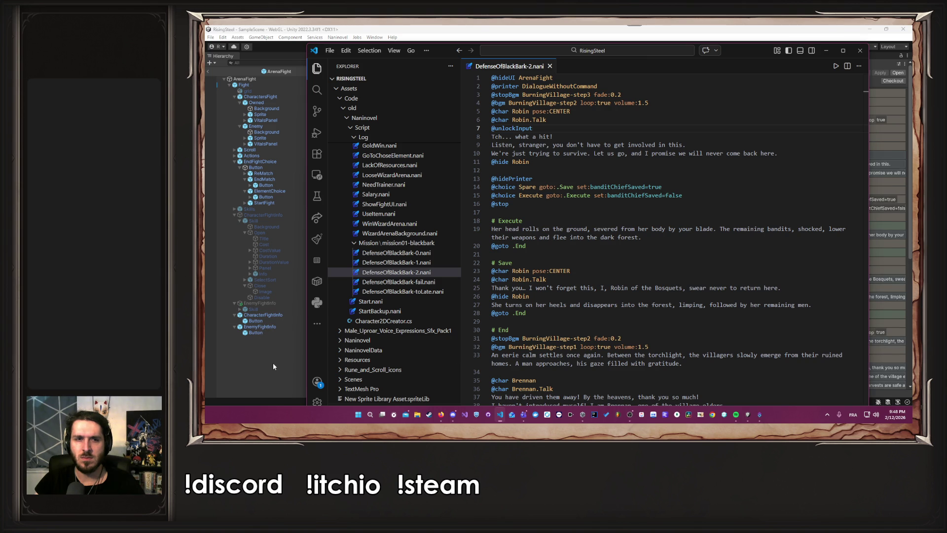
key("BackSpace")
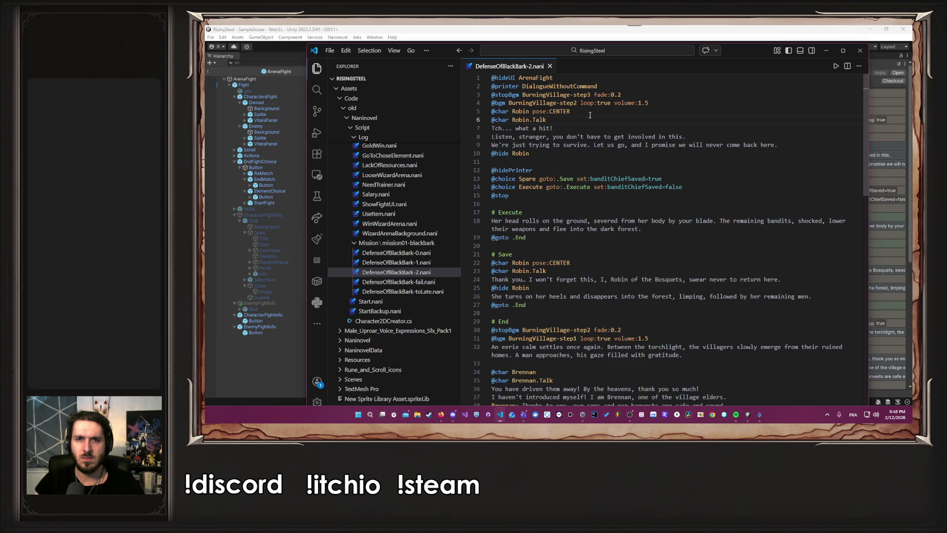
key("Return")
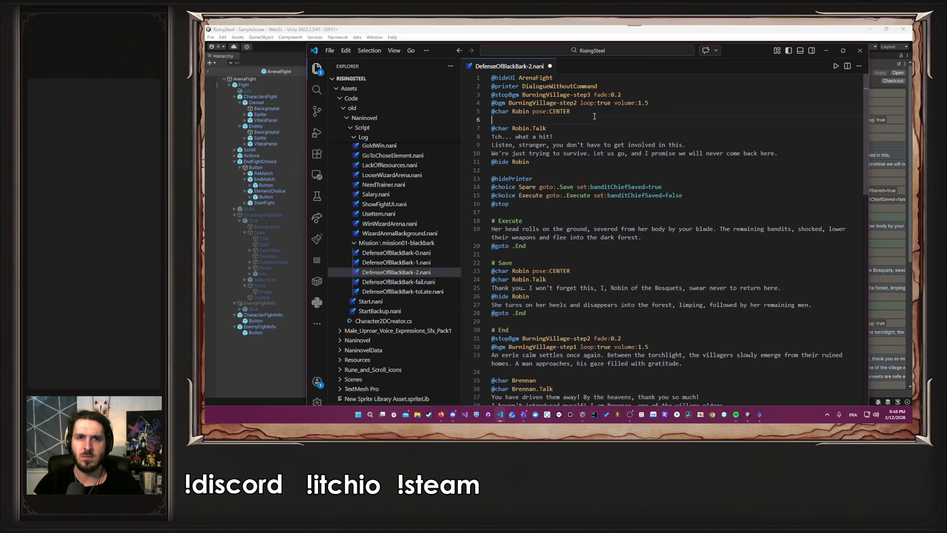
key("BackSpace")
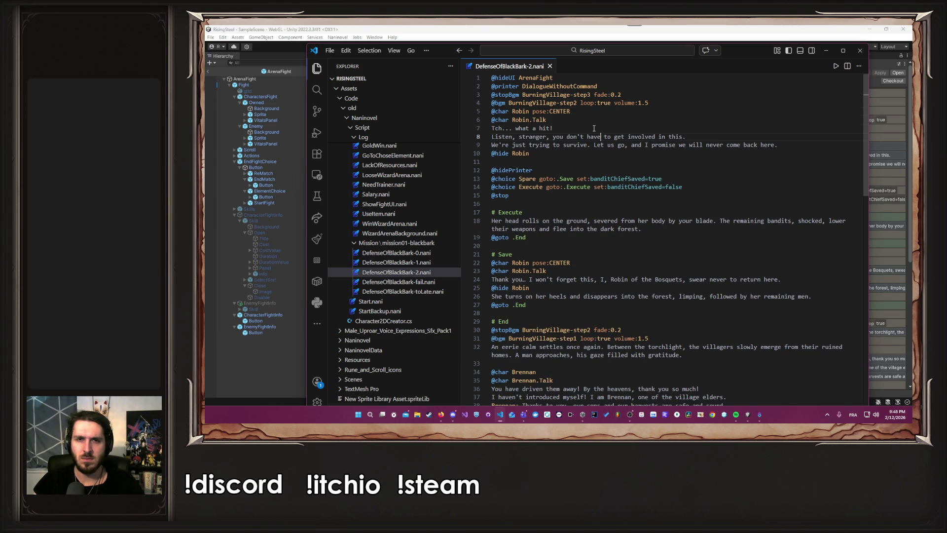
key("Return")
type("@unlockInput")
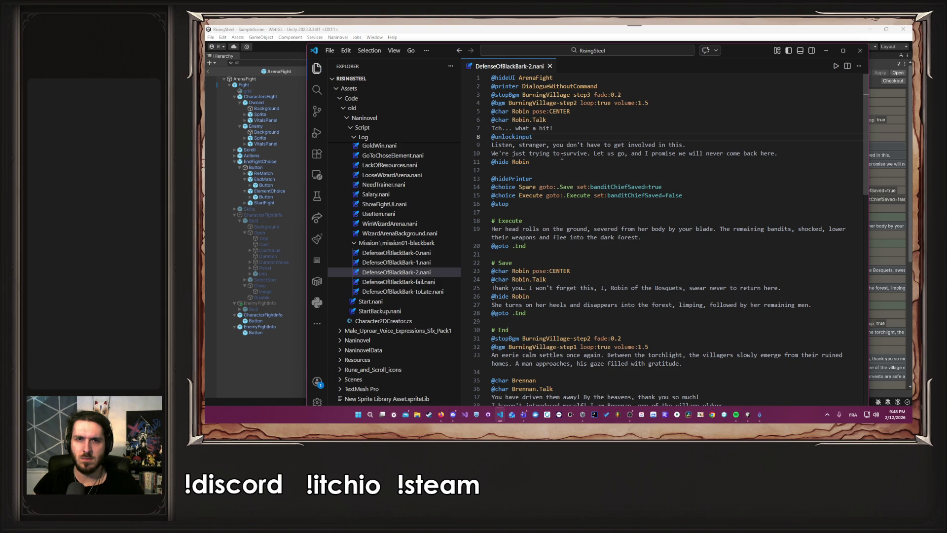
left_click(287, 357)
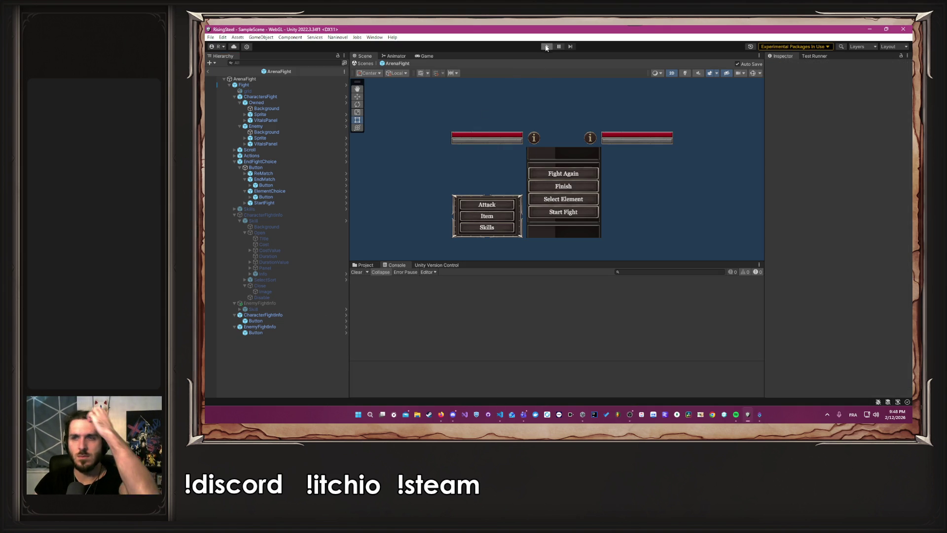
Enter Play mode, load the save, and launch the Black Bark Village mission with Alberto.
left_click(546, 46)
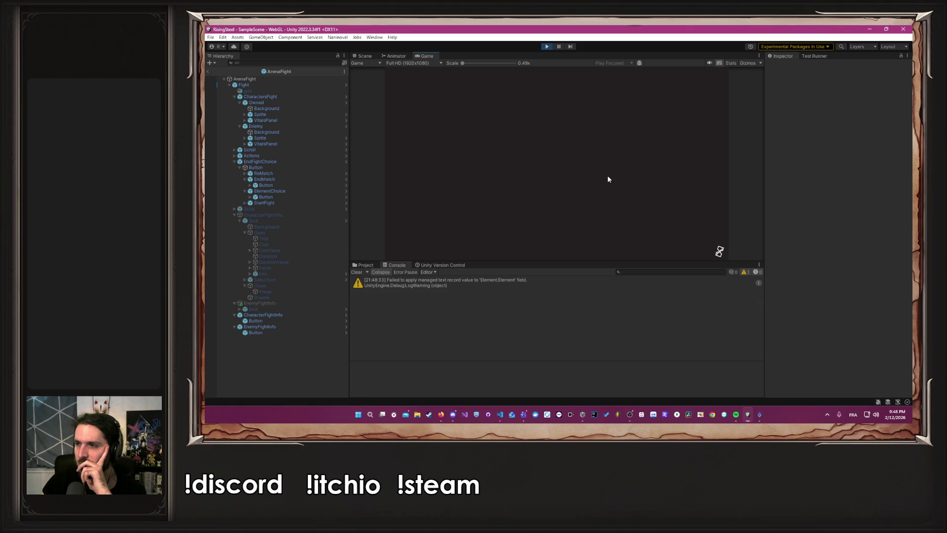
left_click(357, 271)
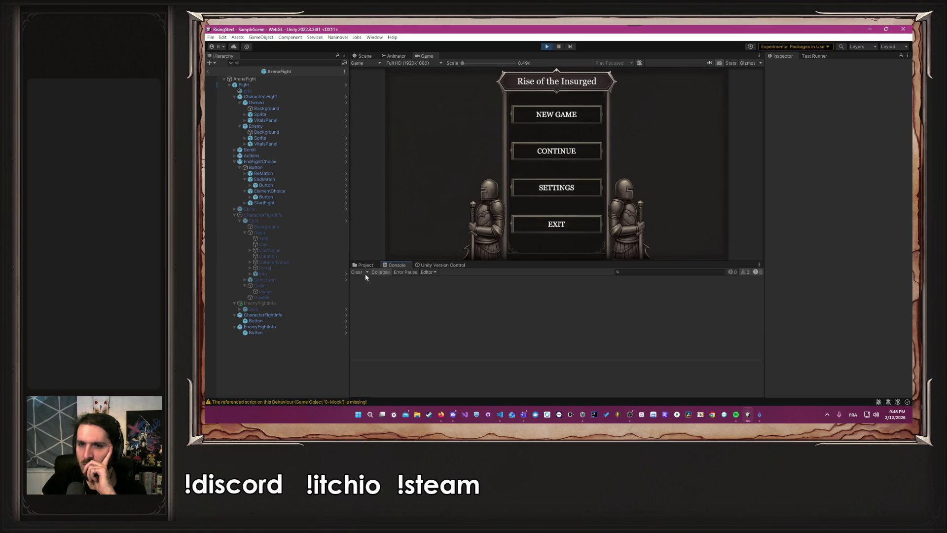
left_click(556, 153)
left_click(517, 132)
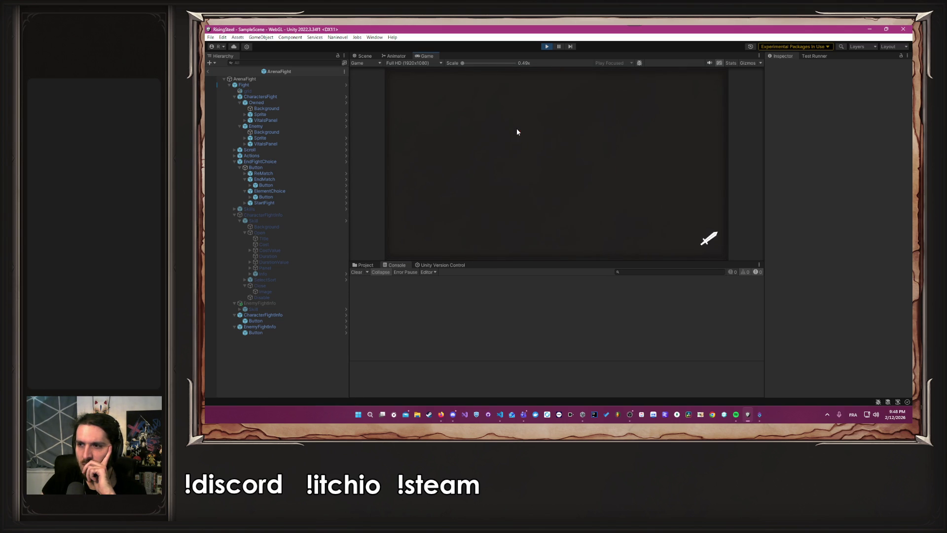
left_click(742, 272)
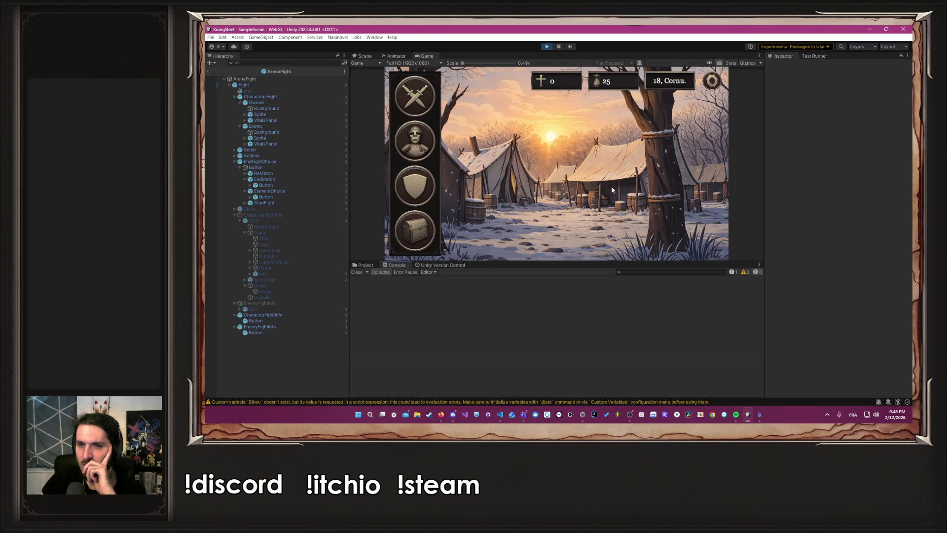
left_click(656, 168)
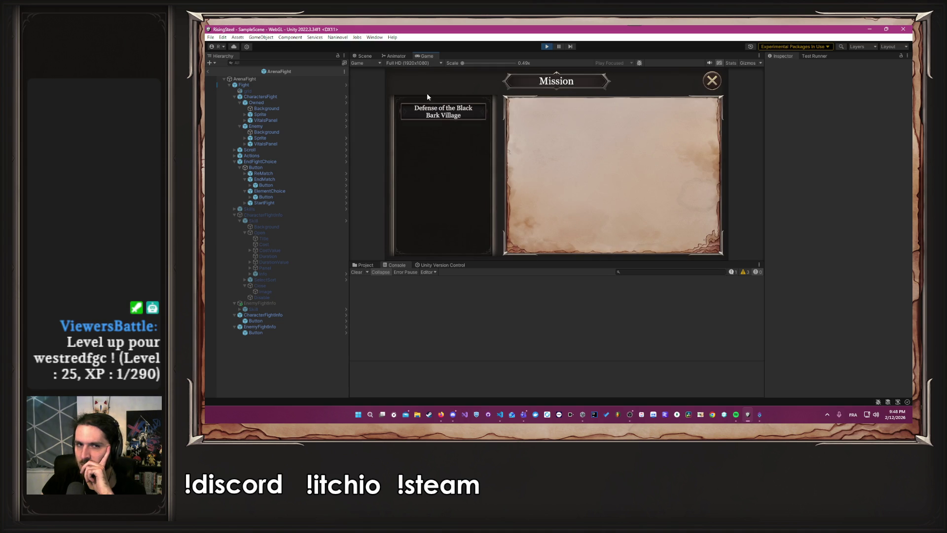
left_click(443, 114)
left_click(621, 243)
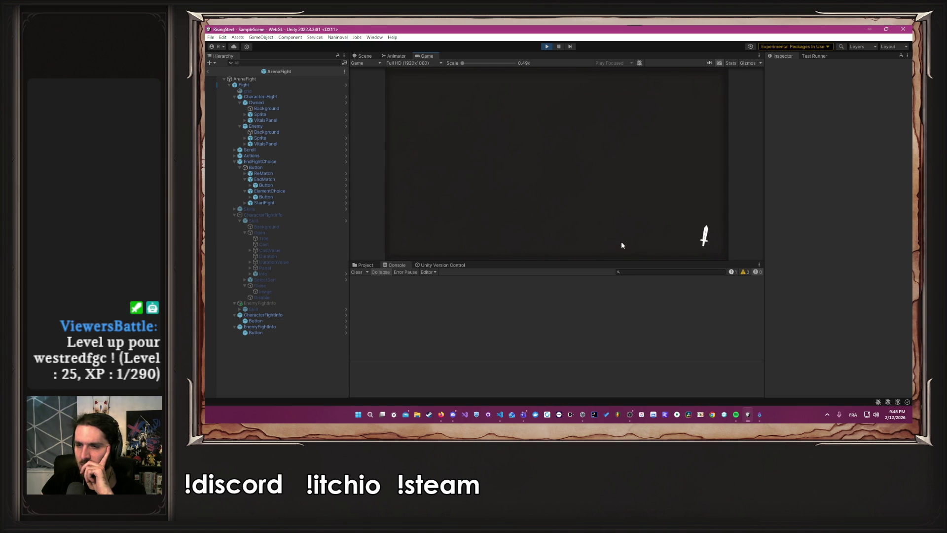
left_click(474, 164)
Advance through the intro and village dialogue to the fight with Bob.
left_click(564, 225)
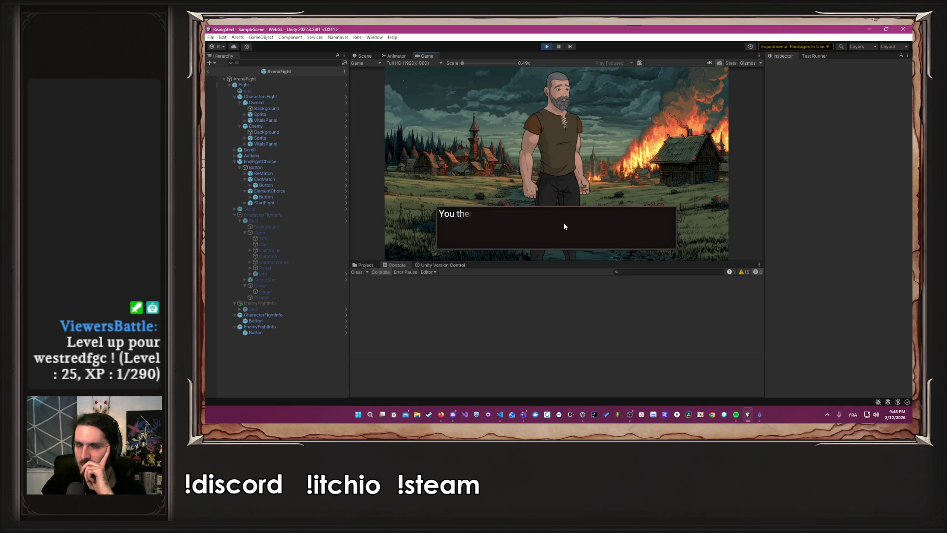
left_click(564, 226)
left_click(564, 226)
left_click(564, 226)
left_click(564, 226)
left_click(565, 225)
left_click(565, 225)
left_click(564, 226)
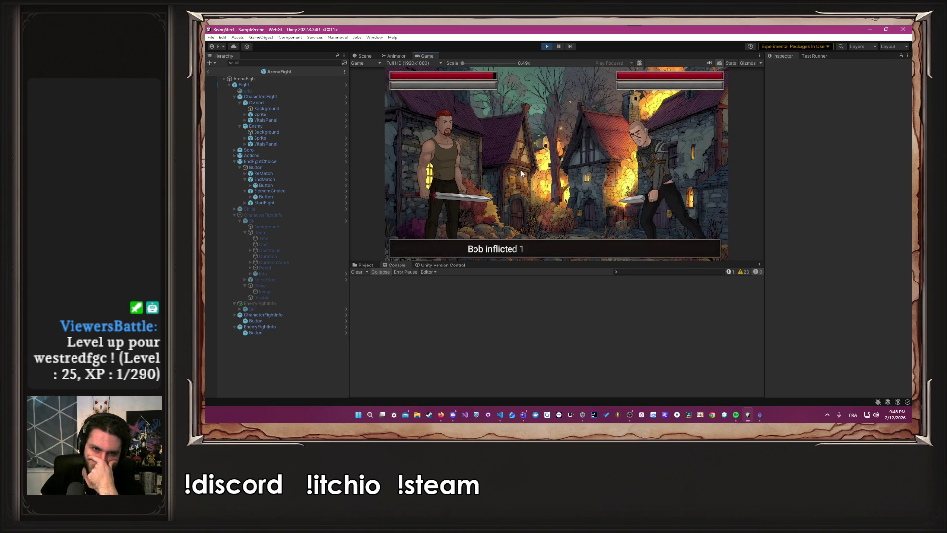
Defeat Bob with three attacks, then defeat Robin with three attacks.
left_click(446, 176)
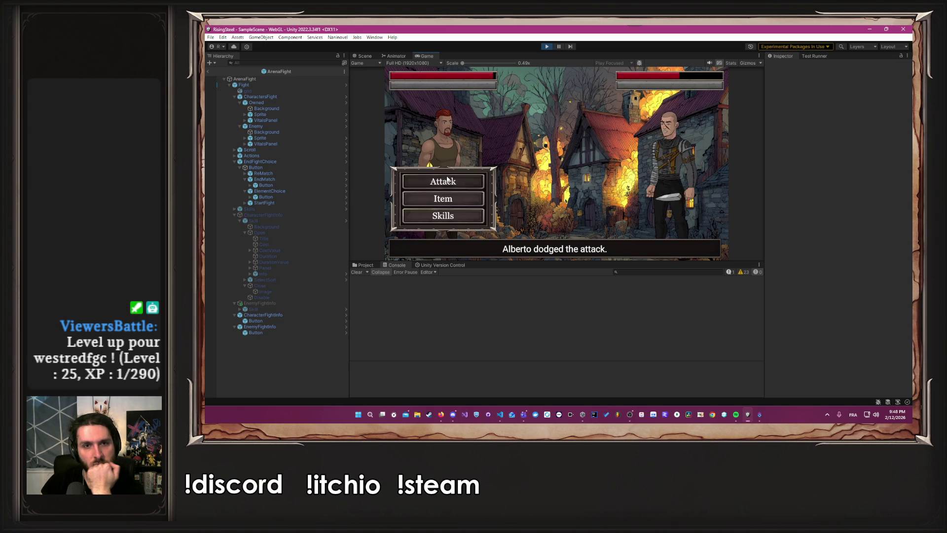
left_click(446, 175)
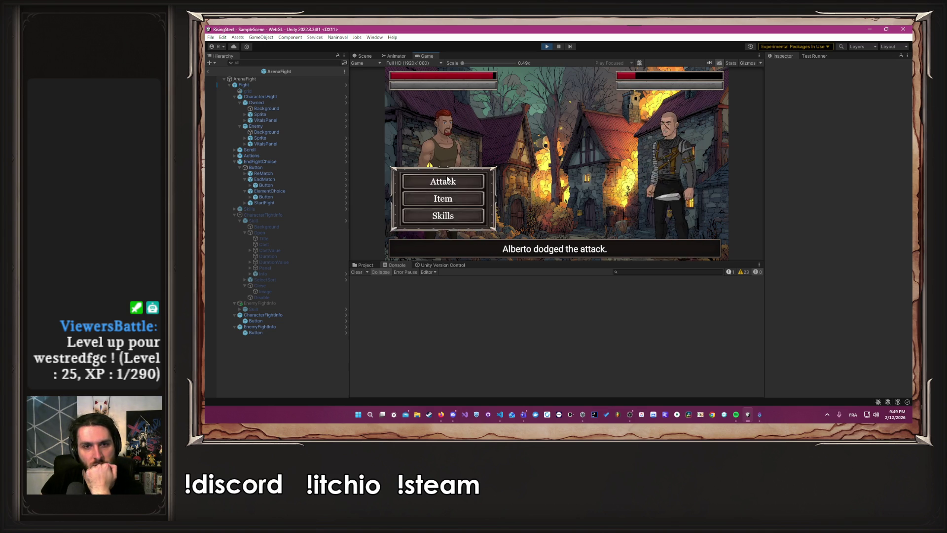
left_click(447, 176)
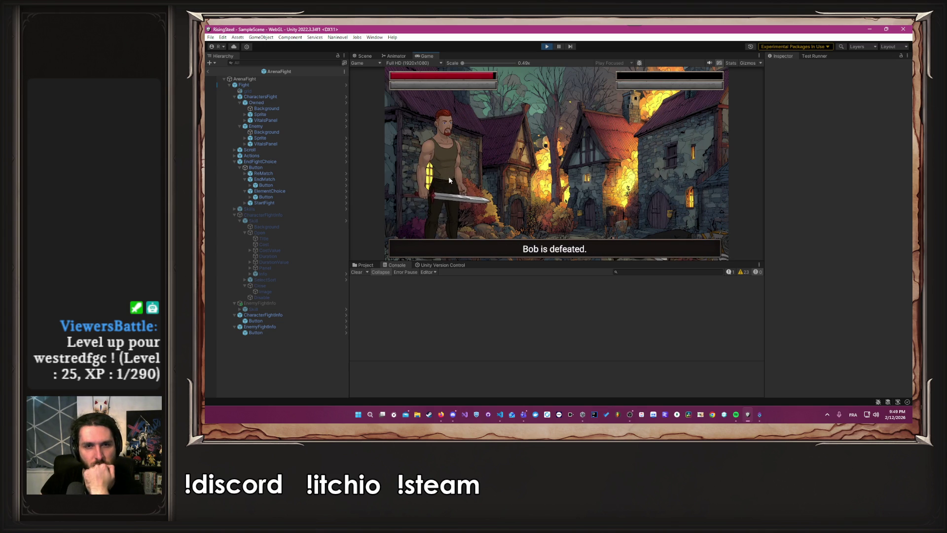
left_click(449, 179)
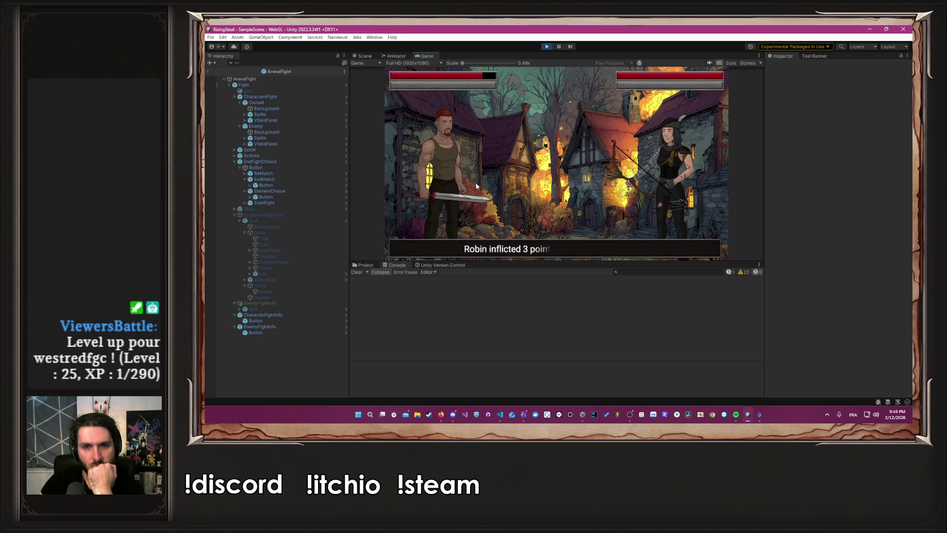
left_click(436, 187)
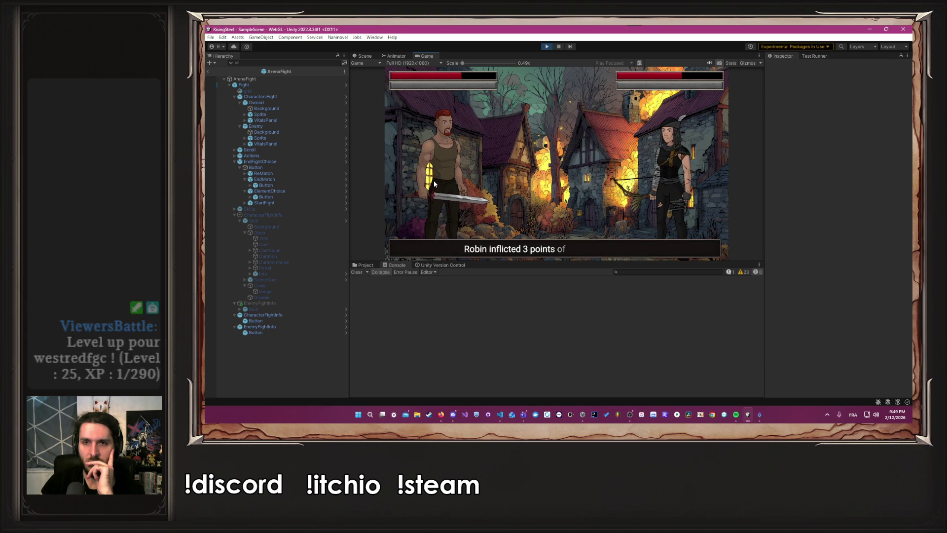
left_click(435, 183)
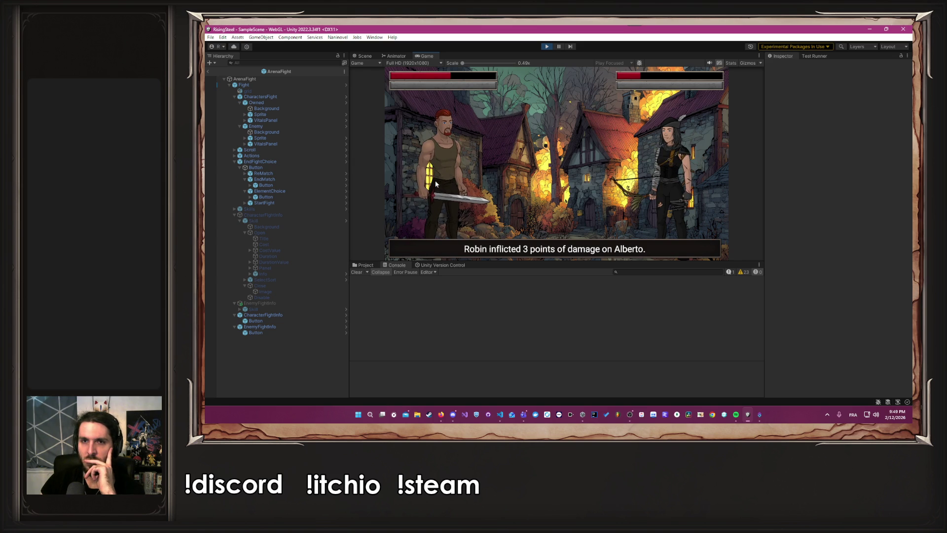
left_click(436, 184)
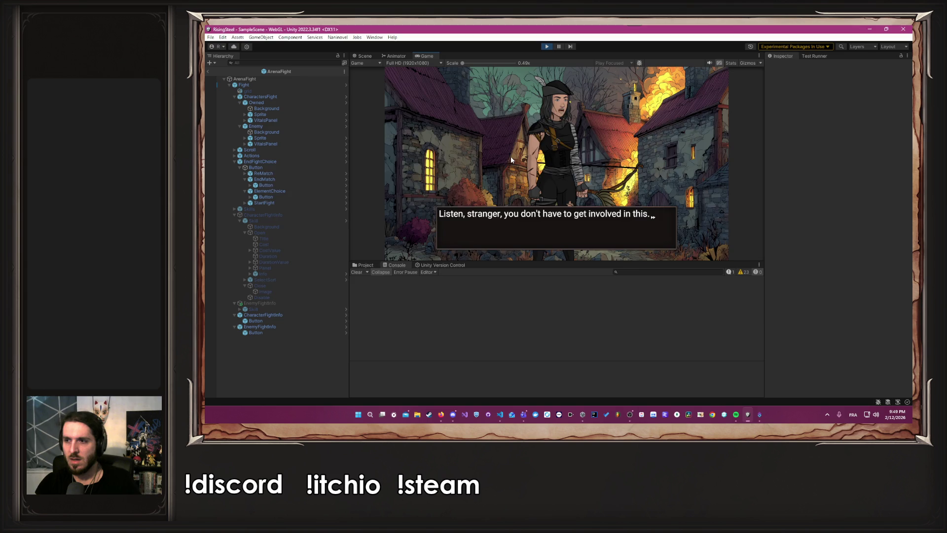
key("alt+Tab")
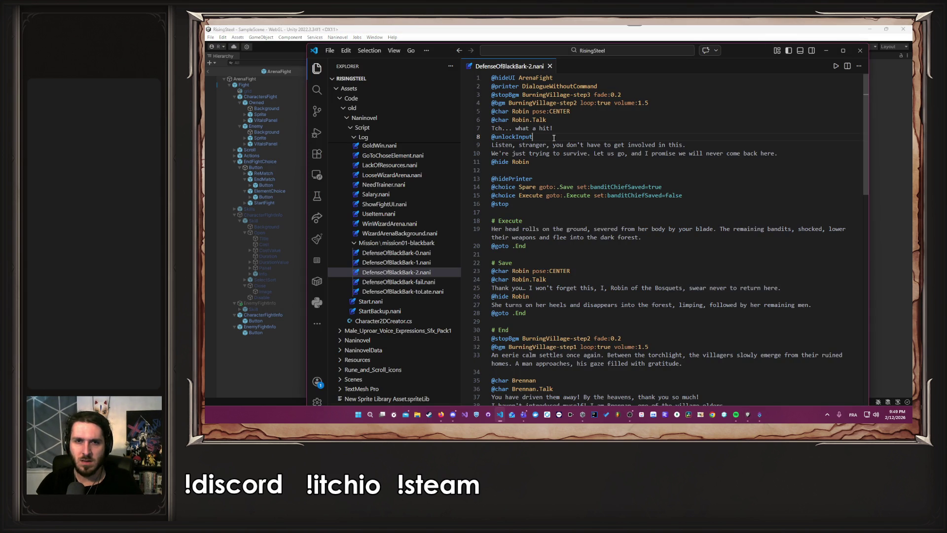
key("BackSpace")
key("BackSpace")
key("Up")
key("Return")
type("@unlockInput")
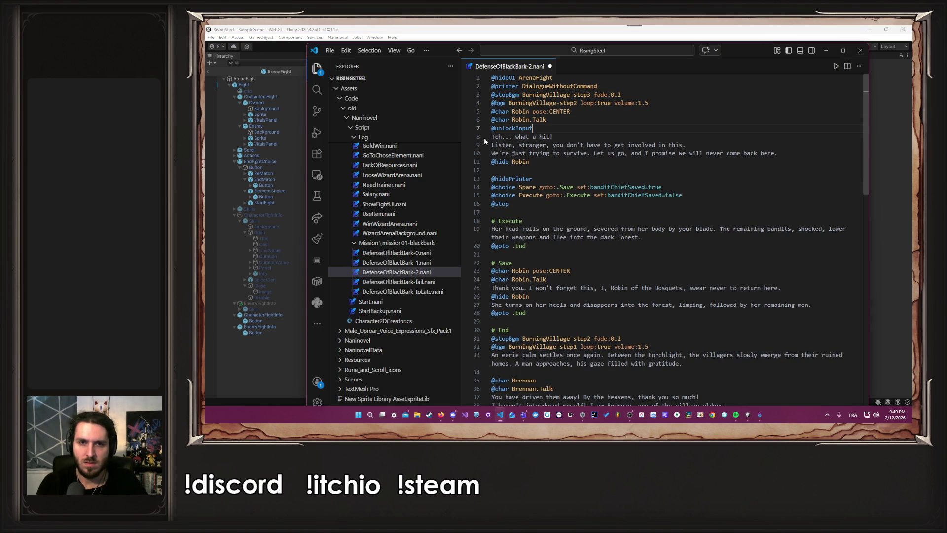
left_click(827, 50)
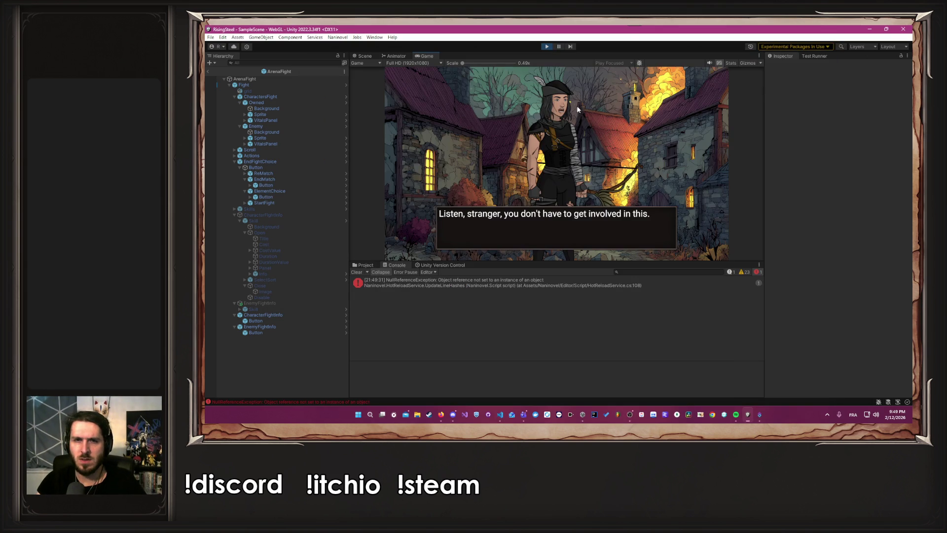
Restart the game from the saved camp and send Alberto on the mission.
left_click(546, 47)
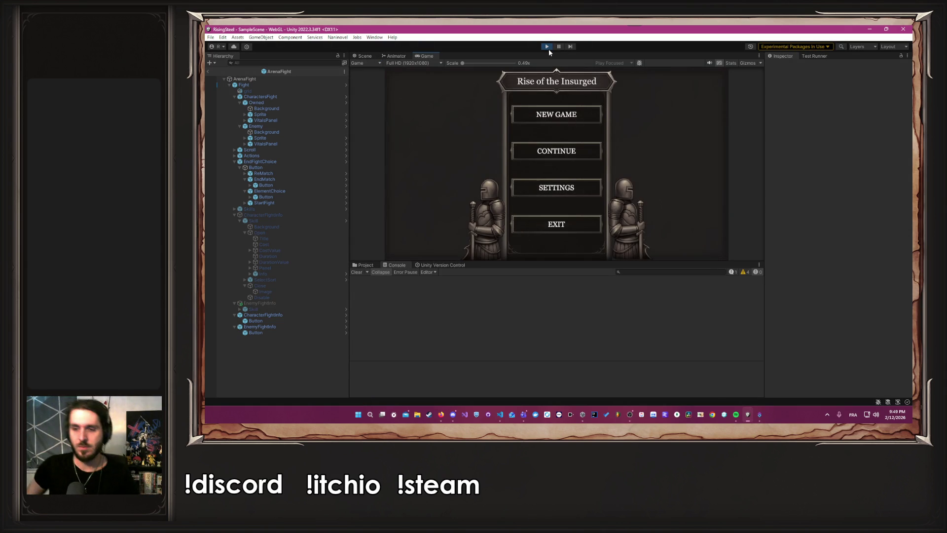
left_click(552, 153)
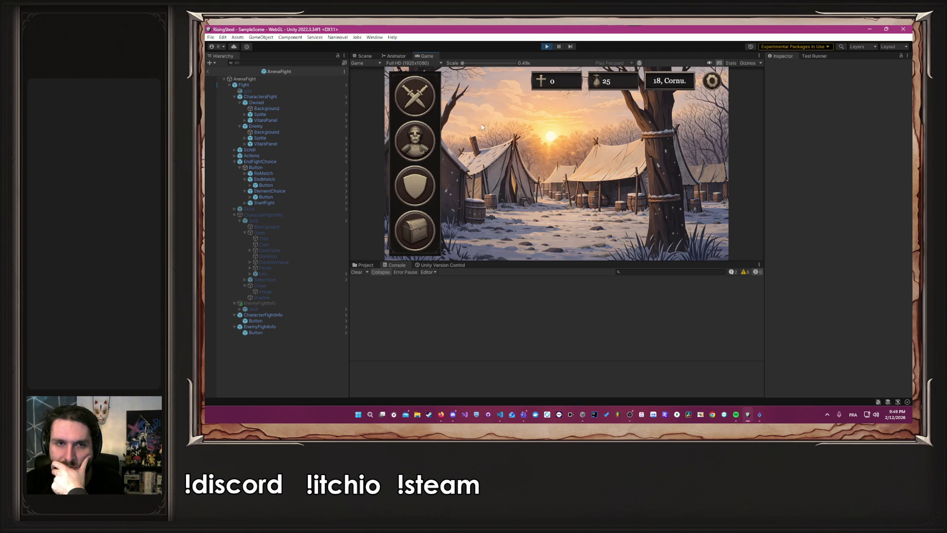
left_click(413, 106)
left_click(625, 142)
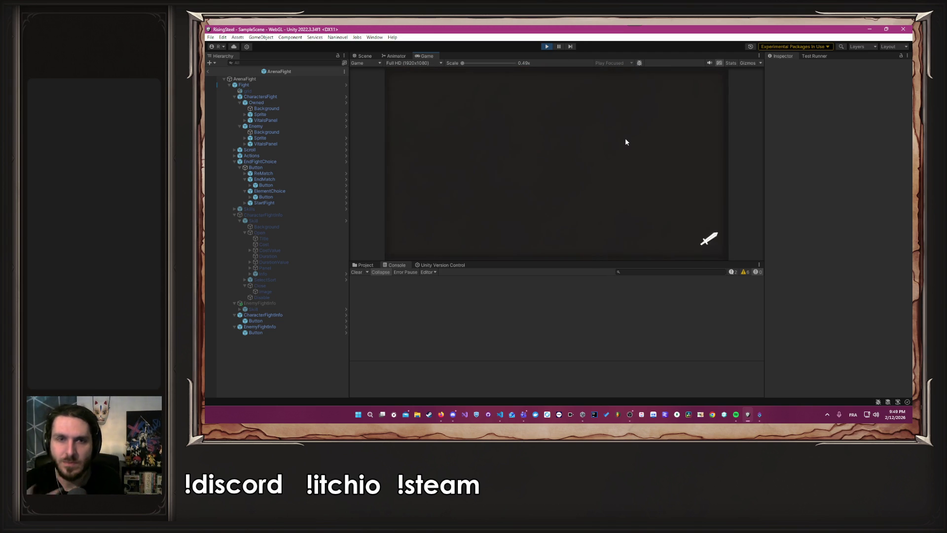
left_click(620, 240)
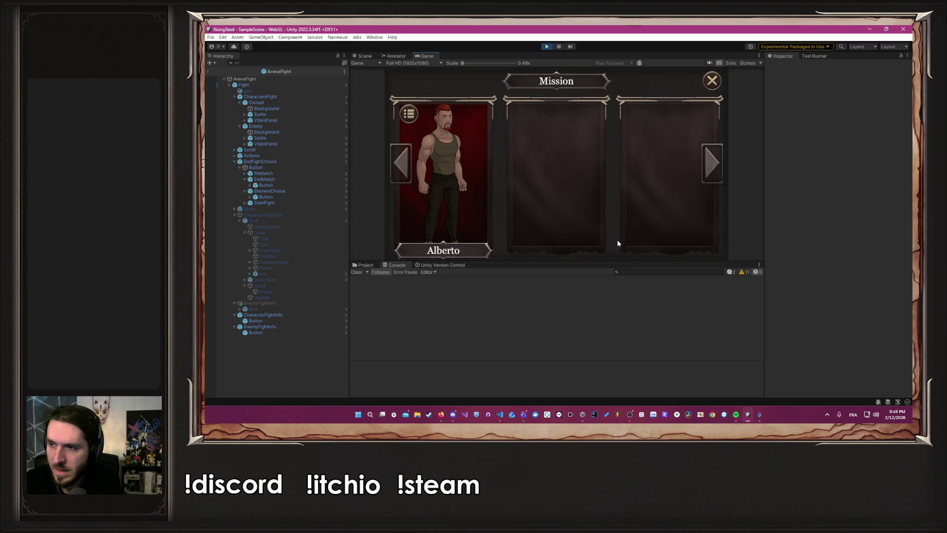
left_click(470, 222)
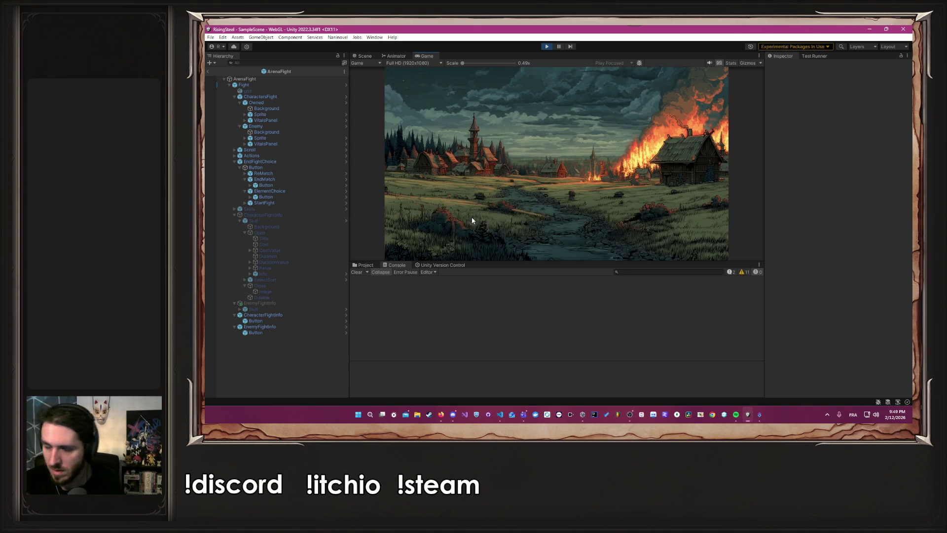
Advance the story dialogue until the burning village alley scene appears.
left_click(498, 213)
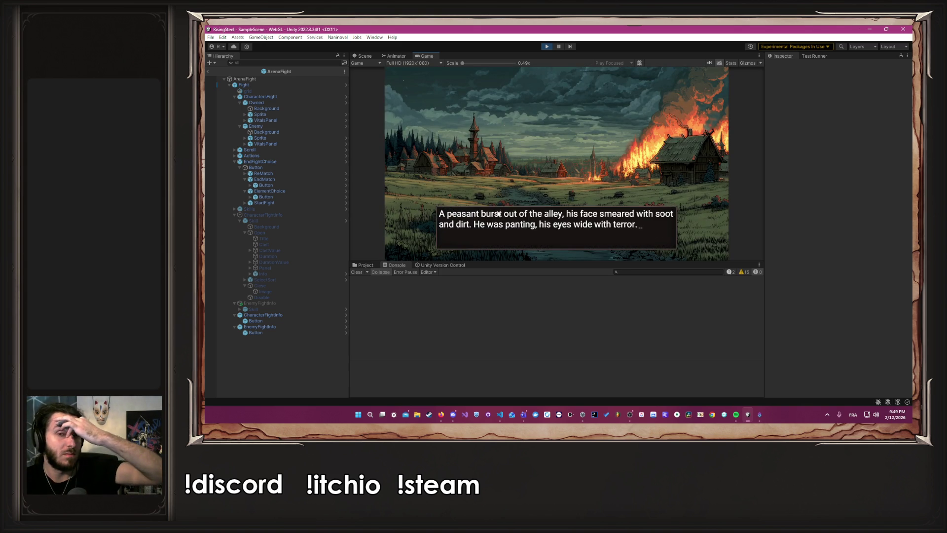
left_click(498, 213)
left_click(499, 213)
left_click(500, 214)
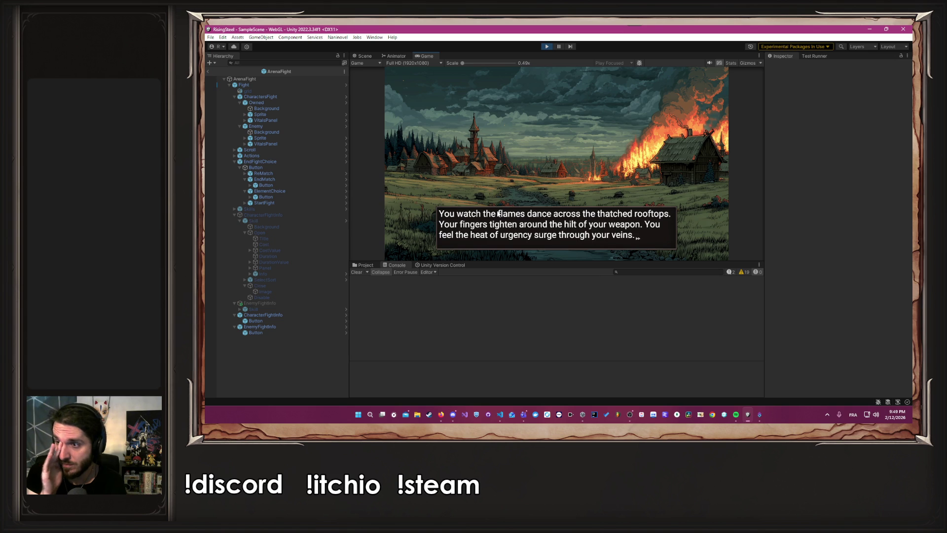
left_click(499, 212)
left_click(498, 213)
left_click(498, 213)
left_click(498, 213)
left_click(498, 213)
left_click(497, 213)
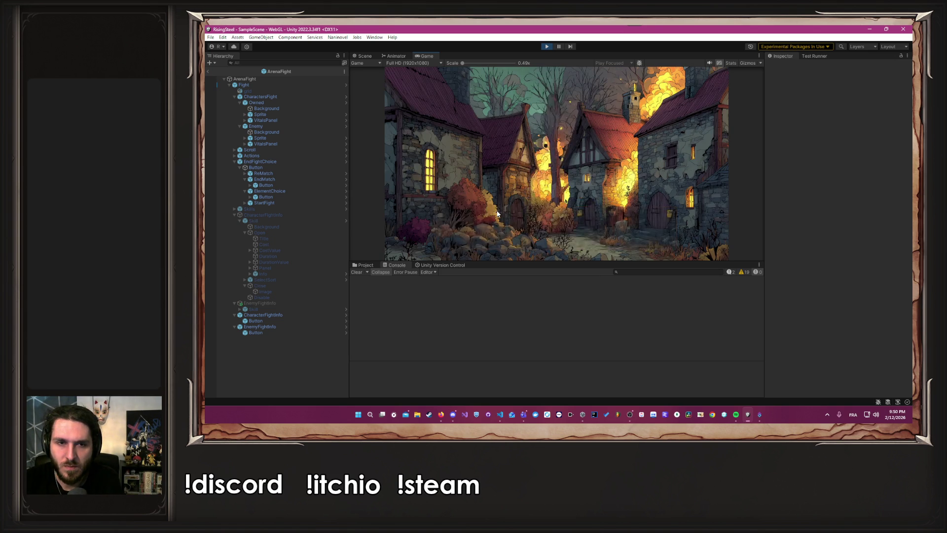
Start the fight against Bob and have Alberto attack three times to win.
left_click(537, 167)
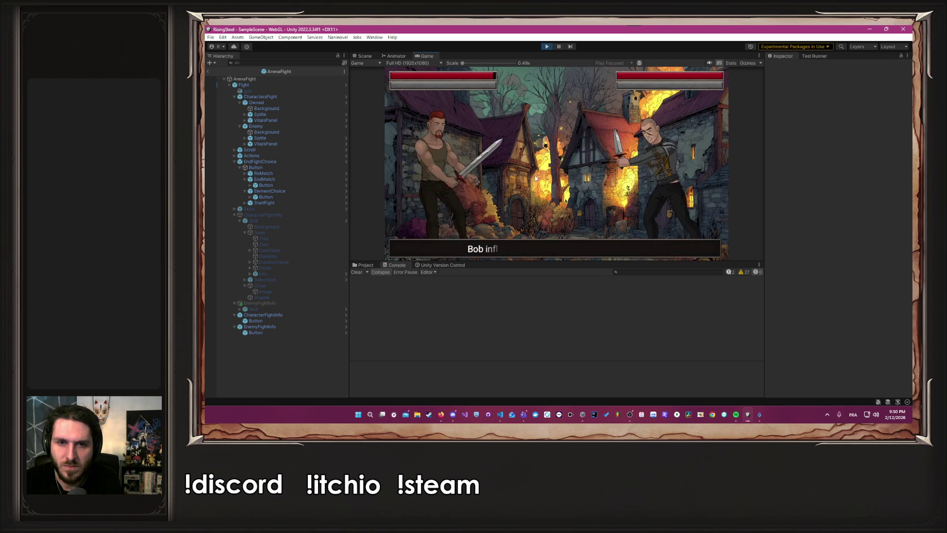
left_click(450, 181)
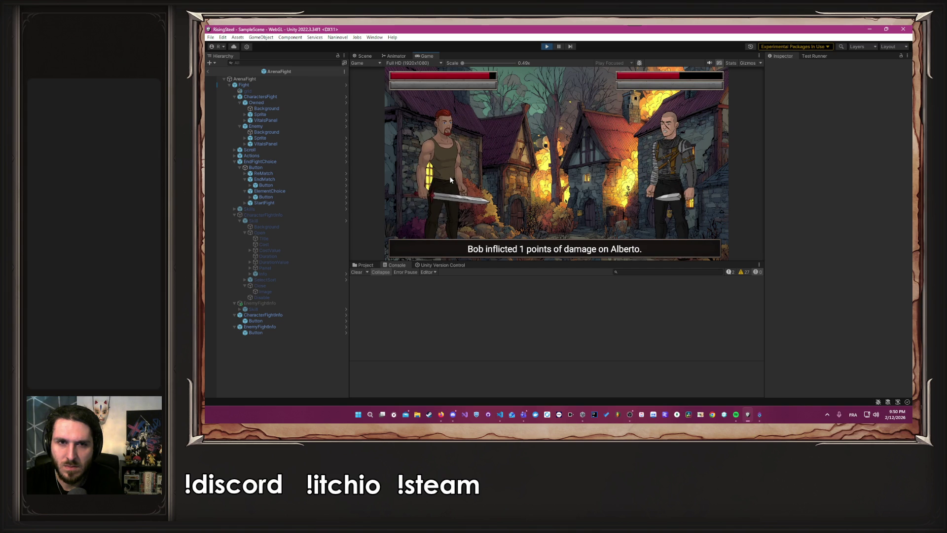
left_click(452, 181)
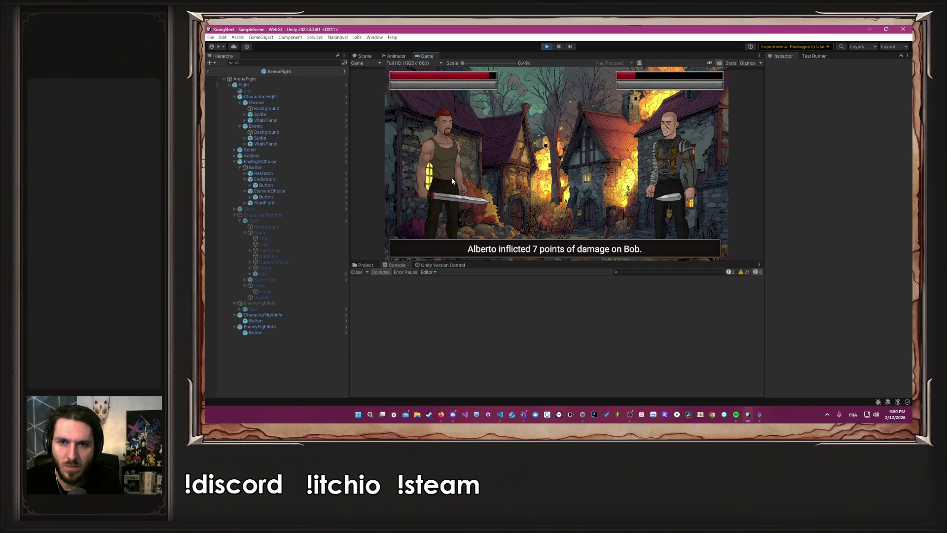
left_click(452, 179)
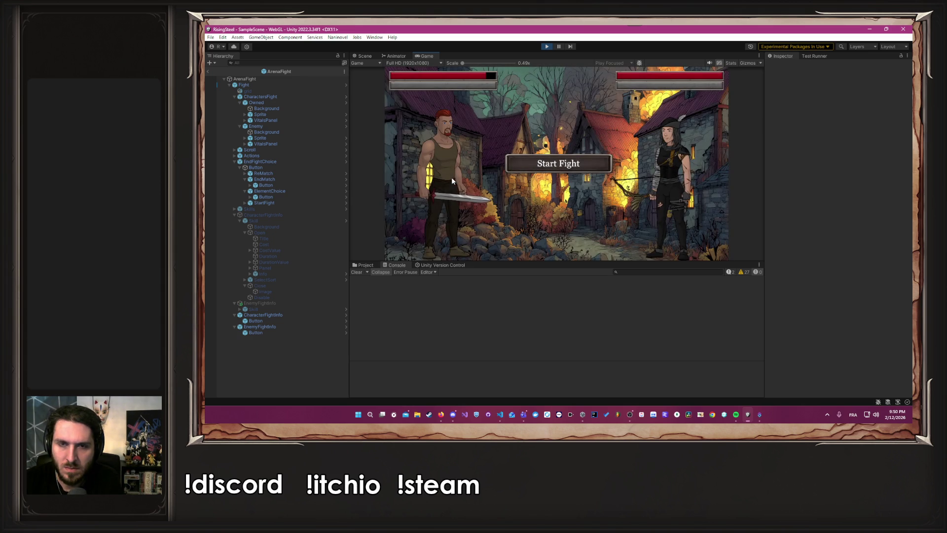
Start the fight against Robin and attack twice until her health empties.
left_click(544, 171)
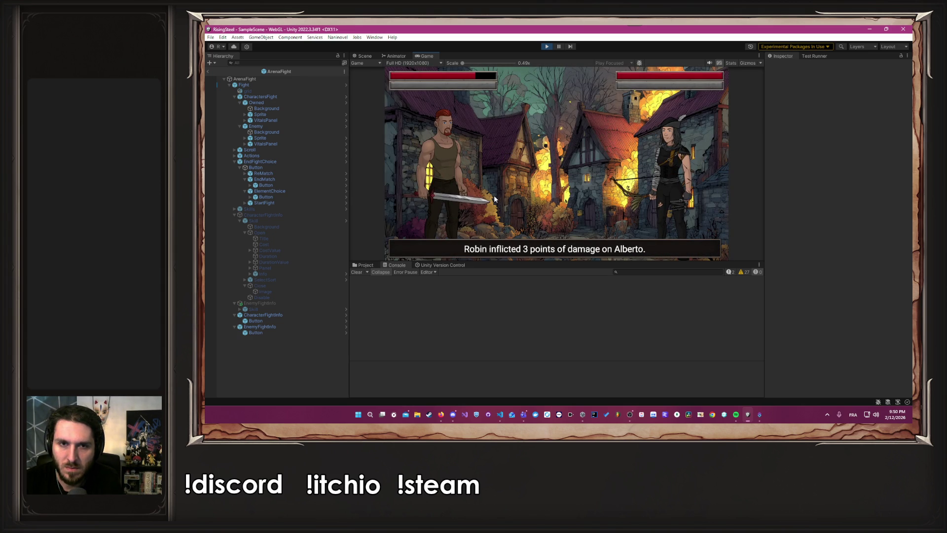
left_click(464, 178)
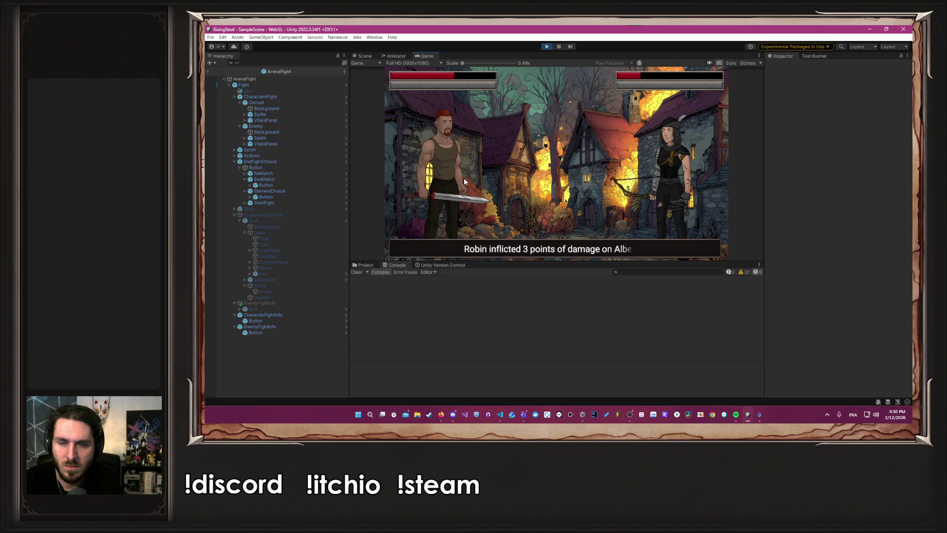
left_click(465, 181)
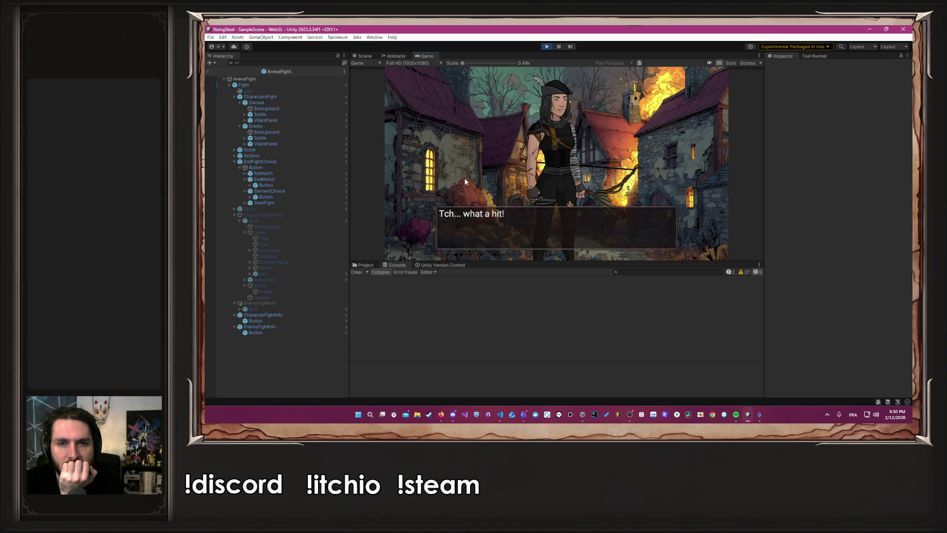
Spare Robin at the spare-or-execute choice after his dialogue.
left_click(465, 182)
left_click(465, 181)
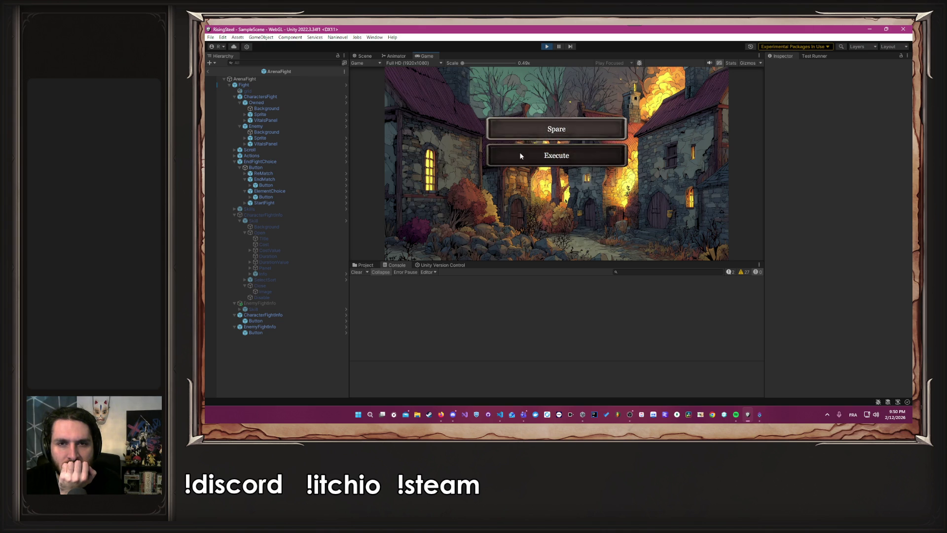
left_click(519, 133)
left_click(444, 213)
Advance through the villagers' and Brennan's remaining dialogue to finish the village story.
left_click(443, 213)
left_click(418, 204)
left_click(419, 204)
left_click(418, 204)
left_click(418, 204)
left_click(418, 204)
left_click(419, 204)
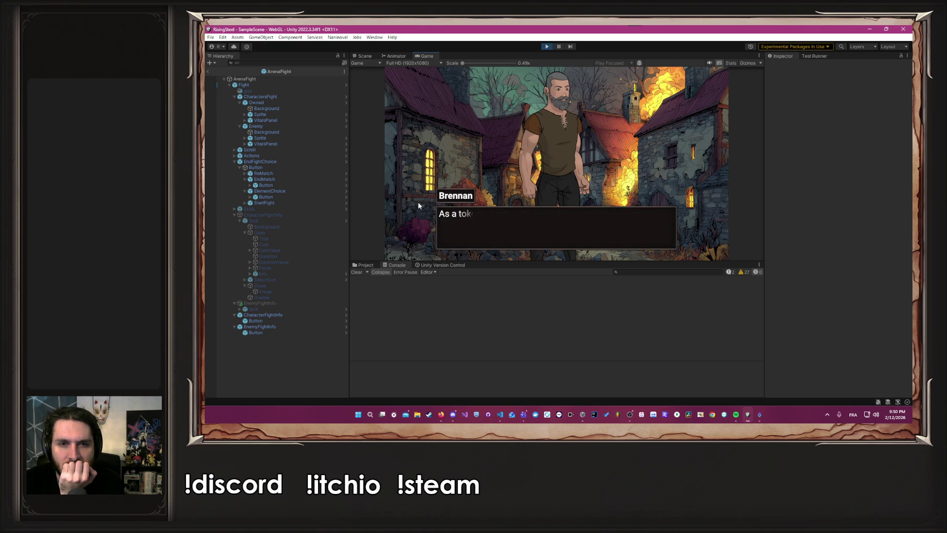
left_click(418, 204)
left_click(418, 203)
left_click(419, 204)
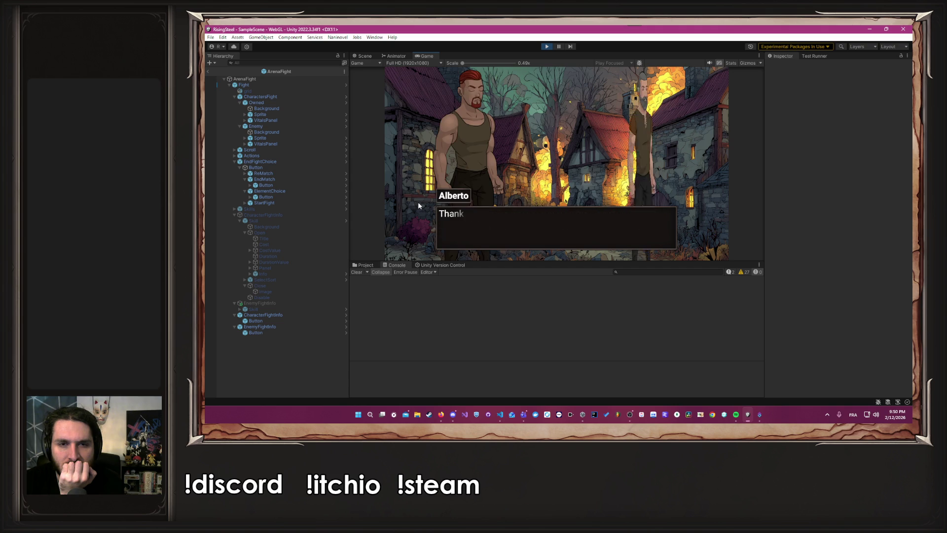
left_click(418, 203)
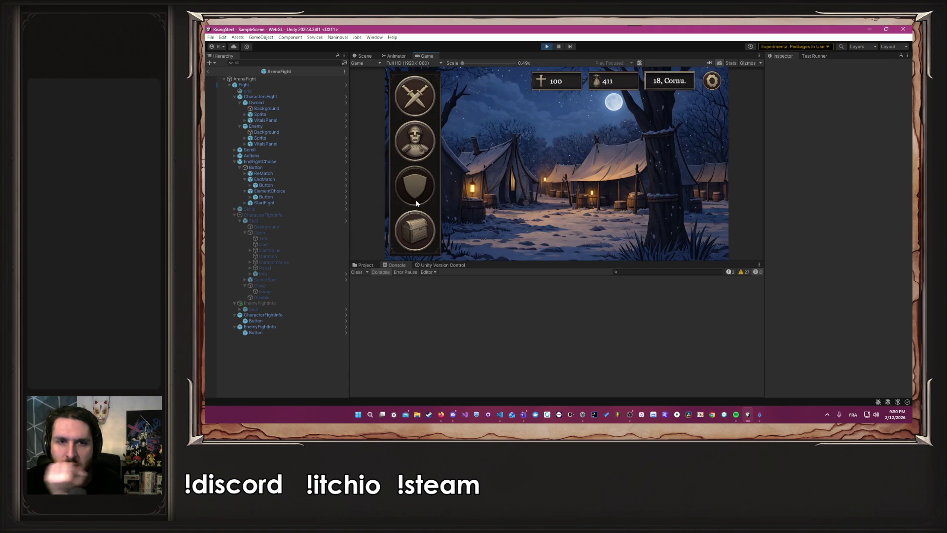
Change Alberto's class to Soldier on the camp training screen and view his learnable skills.
left_click(412, 189)
left_click(428, 157)
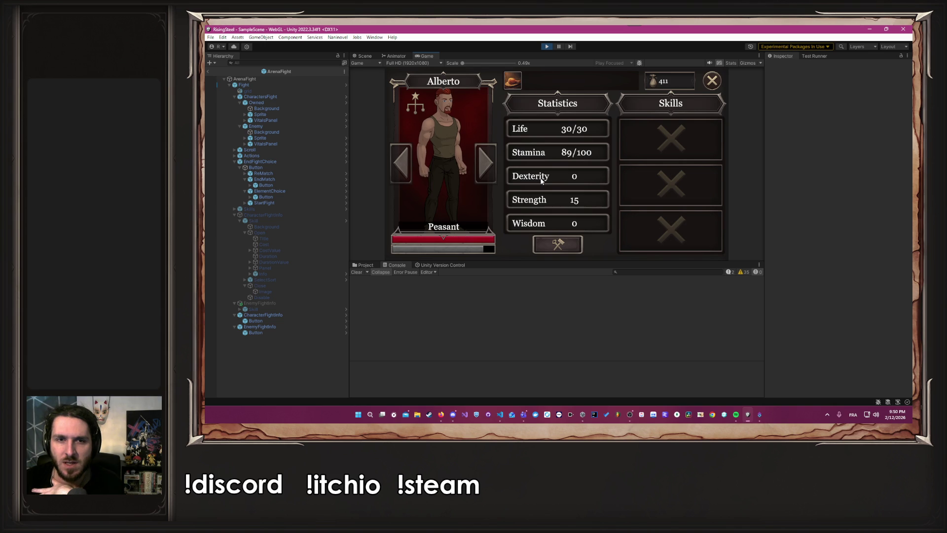
left_click(415, 97)
left_click(606, 84)
left_click(647, 145)
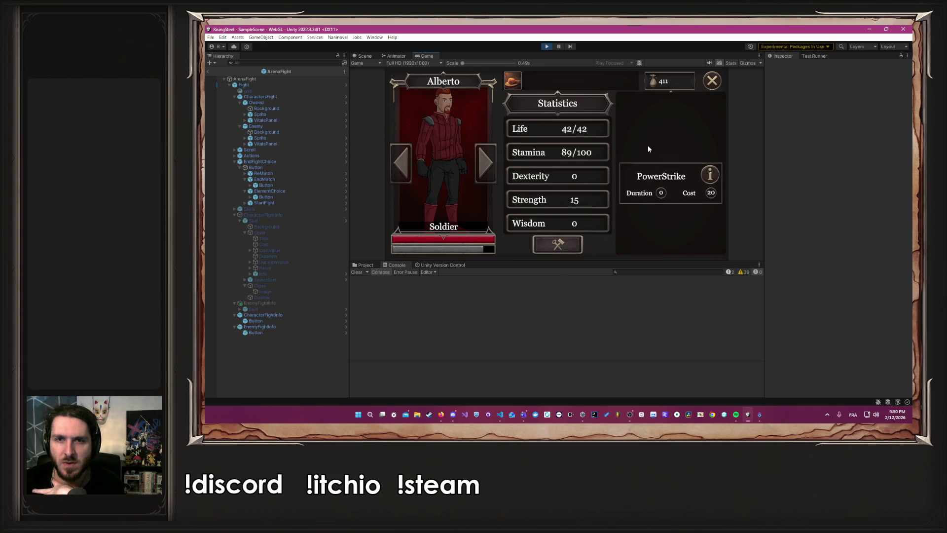
Equip PowerStrike in Alberto's first skill slot and close the character and training panels.
left_click(663, 166)
left_click(716, 85)
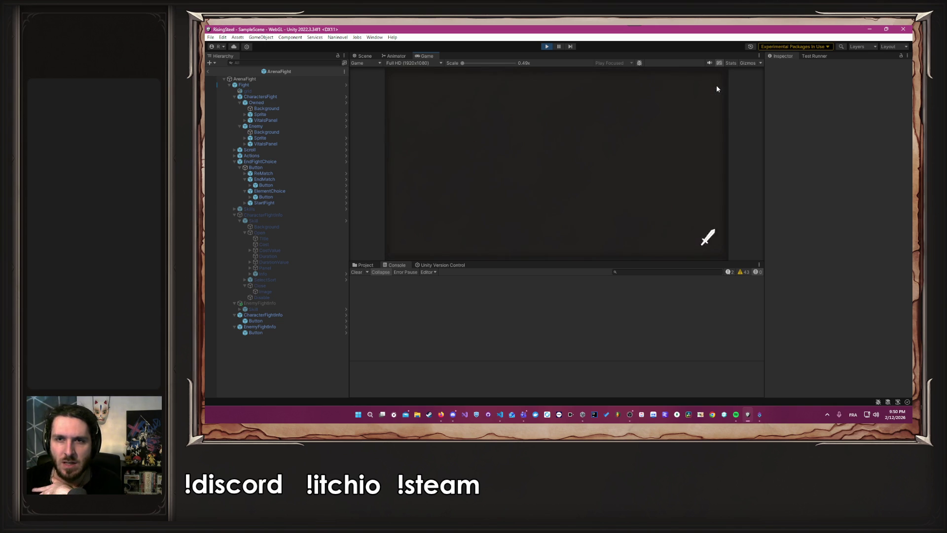
left_click(715, 84)
Save the game over an existing save slot, confirming the overwrite.
left_click(715, 84)
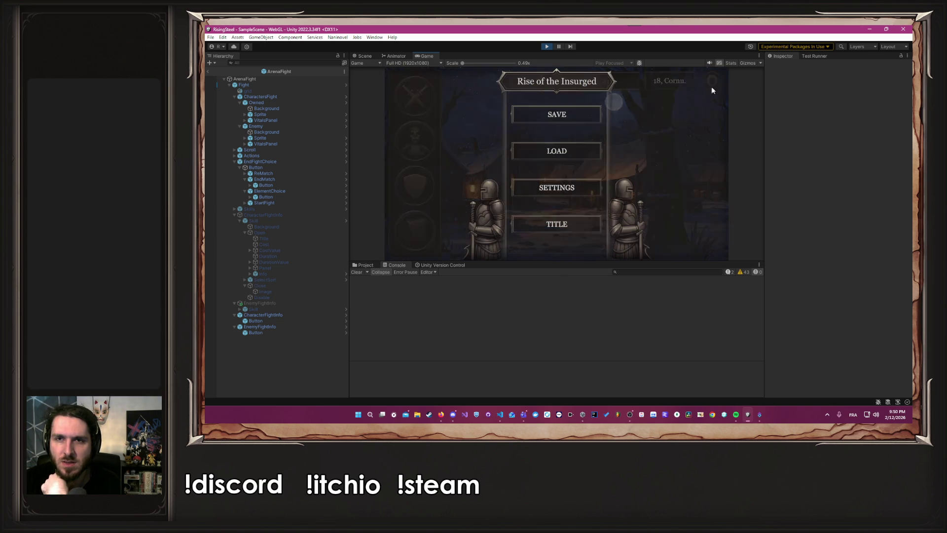
left_click(567, 115)
left_click(528, 185)
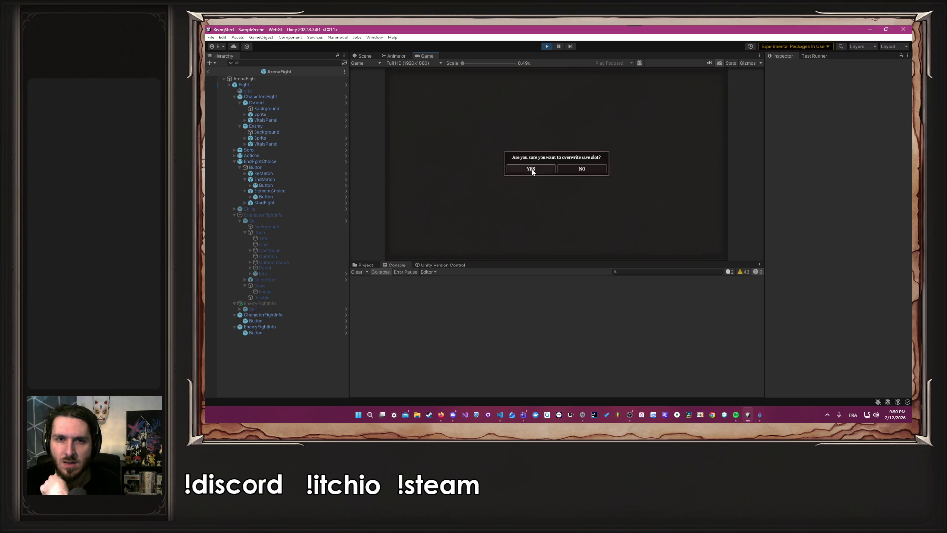
left_click(532, 171)
left_click(536, 215)
Set the game language to Français in Settings and view the error's stack trace.
left_click(714, 83)
left_click(568, 188)
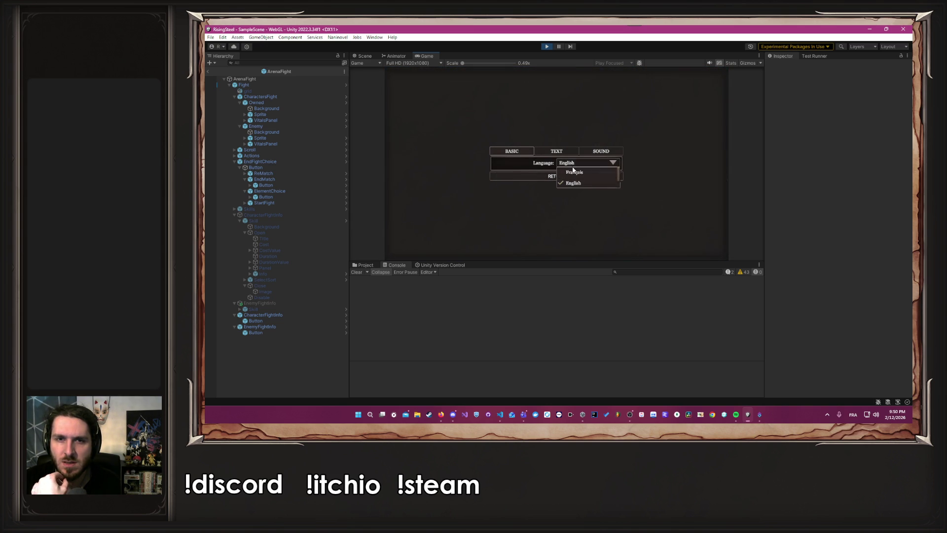
left_click(566, 179)
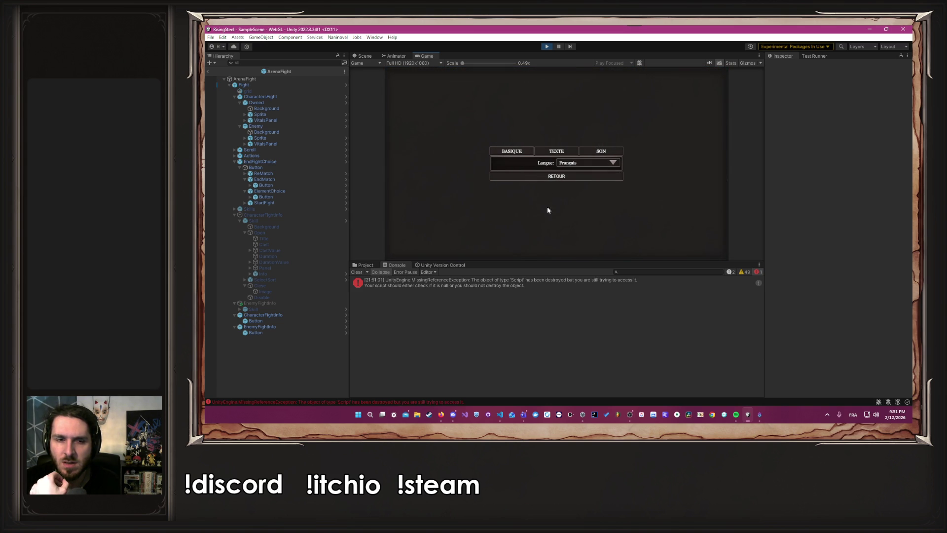
left_click(491, 285)
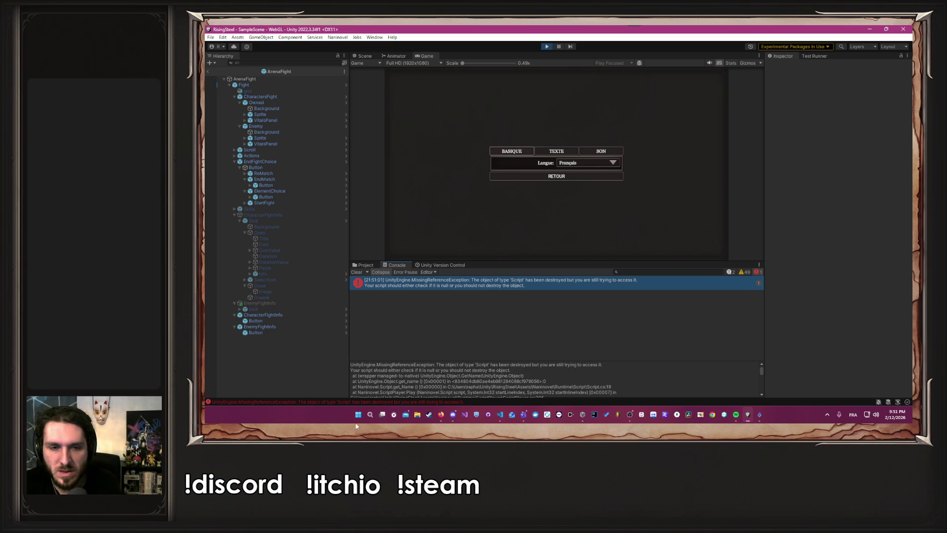
Bring Unity back to the front, enlarge the Game view over the Console, and stop play mode.
left_click(394, 393)
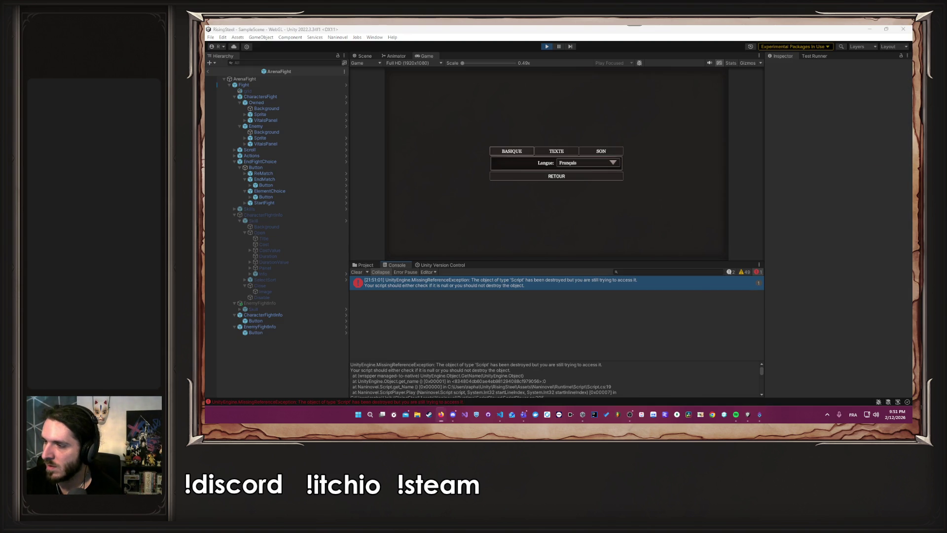
key("alt+Tab")
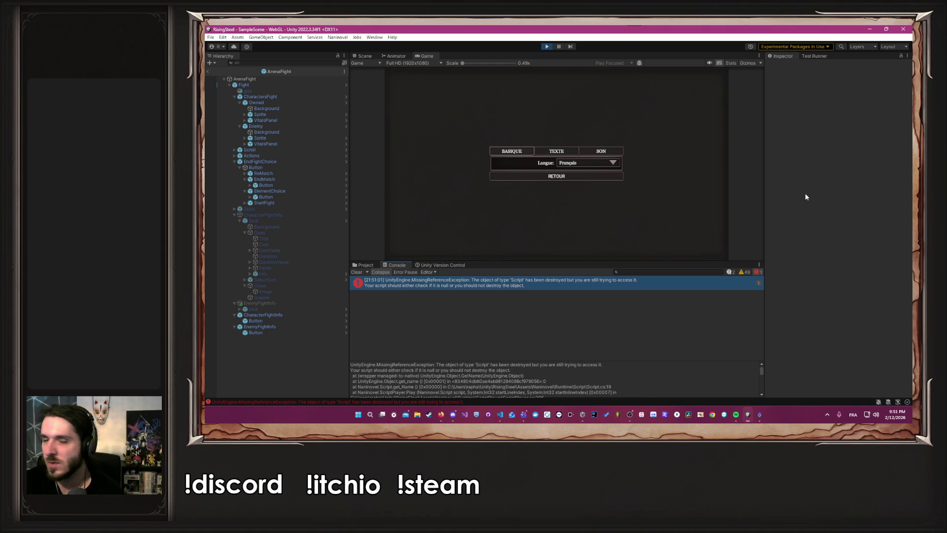
left_click(441, 414)
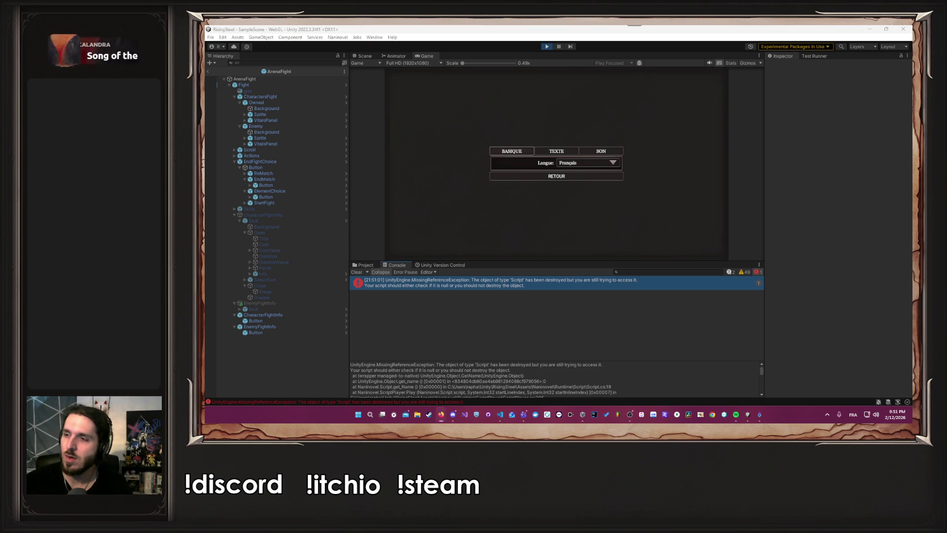
left_click(605, 270)
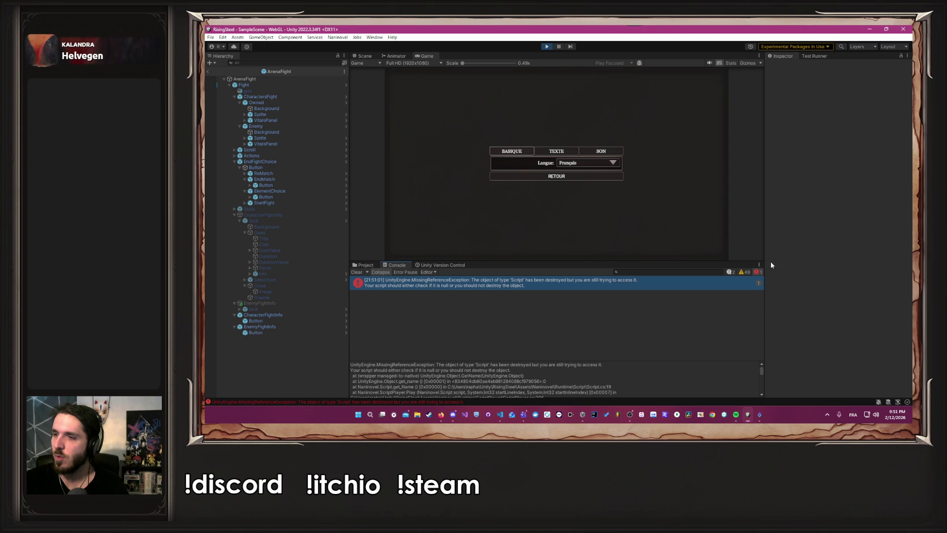
left_click_drag(607, 260, 598, 306)
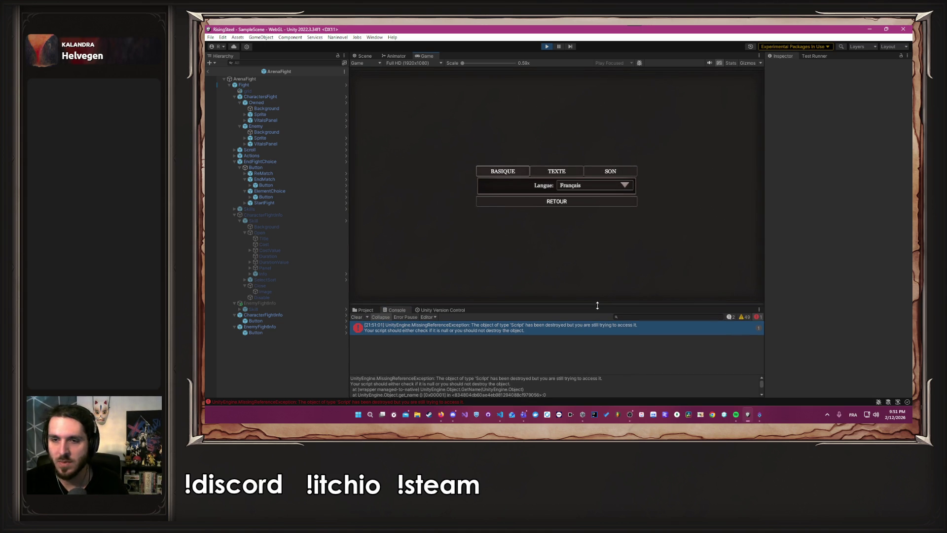
left_click(546, 46)
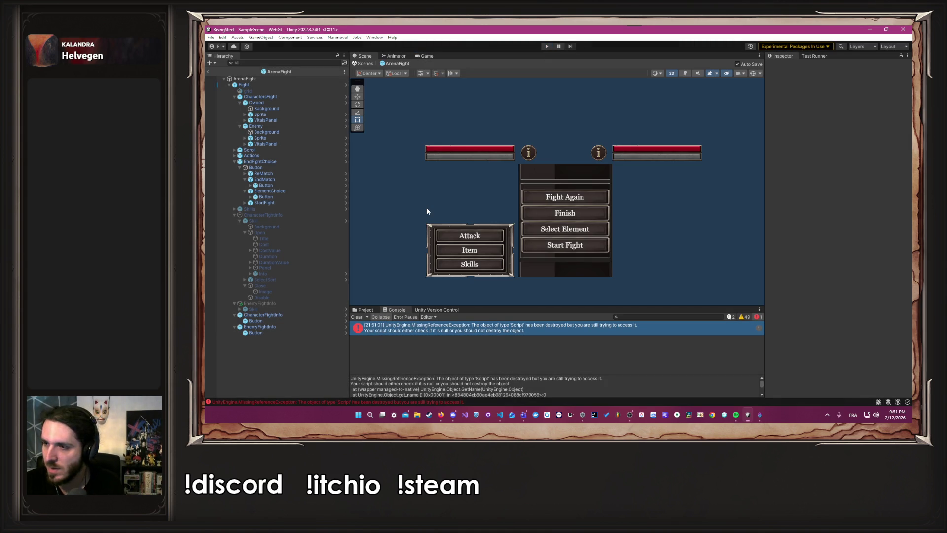
Clear the Console and check in the pending changes with the comment 'End Transition'.
left_click(360, 317)
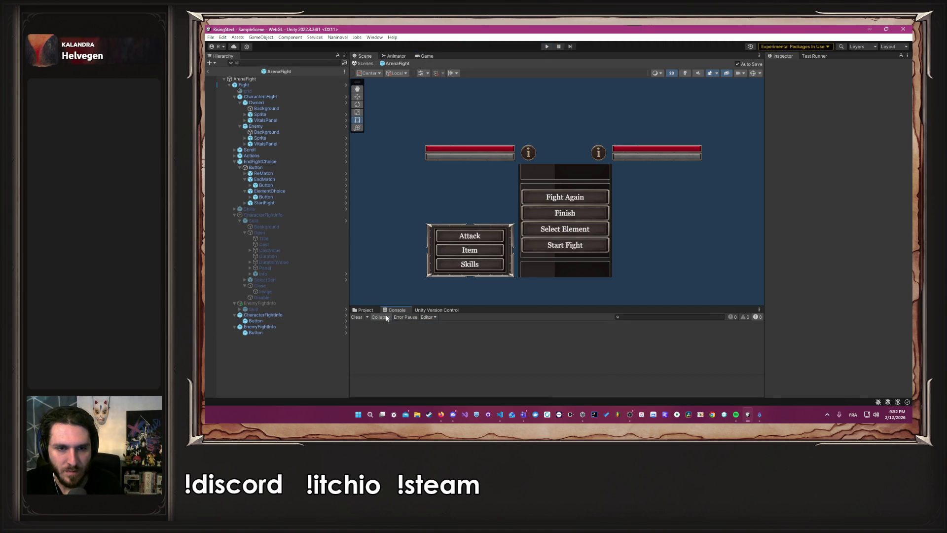
left_click(444, 311)
left_click_drag(499, 307, 496, 217)
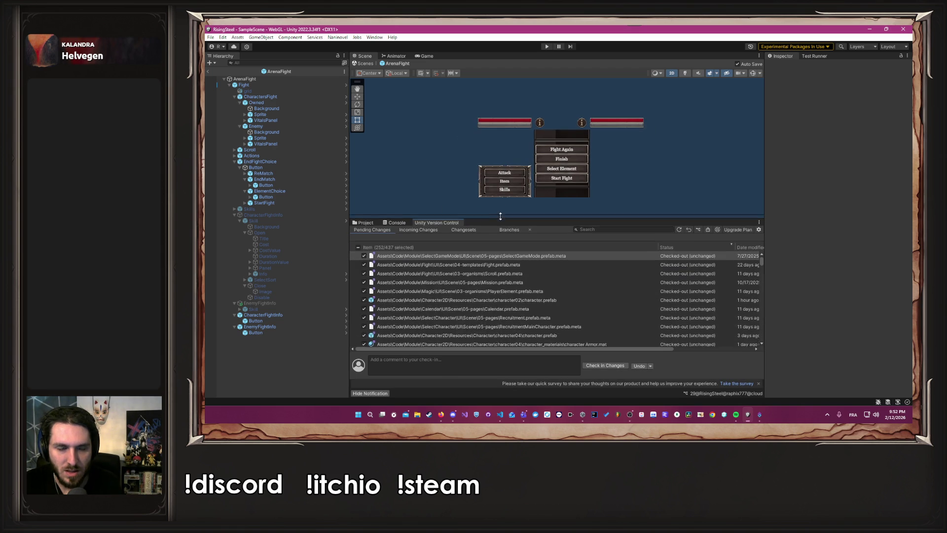
left_click(462, 359)
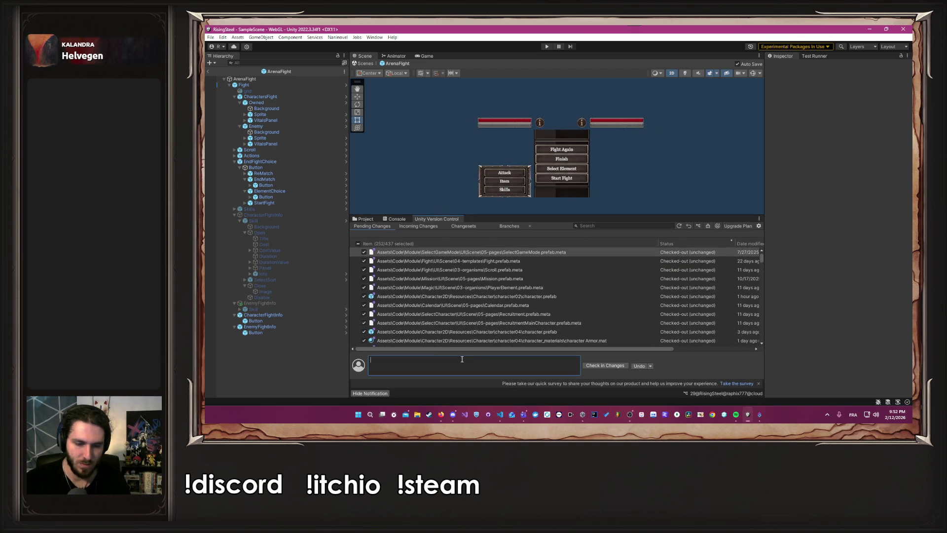
type("End Tr")
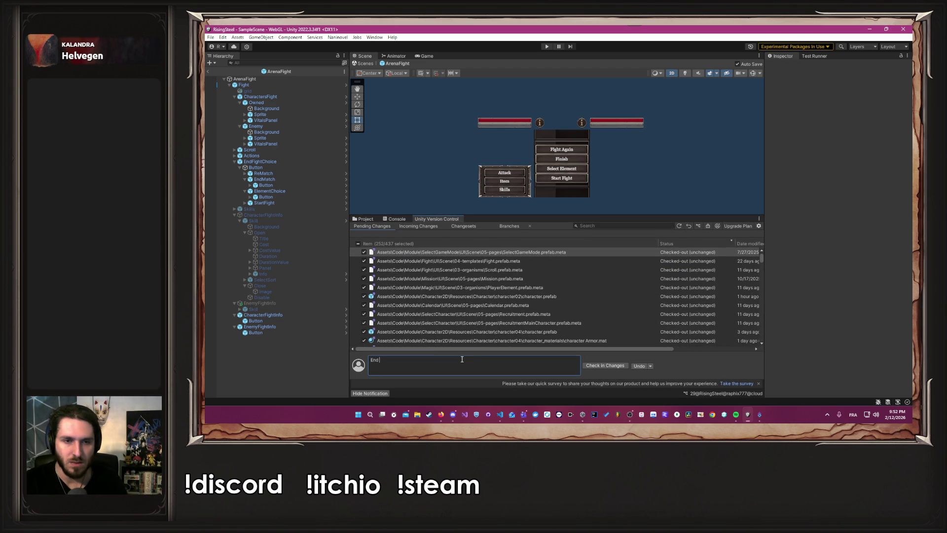
type("ansition")
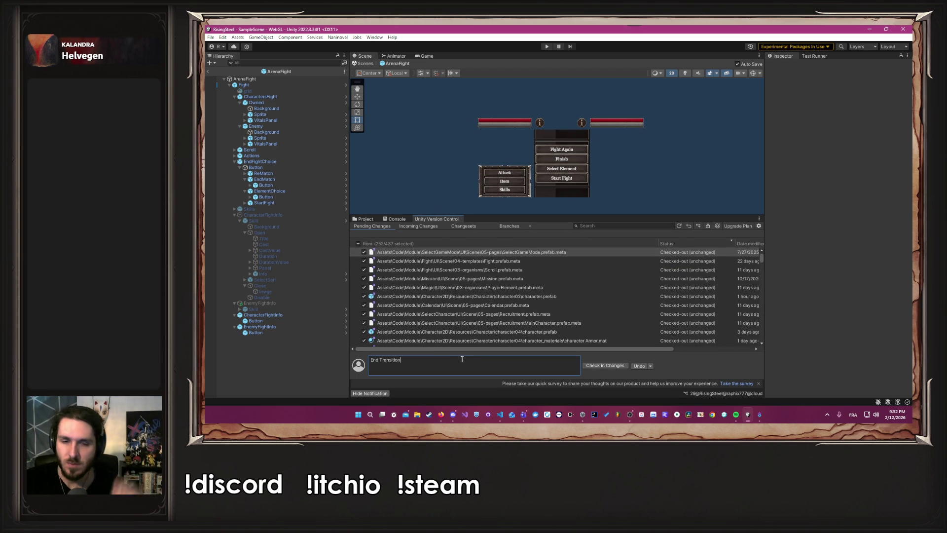
left_click(608, 367)
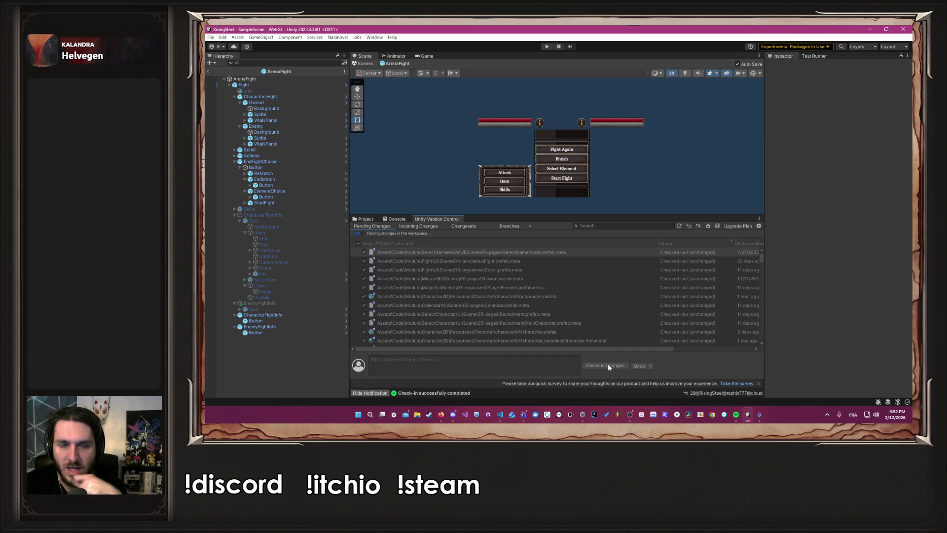
Check in all remaining pending changes with the comment 'With All'.
left_click(358, 243)
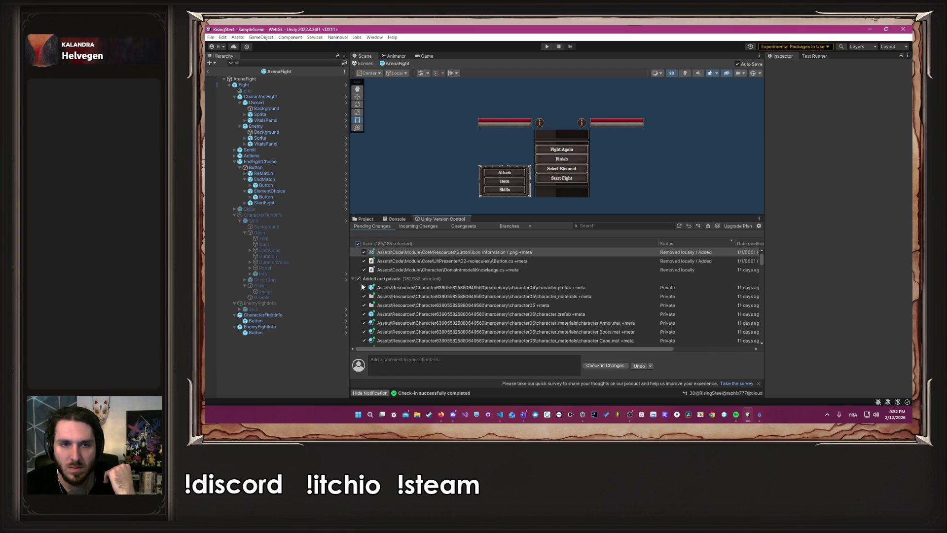
left_click(418, 359)
type("Wit")
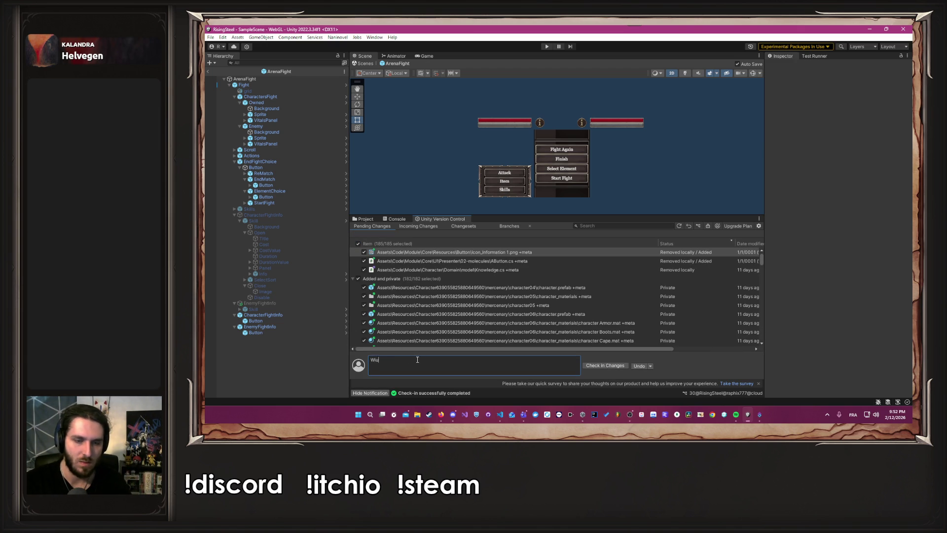
type("h All File")
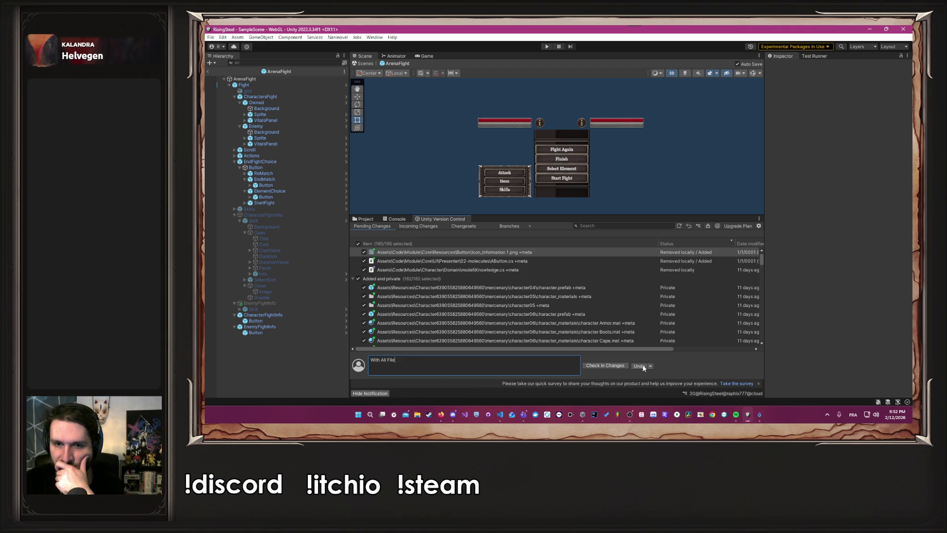
left_click(619, 366)
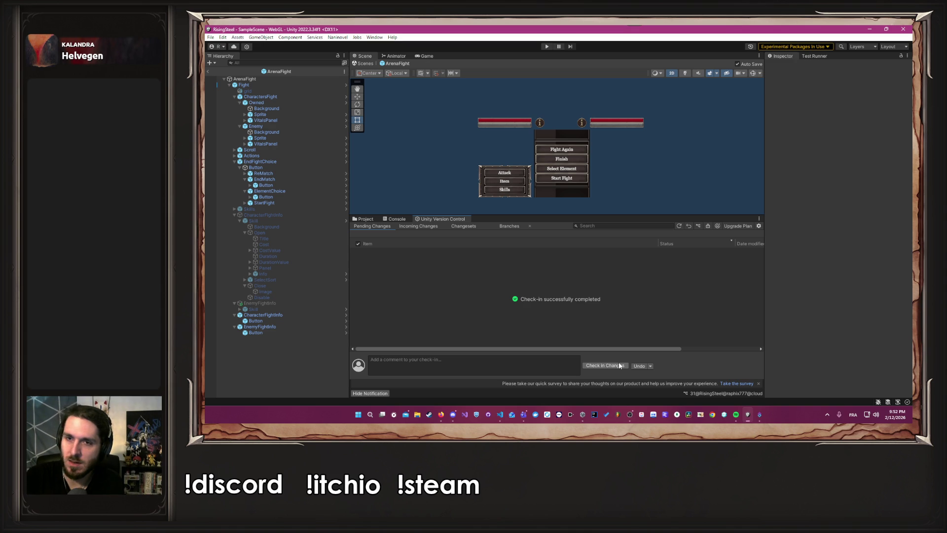
left_click(699, 225)
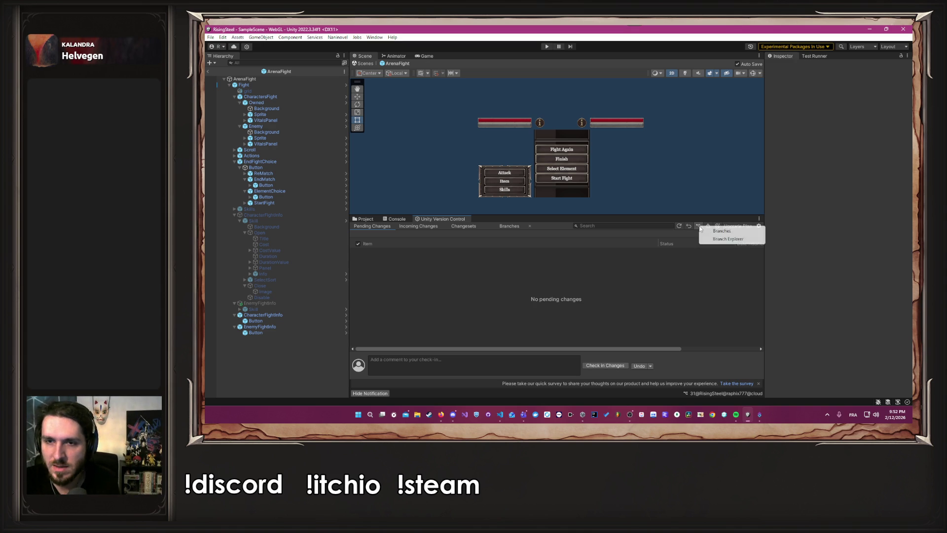
Create a branch named Responsive from the latest changeset in Branch Explorer.
left_click(720, 250)
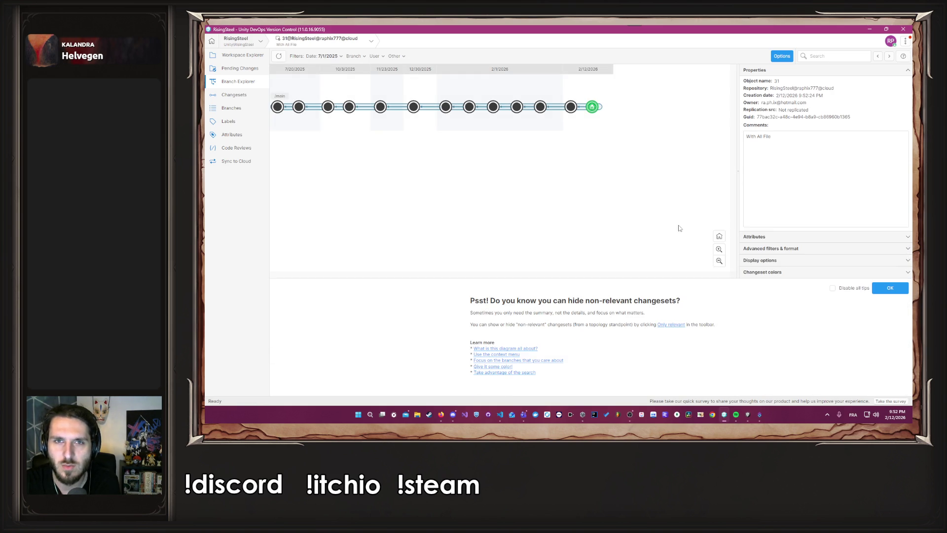
right_click(591, 111)
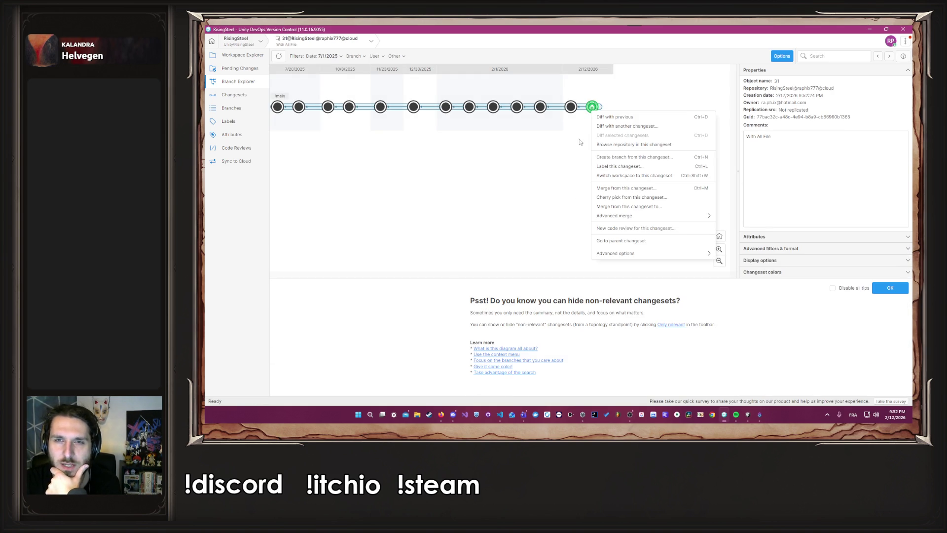
left_click(642, 158)
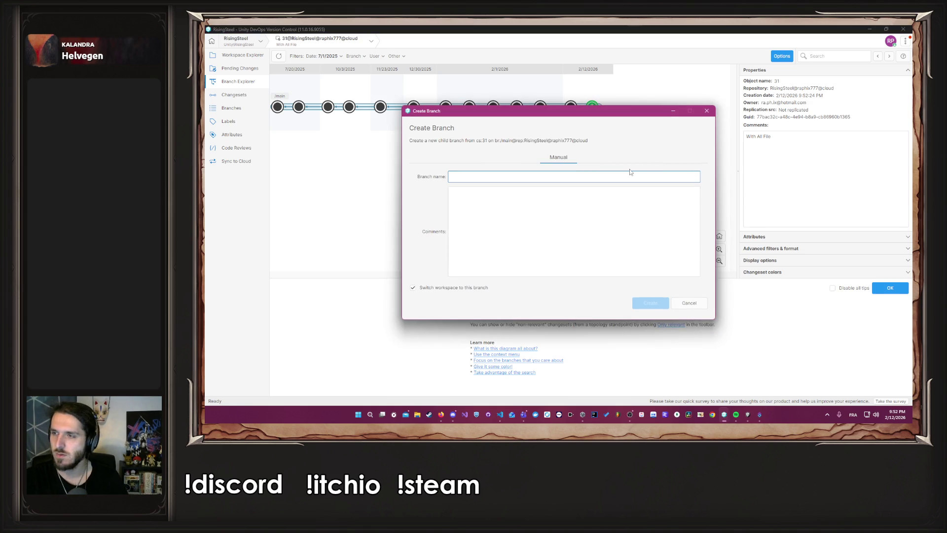
type("Res")
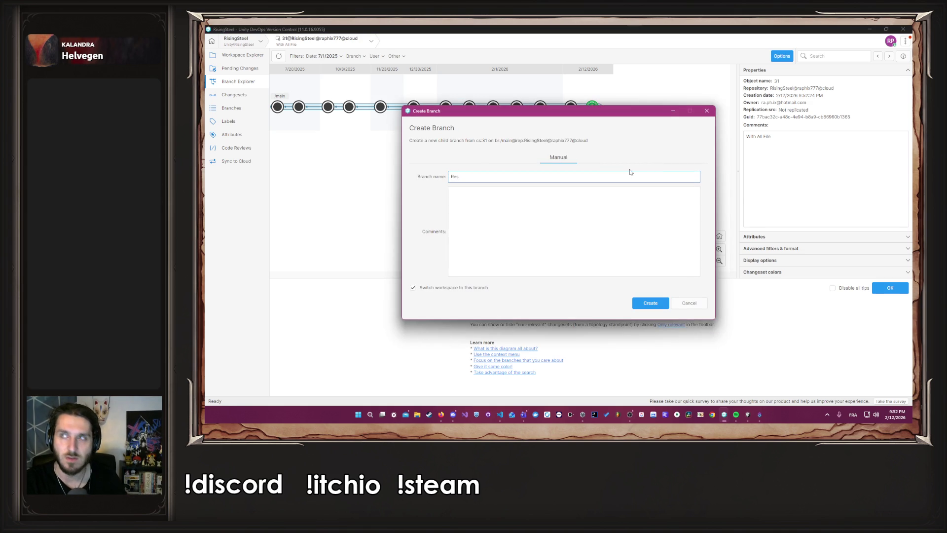
type("ponsiv")
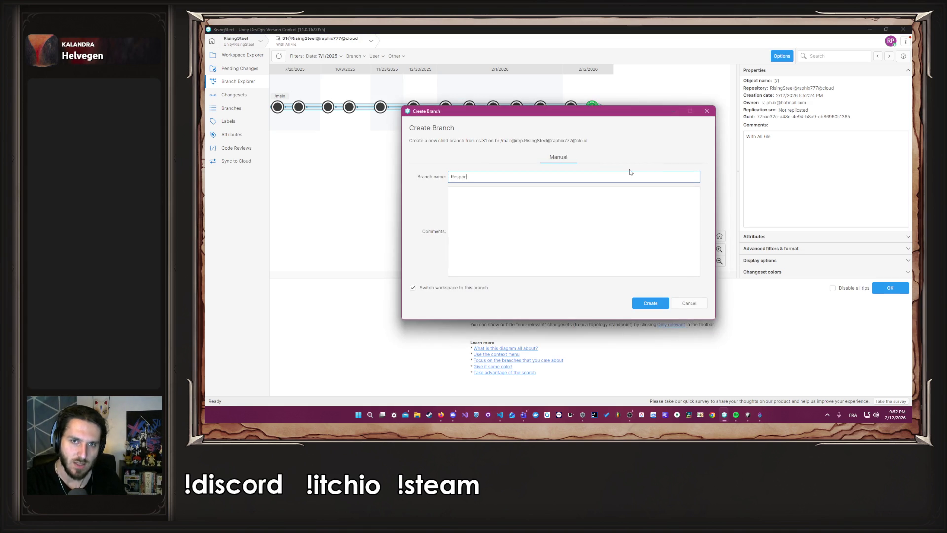
type("e")
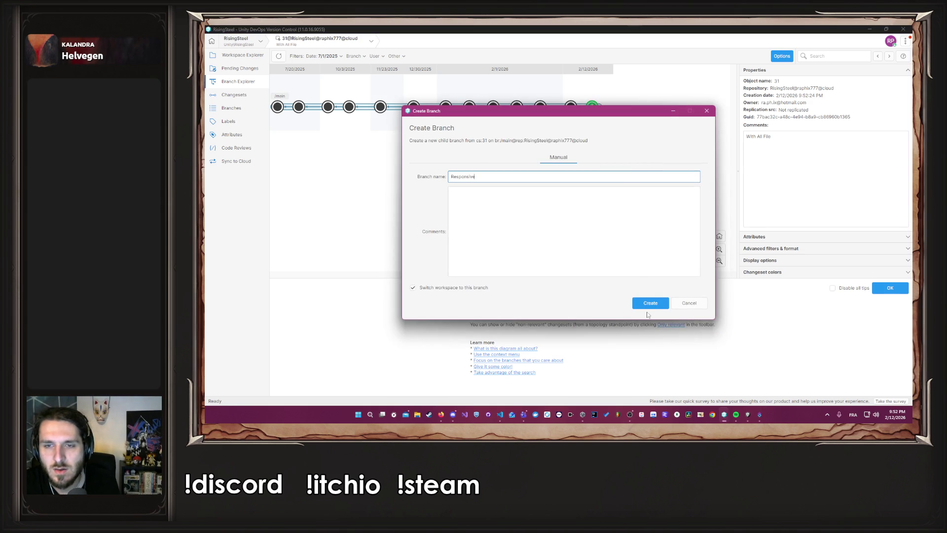
left_click(643, 303)
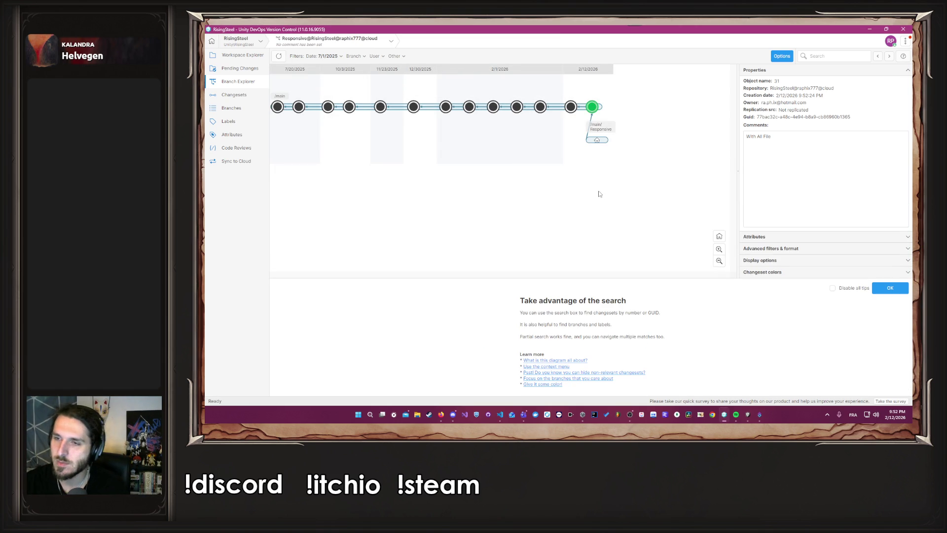
left_click(869, 30)
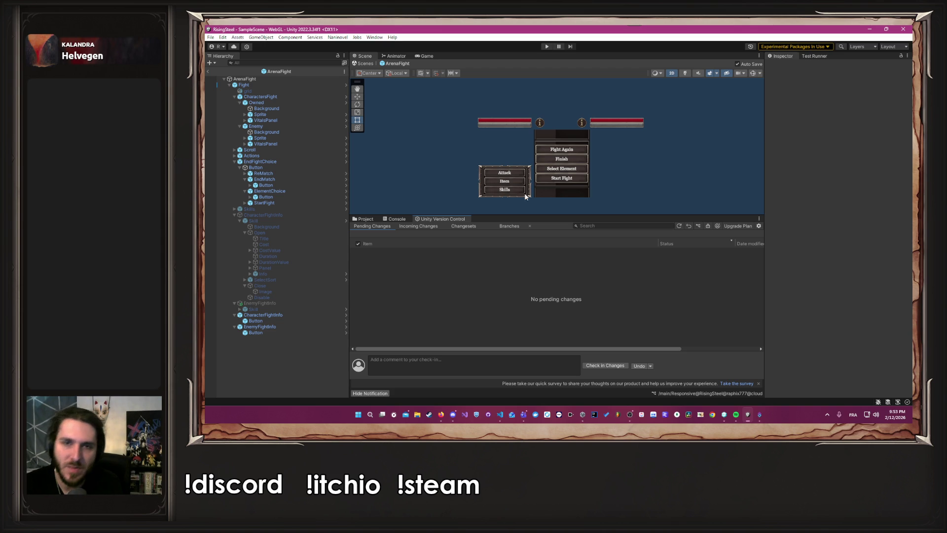
Preview the Game view at QHD 2560x1440 and then WXGA 1366x768.
left_click(364, 219)
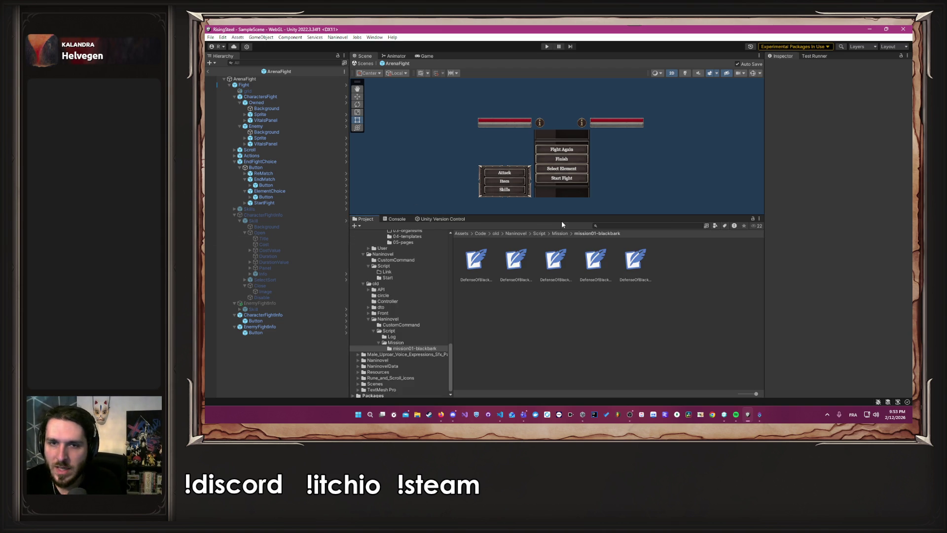
left_click_drag(561, 216, 573, 321)
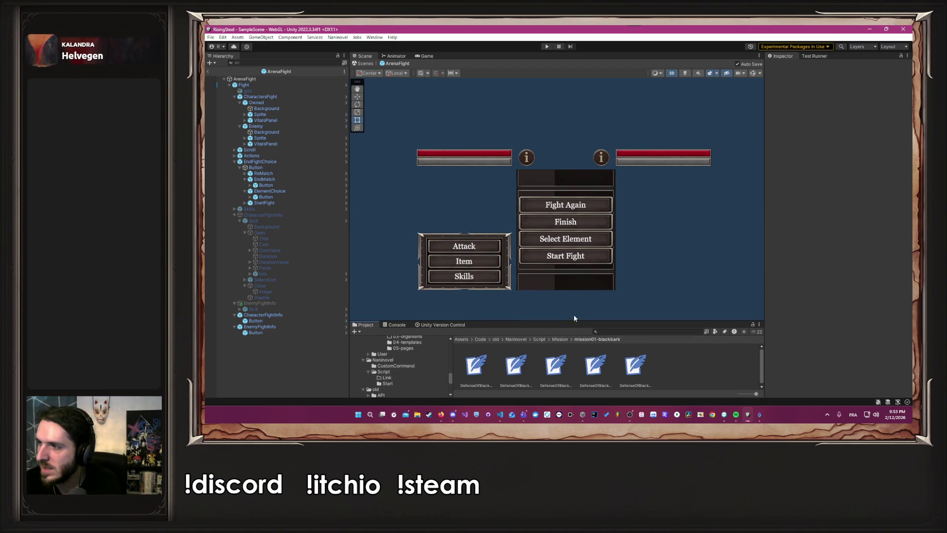
left_click(396, 56)
left_click(426, 55)
left_click(407, 63)
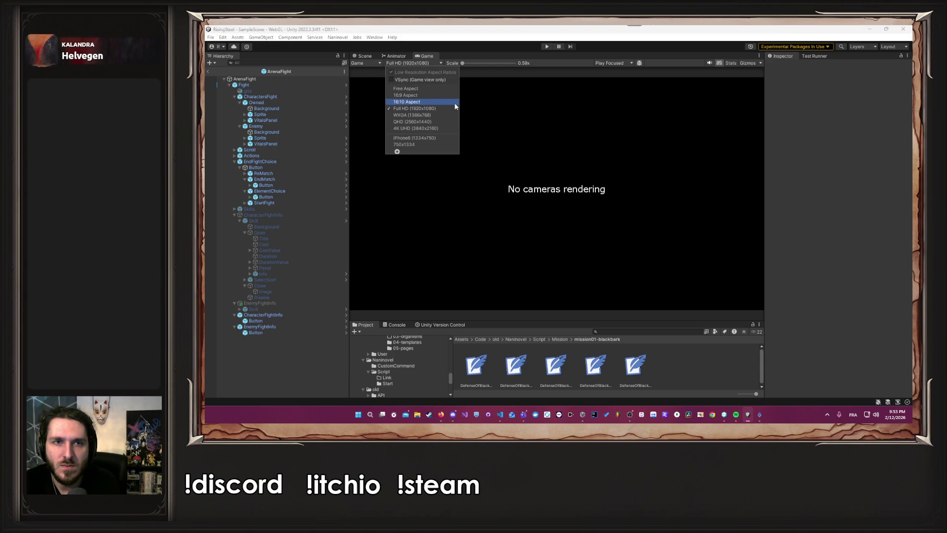
left_click(440, 121)
left_click(428, 64)
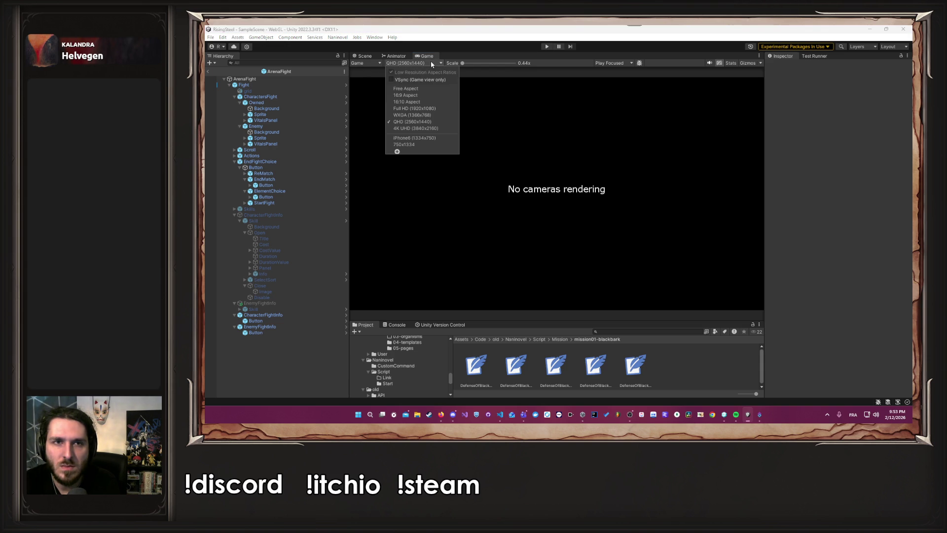
left_click(428, 118)
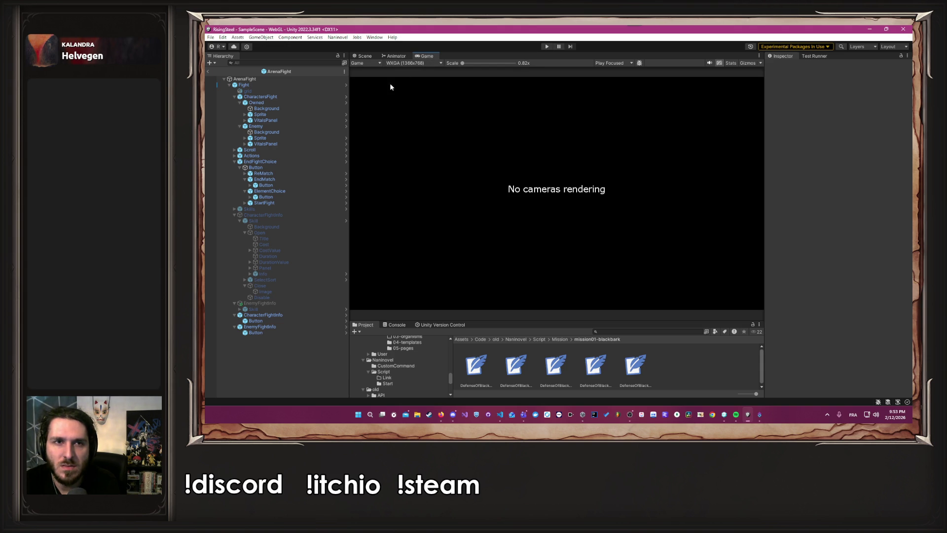
Preview at iPhone6 1334x750, settle on 16:9 Aspect, then return to Scene and start play mode.
mouse_move(350, 91)
left_mouse_down()
mouse_move(326, 91)
mouse_move(377, 91)
mouse_move(348, 90)
left_mouse_up()
left_click(413, 63)
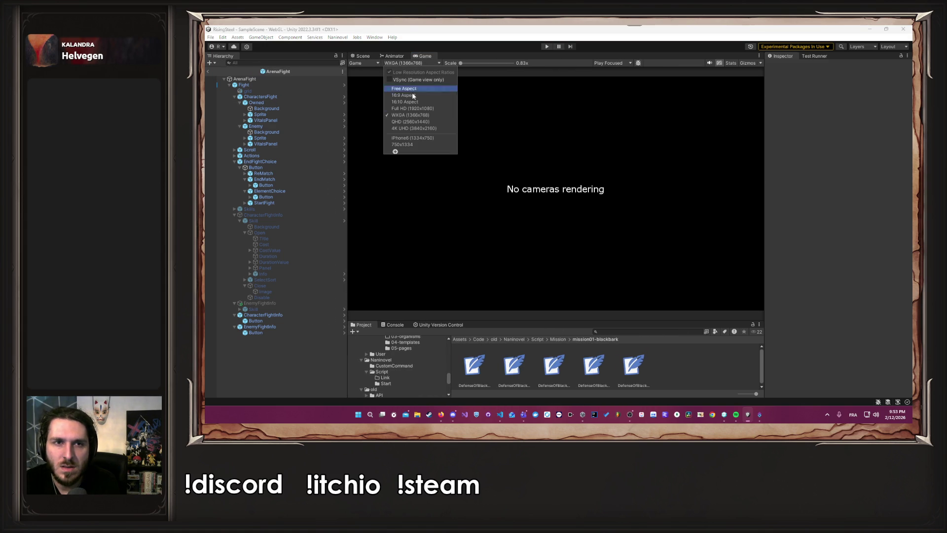
left_click(423, 138)
left_click(415, 63)
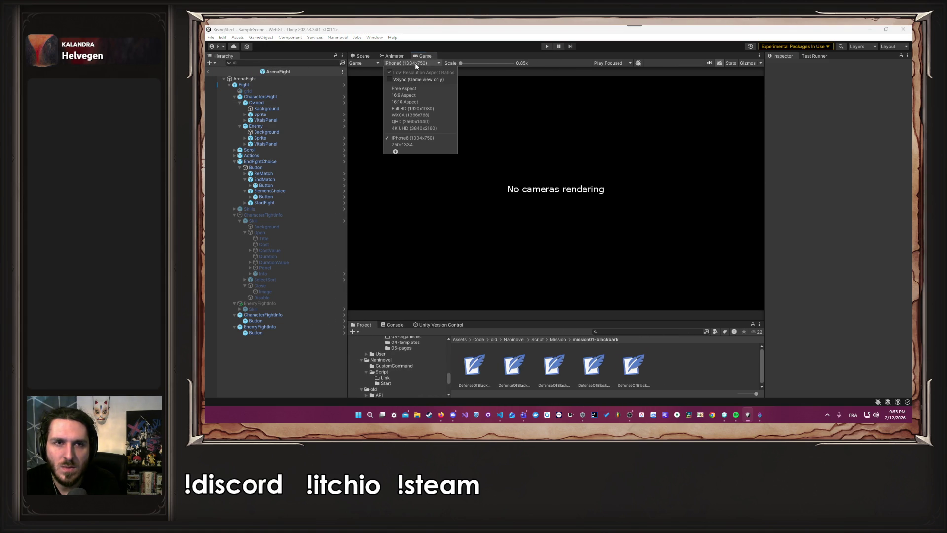
left_click(424, 94)
left_click(363, 56)
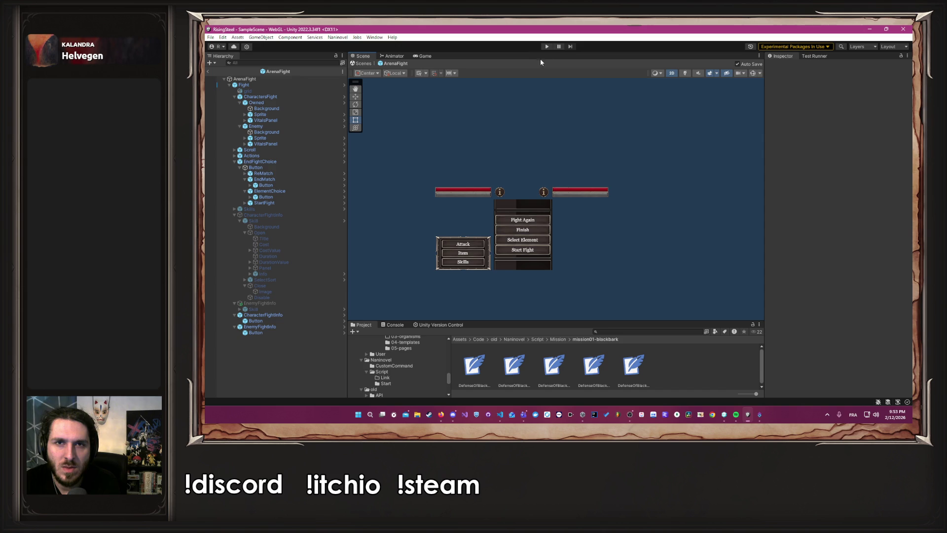
left_click(547, 46)
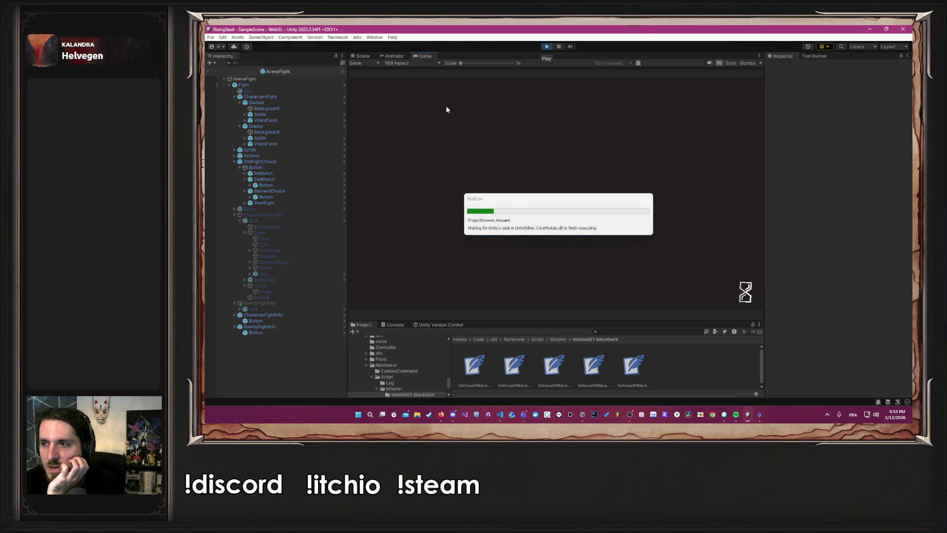
Preview the title menu at 16:10, then Full HD 1920x1080, ending at WXGA 1366x768.
left_click(407, 64)
left_click(414, 102)
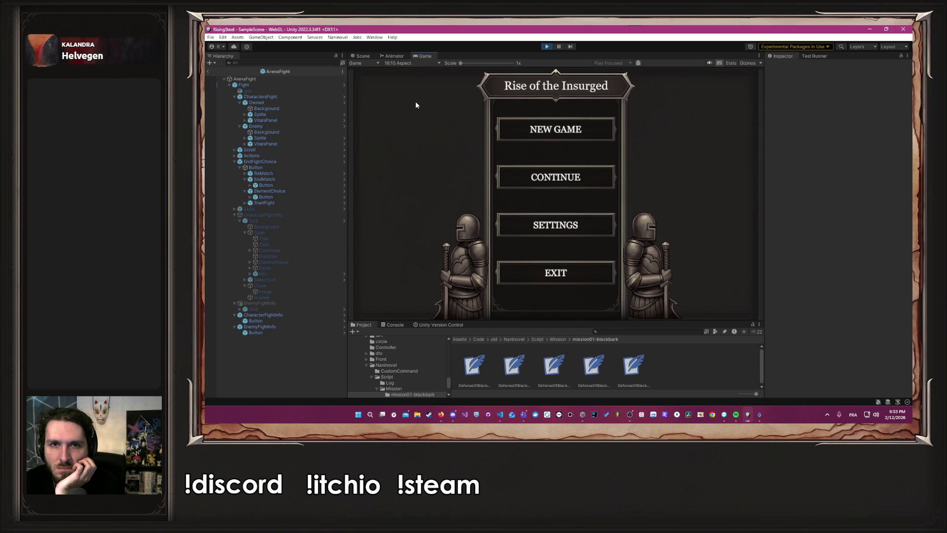
left_click(411, 63)
left_click(416, 111)
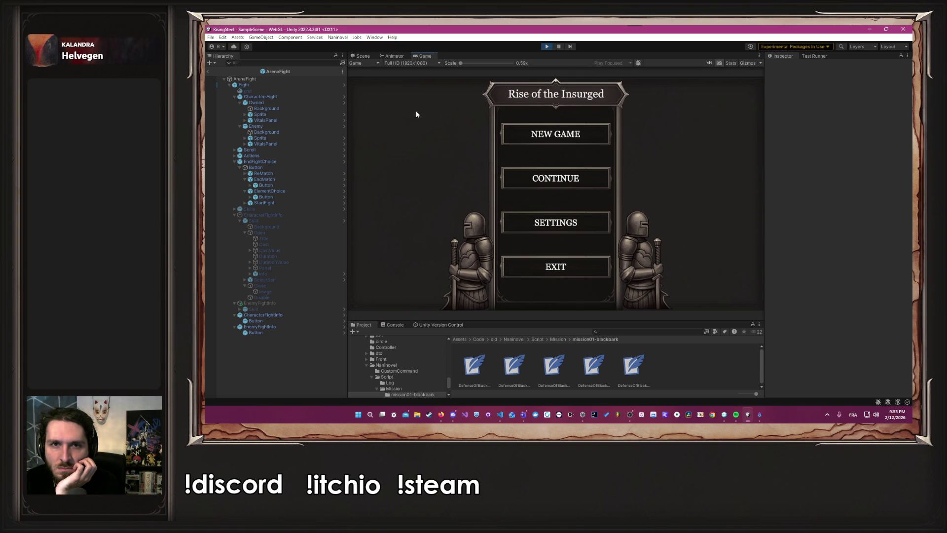
left_click(416, 62)
left_click(423, 114)
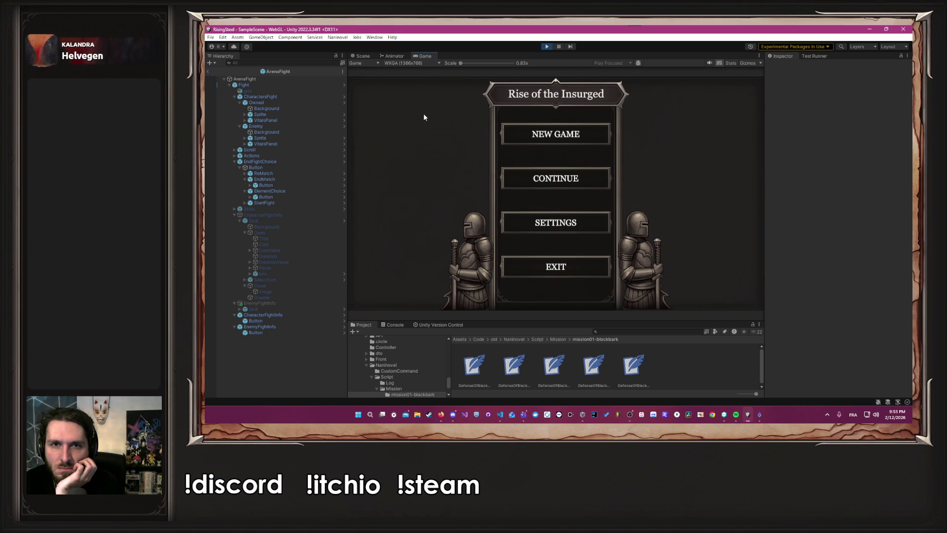
Preview the game at QHD 2560x1440, 4K UHD 3840x2160, iPhone6 1334x750 and portrait 750x1334.
left_click(417, 63)
left_click(419, 121)
left_click(425, 63)
left_click(426, 127)
left_click(414, 63)
left_click(419, 137)
left_click(411, 64)
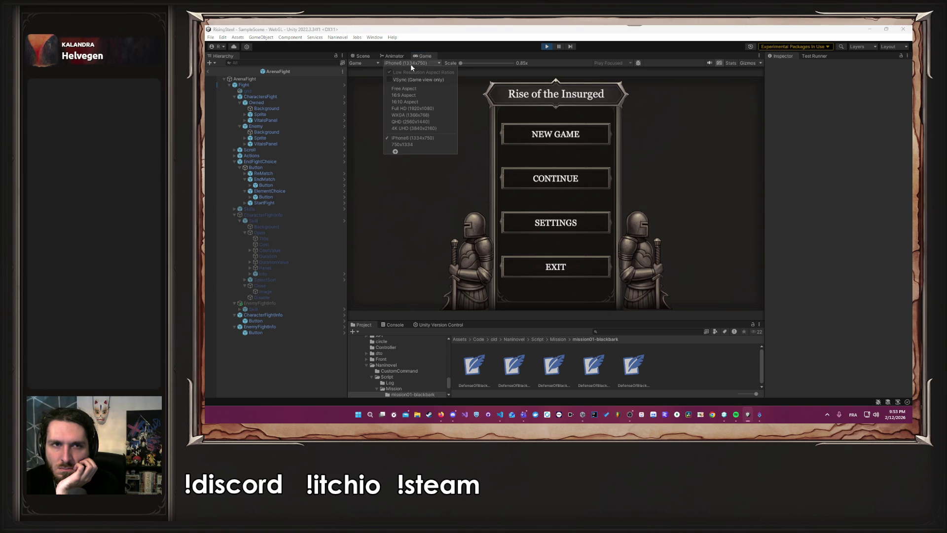
left_click(424, 144)
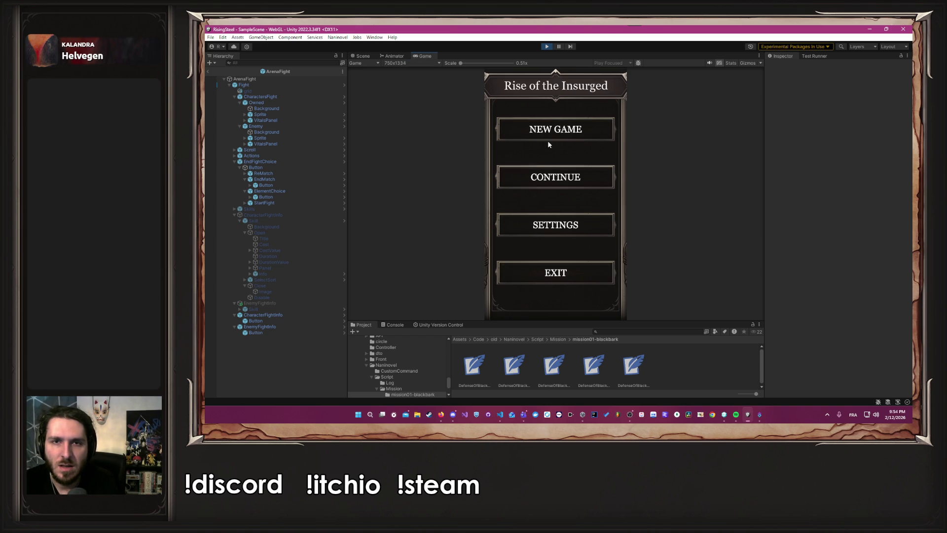
Switch the preview back to iPhone6, then Full HD 1920x1080, and load save slot 1 via CONTINUE.
left_click(400, 63)
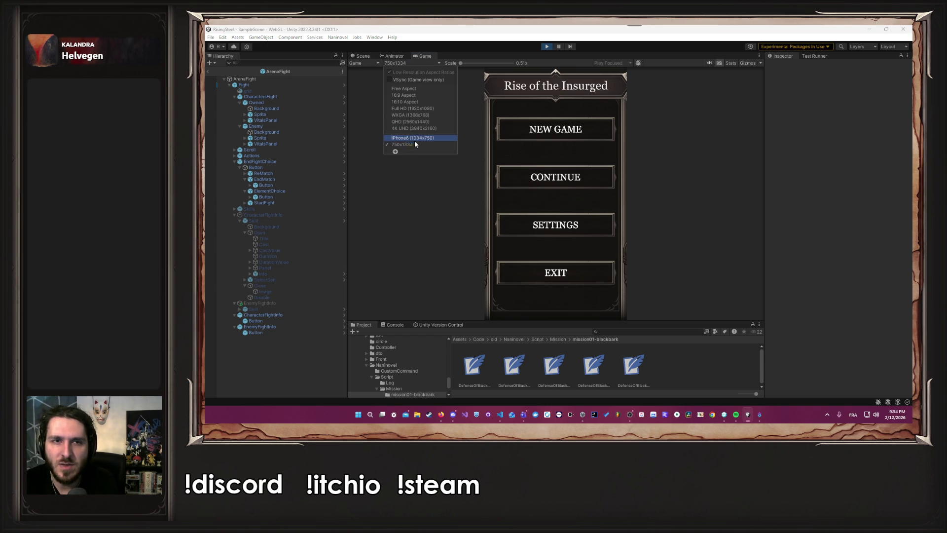
left_click(435, 138)
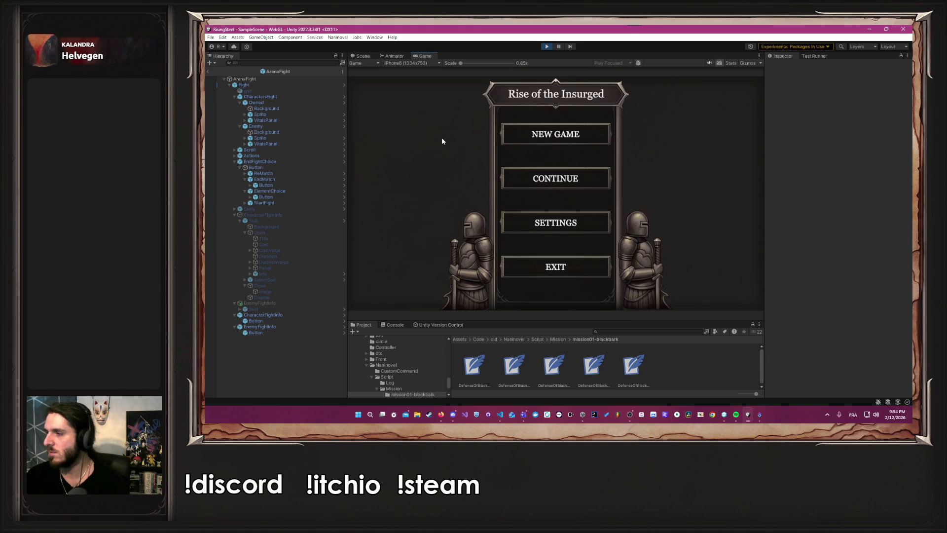
left_click(424, 63)
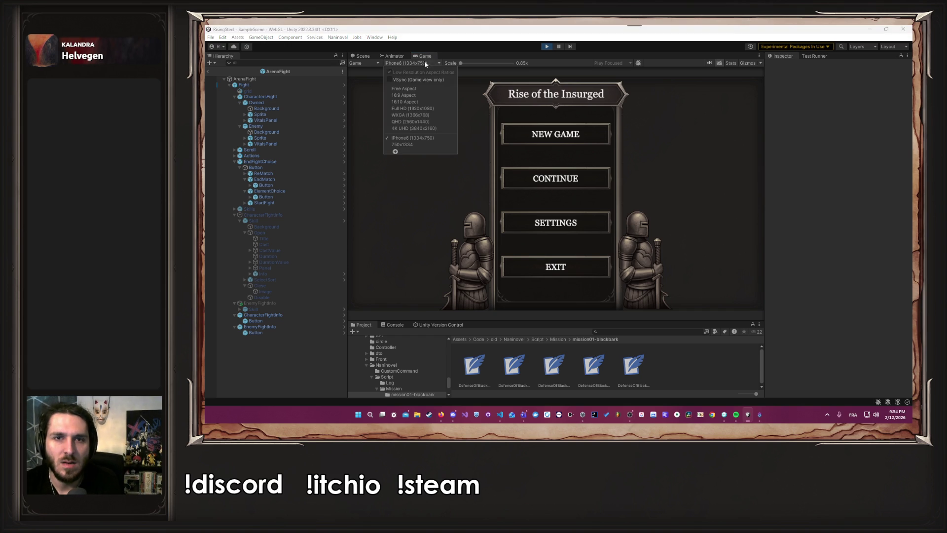
left_click(435, 109)
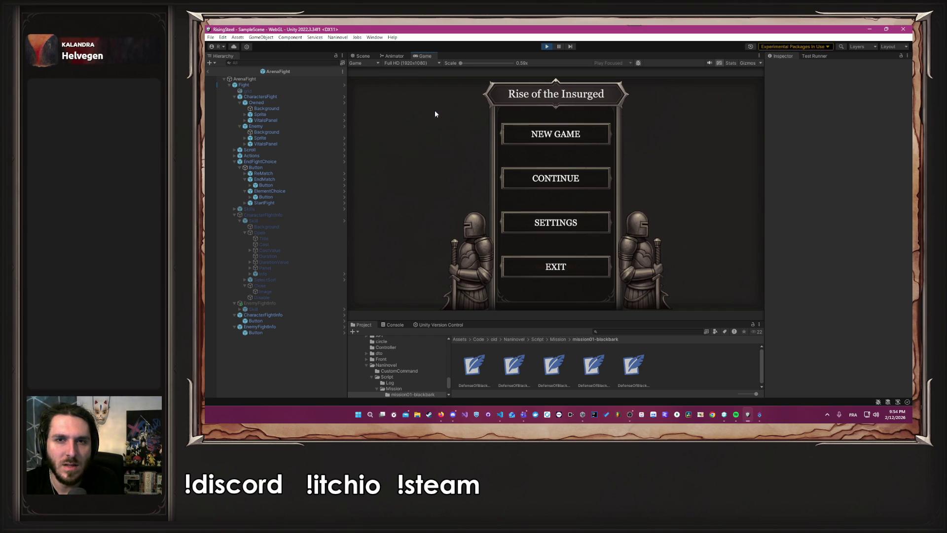
left_click(525, 177)
left_click(507, 163)
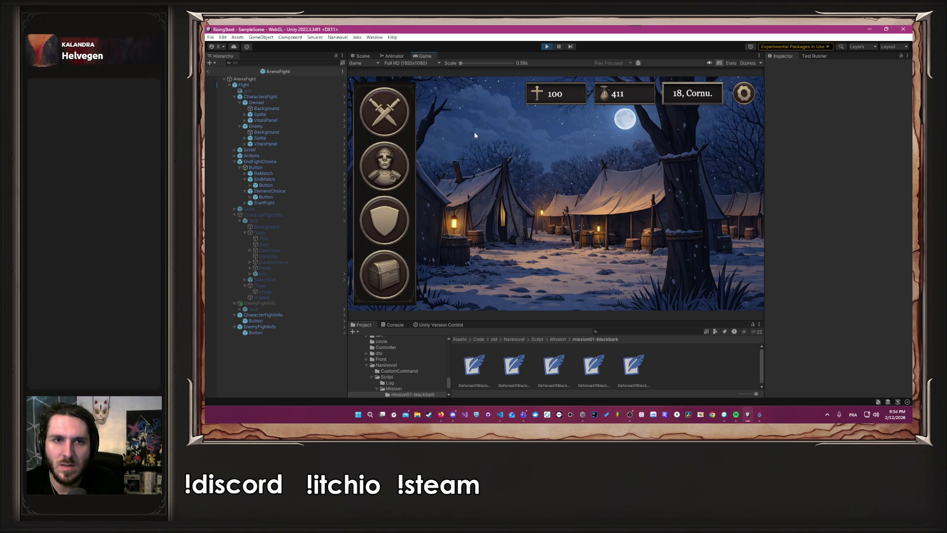
Check the camp at 16:9 and 16:10 aspect, return to Full HD 1920x1080, then show the Scene view.
left_click(408, 63)
left_click(414, 92)
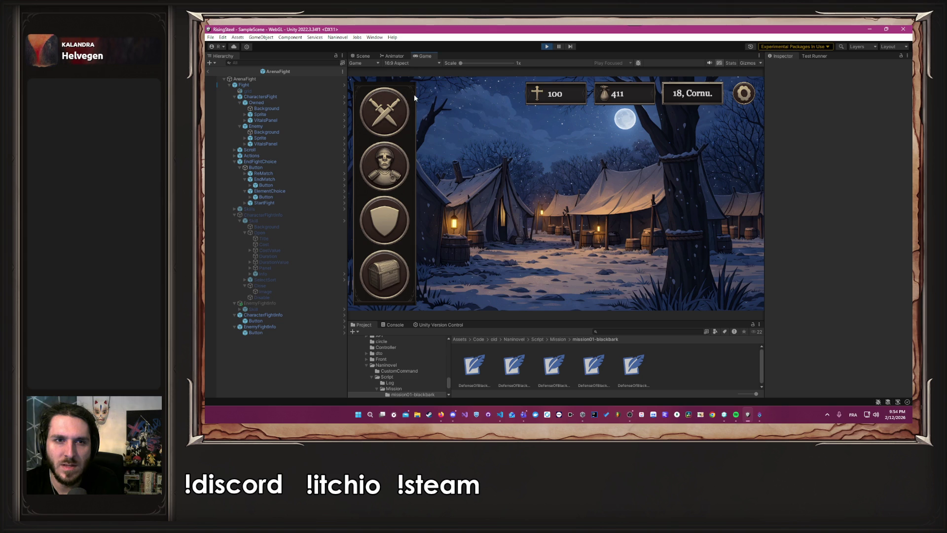
left_click(417, 64)
left_click(425, 100)
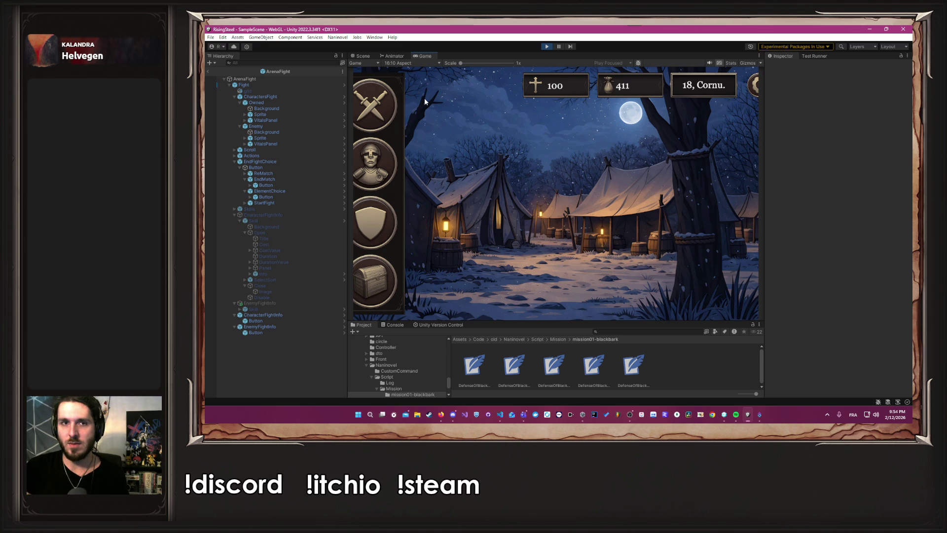
left_click(403, 63)
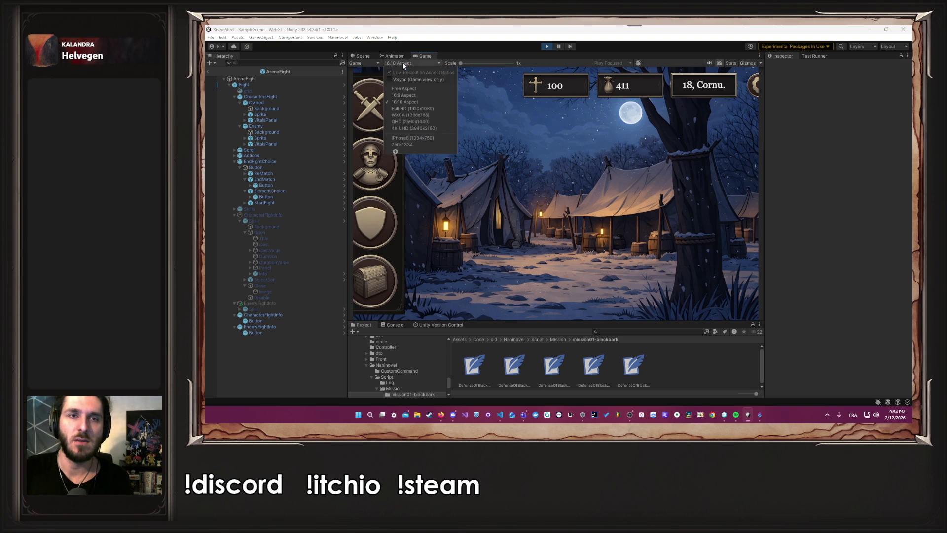
left_click(423, 109)
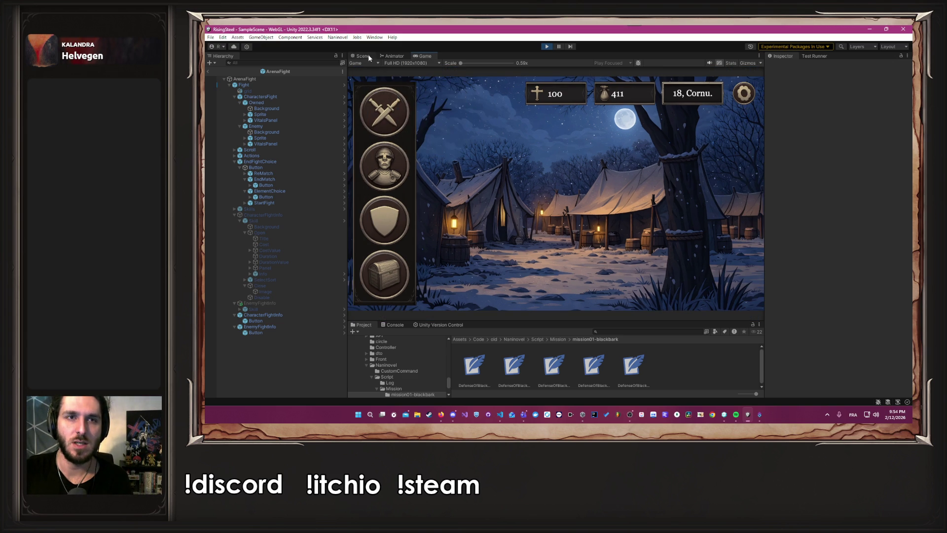
left_click(362, 56)
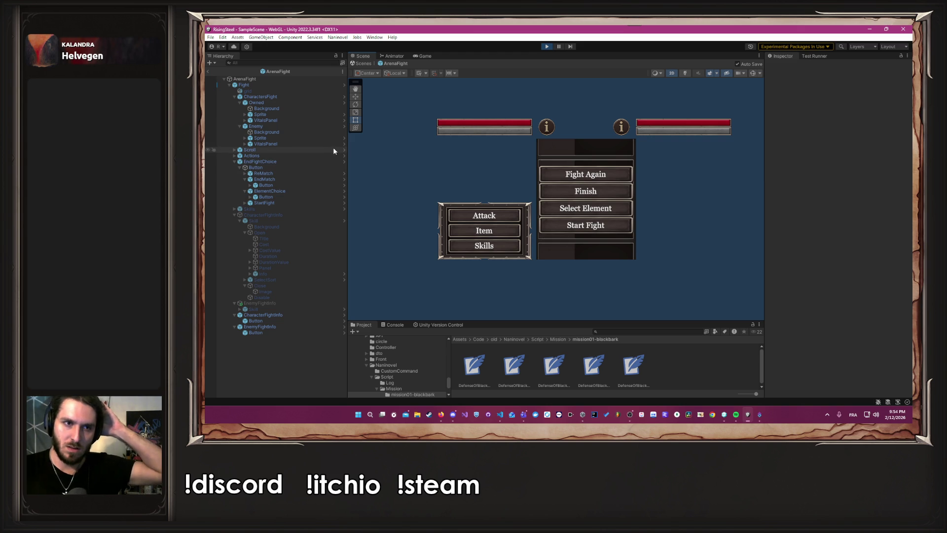
Enlarge the Project panel, collapse the Fight and SelectGameMode folders, and select the Camp module.
left_click_drag(577, 320, 580, 270)
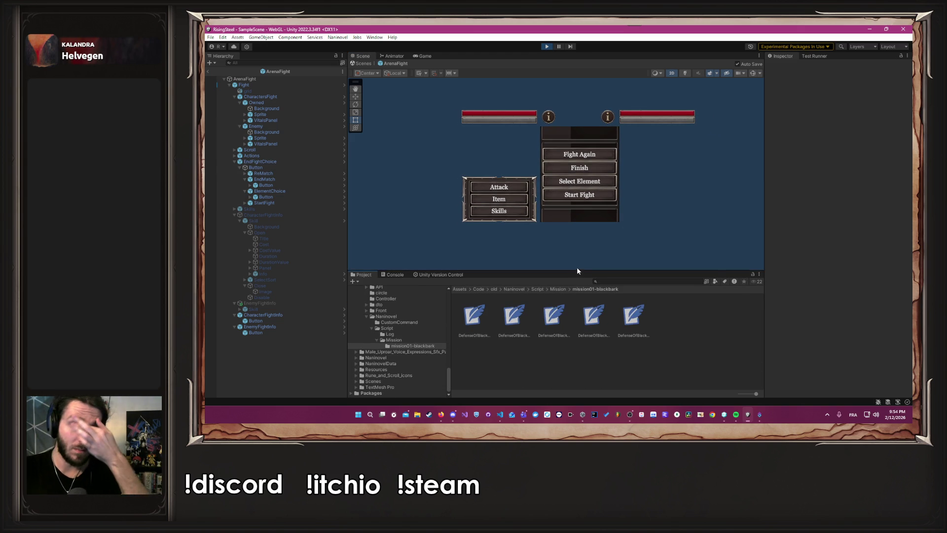
scroll(408, 344, "up", 10)
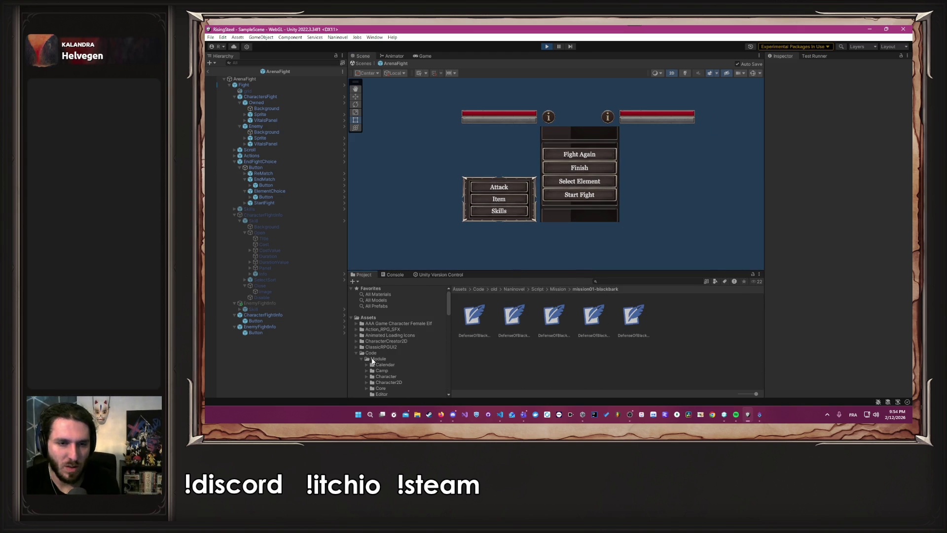
scroll(362, 359, "down", 3)
left_click(366, 340)
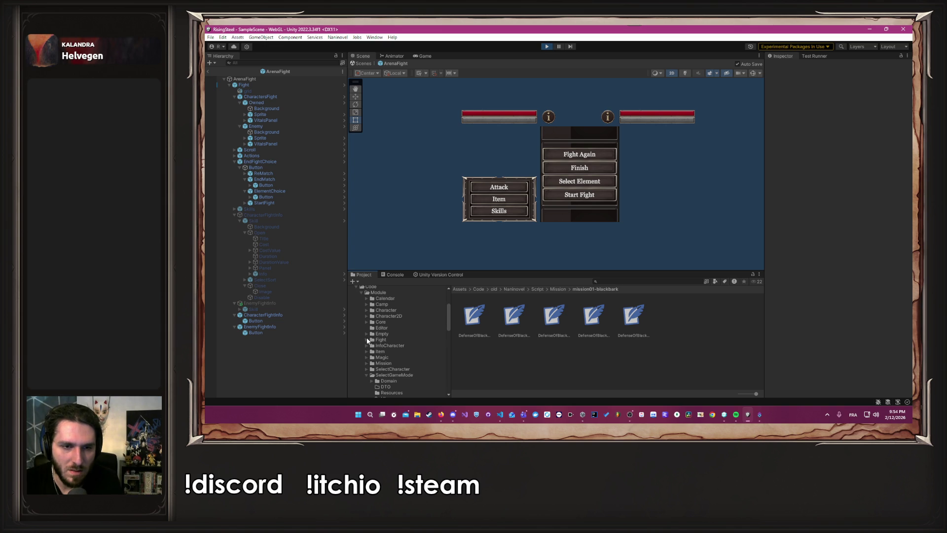
left_click(367, 374)
scroll(367, 362, "down", 1)
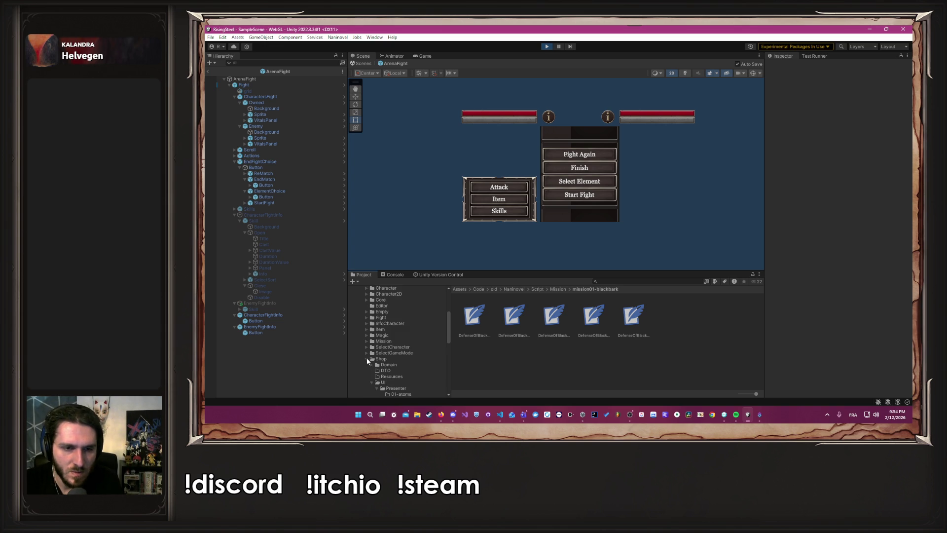
scroll(368, 362, "up", 1)
left_click(394, 304)
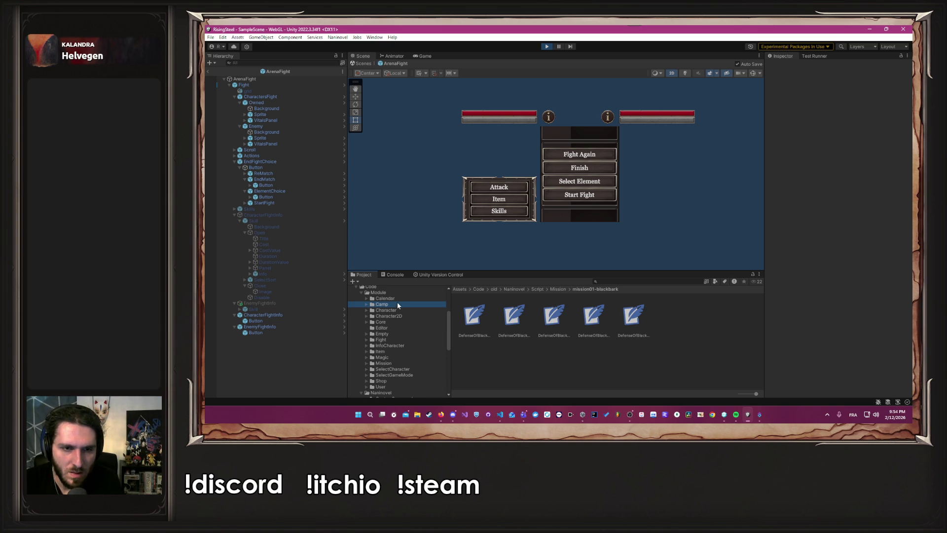
Browse Camp's UI/Scene/05-pages folder and open the Camp scene.
double_click(594, 316)
double_click(523, 316)
left_click(631, 321)
double_click(631, 321)
double_click(481, 315)
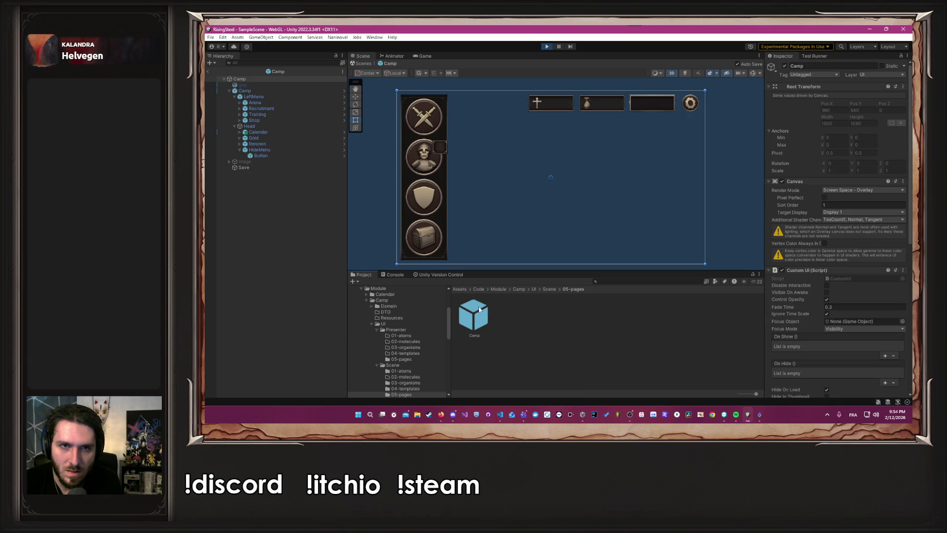
Preview the camp at 16:10 aspect, then pan and zoom the Scene view toward the Camp canvas.
left_click(424, 56)
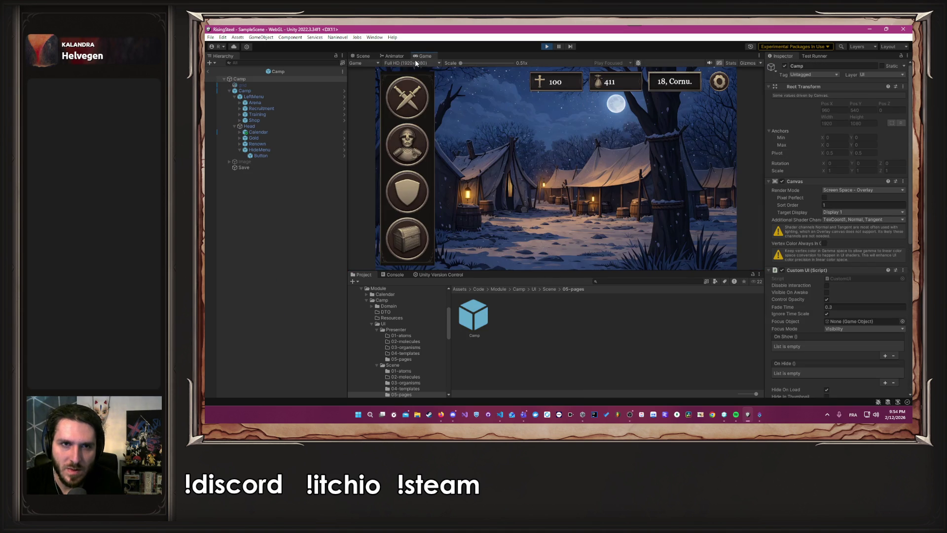
left_click(415, 62)
left_click(427, 103)
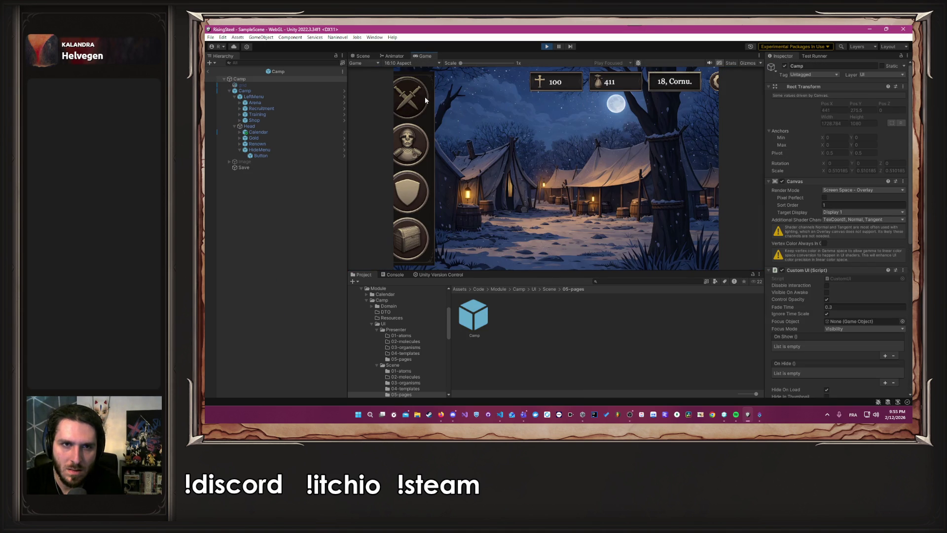
left_click(364, 56)
mouse_move(473, 128)
left_mouse_down()
mouse_move(554, 112)
mouse_move(573, 76)
mouse_move(578, 85)
left_mouse_up()
scroll(518, 121, "up", 2)
scroll(577, 122, "up", 1)
left_click_drag(577, 122, 571, 90)
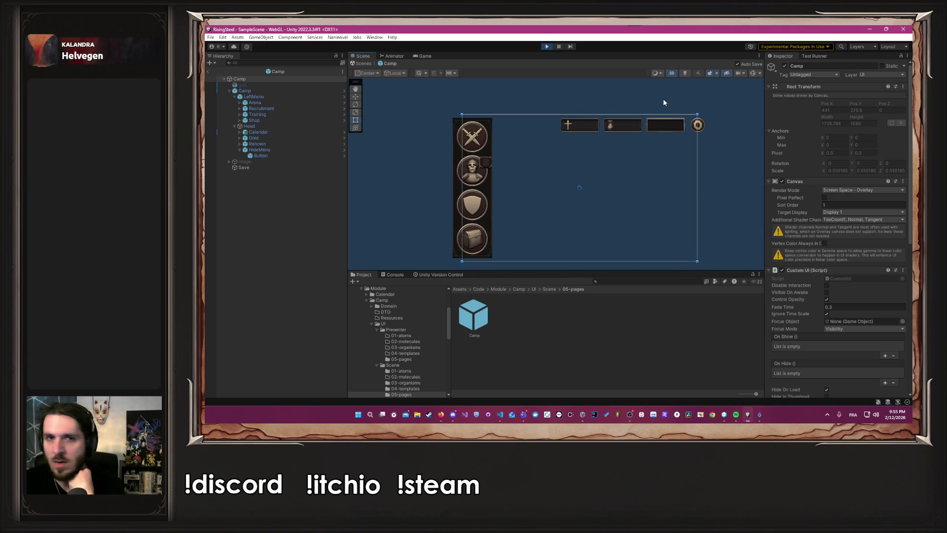
Recheck the 16:10 preview, then frame the Camp canvas and select the child Camp prefab.
left_click(425, 55)
left_click(408, 63)
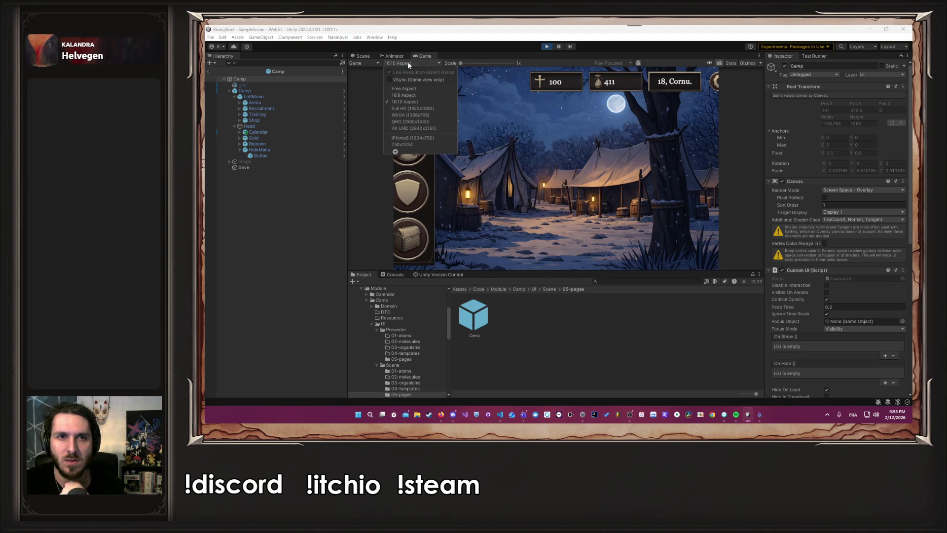
left_click(422, 107)
left_click(363, 56)
scroll(424, 193, "down", 2)
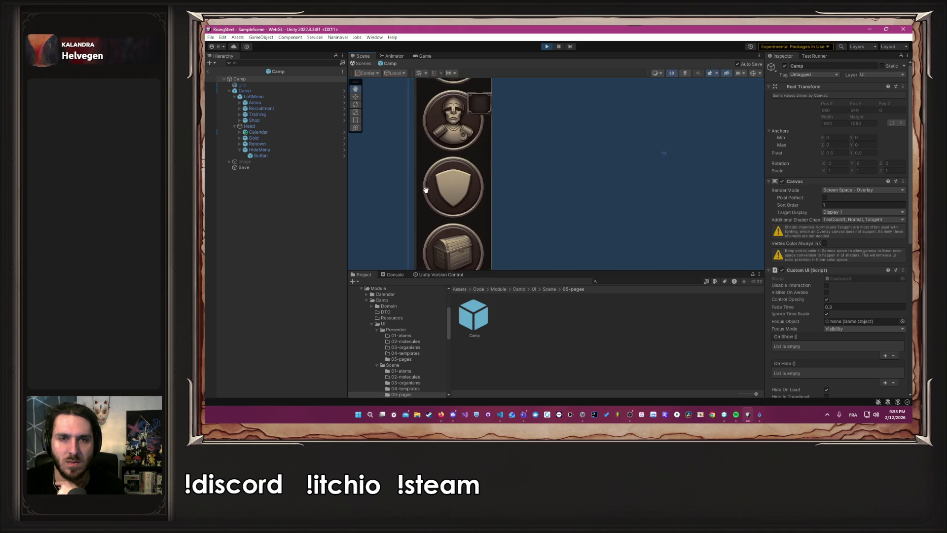
double_click(253, 78)
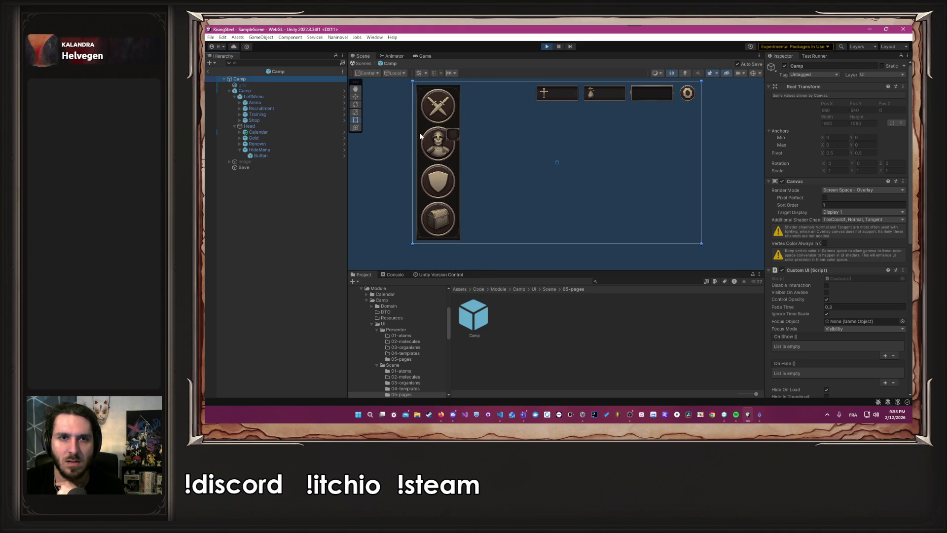
left_click(413, 123)
left_click(276, 90)
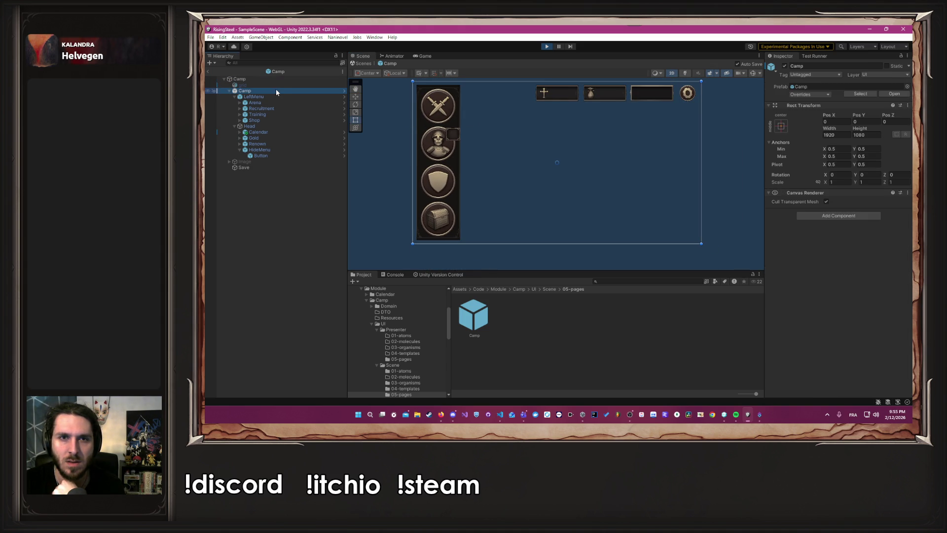
Shrink the Camp rect from its left edge and anchor it to stretch across the canvas.
mouse_move(412, 135)
left_mouse_down()
mouse_move(551, 141)
mouse_move(438, 143)
left_mouse_up()
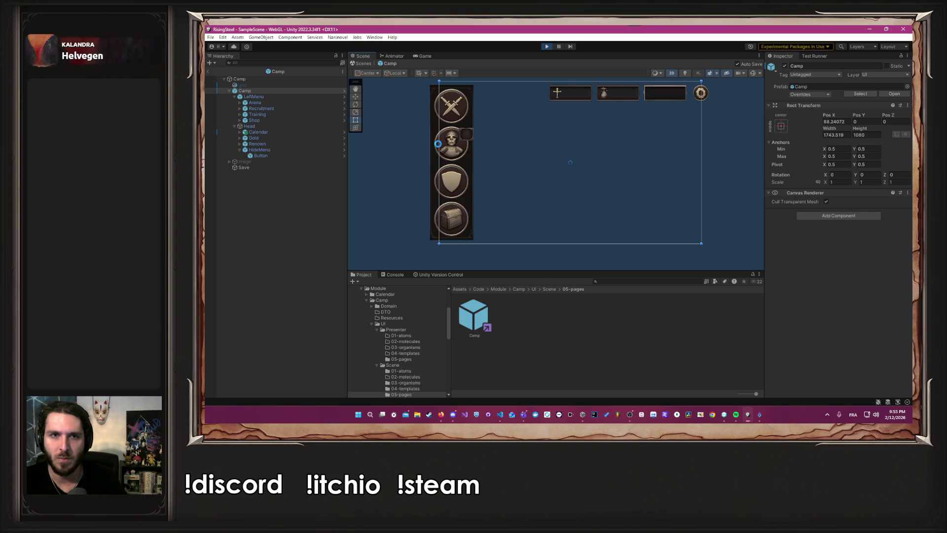
left_click(780, 128)
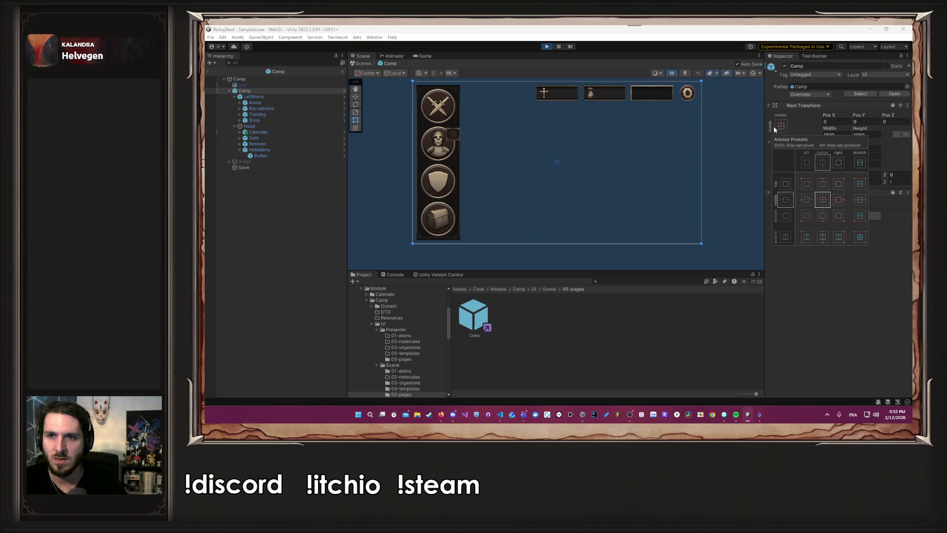
left_click(861, 237)
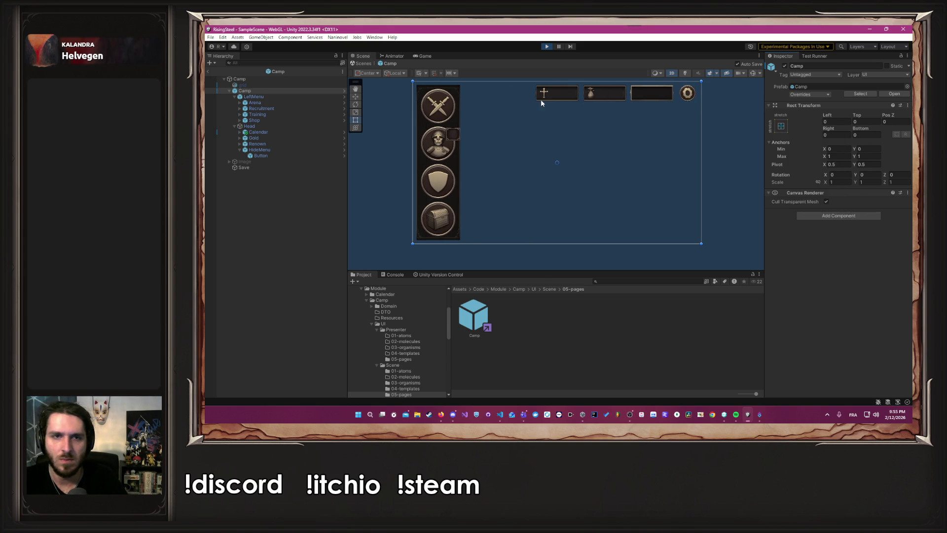
Check the Game view at 16:10, return it to Full HD 1920x1080, and stop play mode.
left_click(425, 56)
left_click(415, 64)
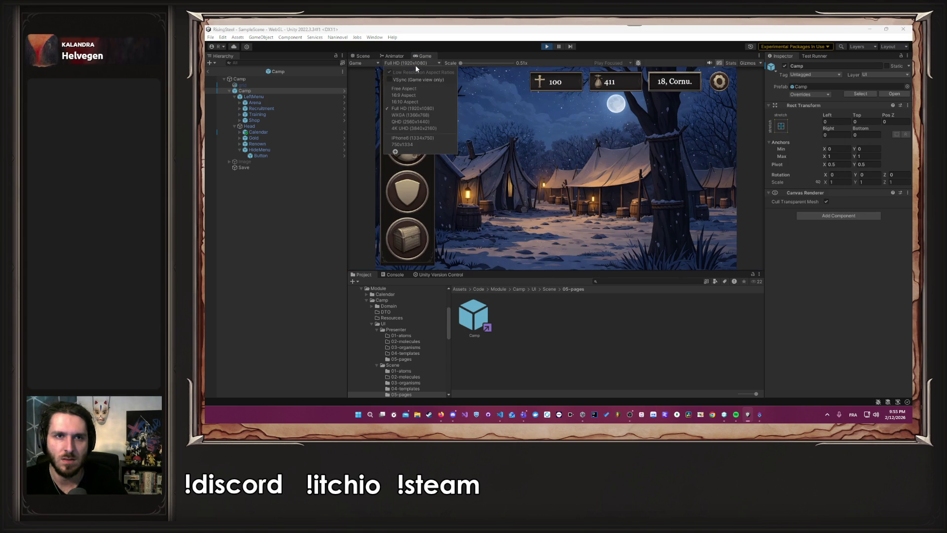
left_click(416, 99)
left_click(363, 56)
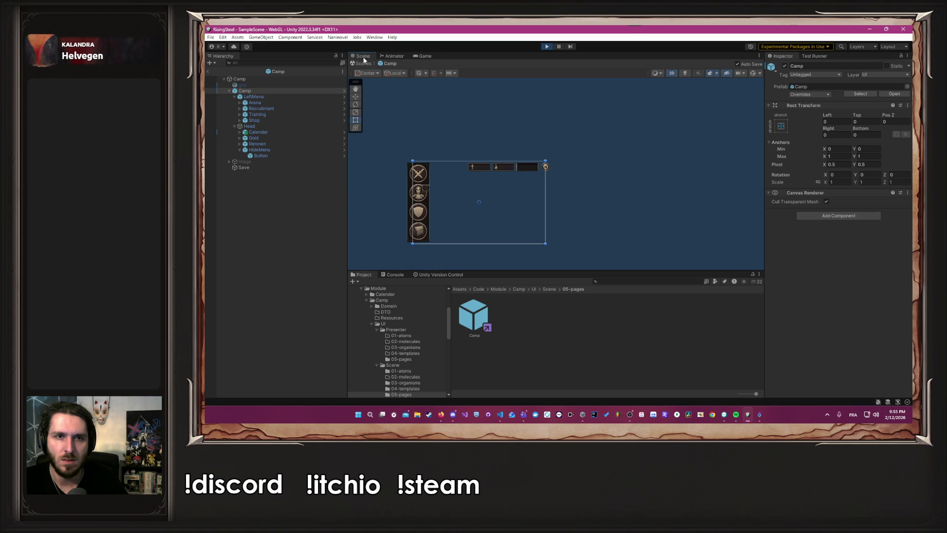
left_click(422, 57)
left_click(404, 64)
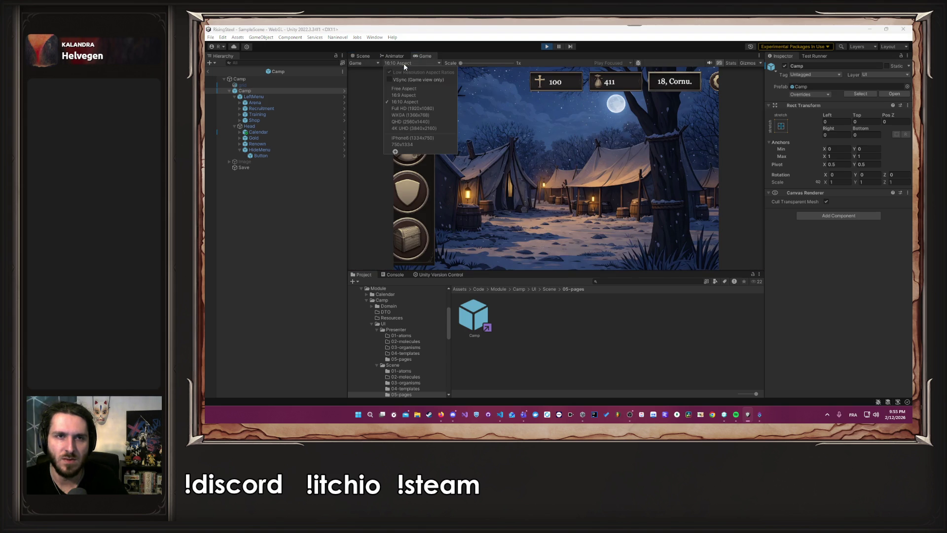
left_click(416, 102)
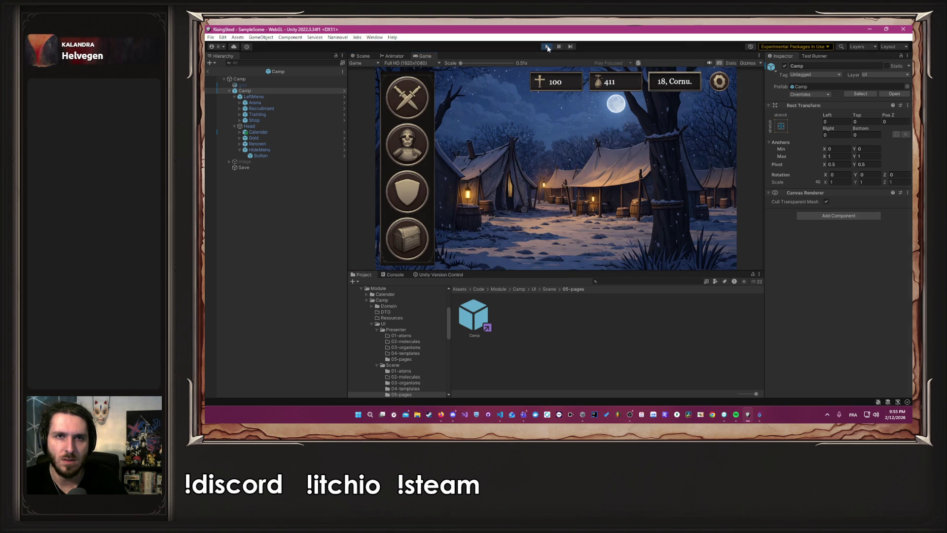
left_click(547, 47)
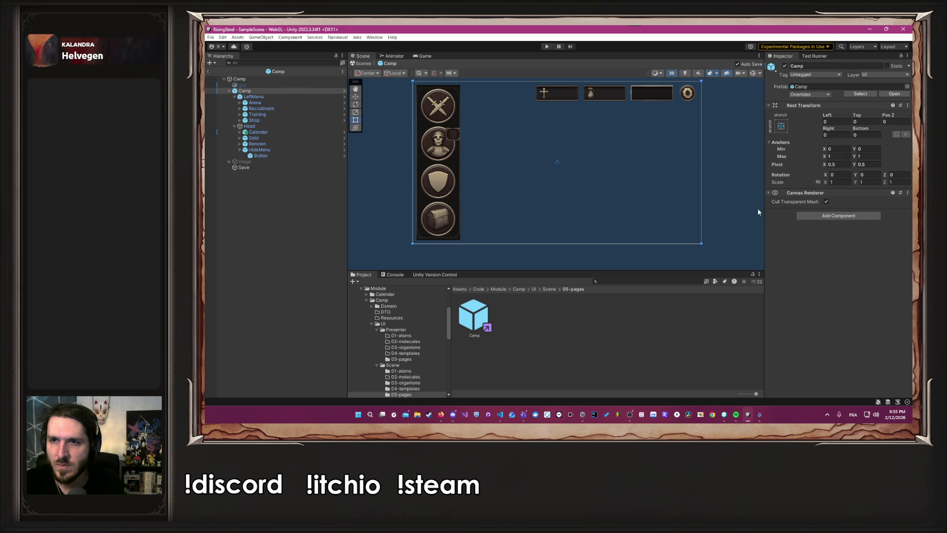
left_click(818, 215)
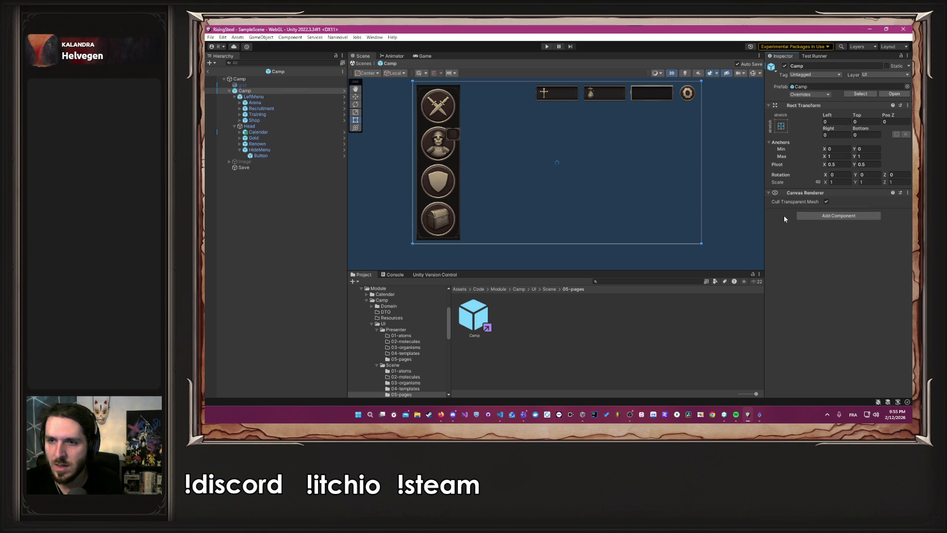
Add an Image component to Camp and frame the canvas.
type("Image")
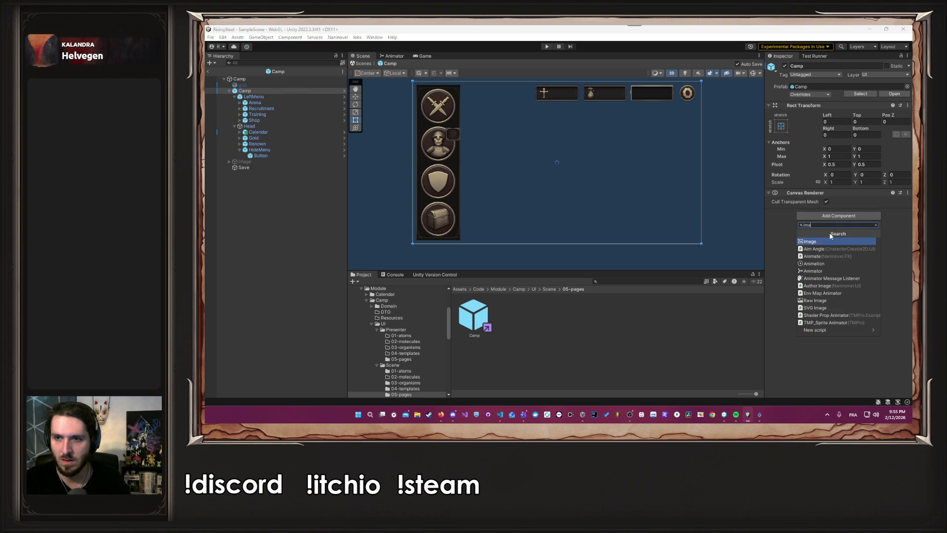
key("Return")
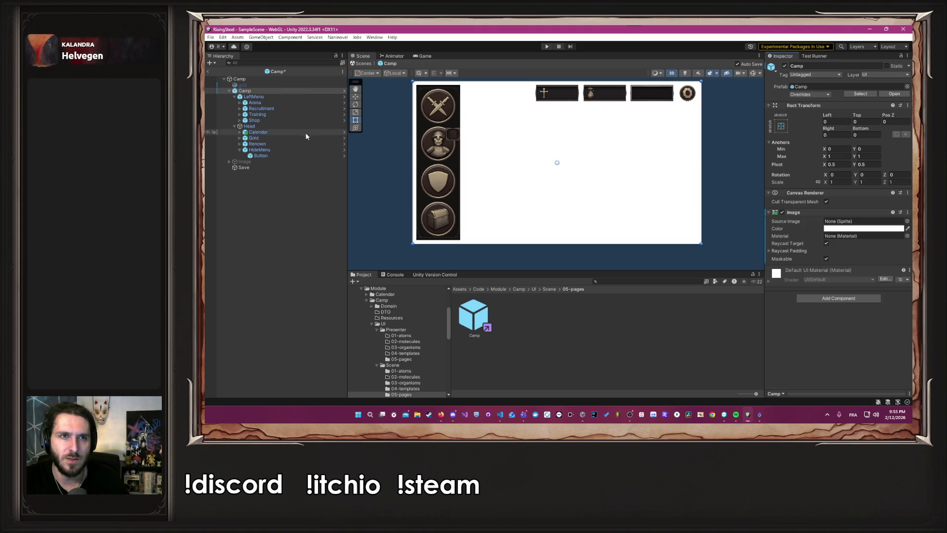
key("f")
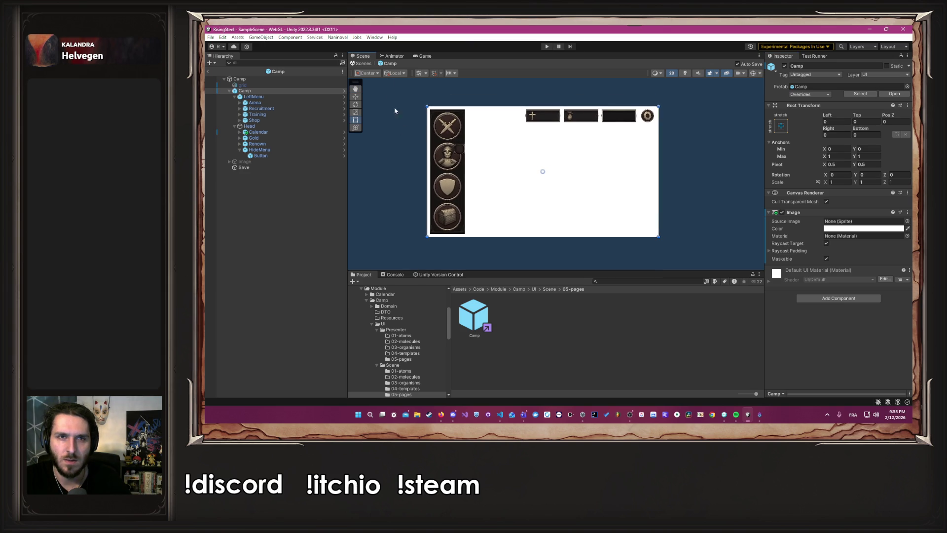
Preview the stretched Camp canvas at 16:10, then pan it back into view in the Scene.
left_click(423, 56)
left_click(422, 63)
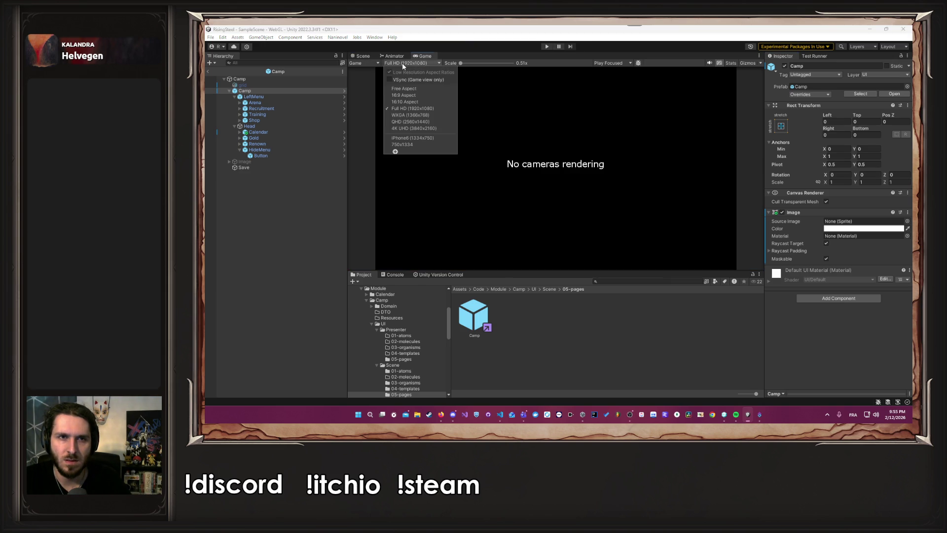
left_click(419, 103)
left_click(363, 56)
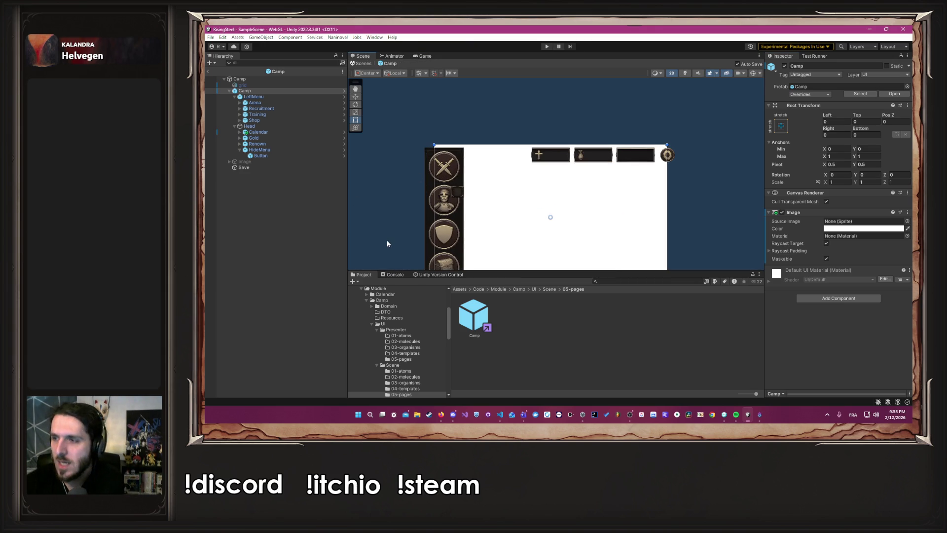
scroll(393, 221, "down", 1)
left_click_drag(393, 221, 403, 185)
scroll(400, 200, "down", 1)
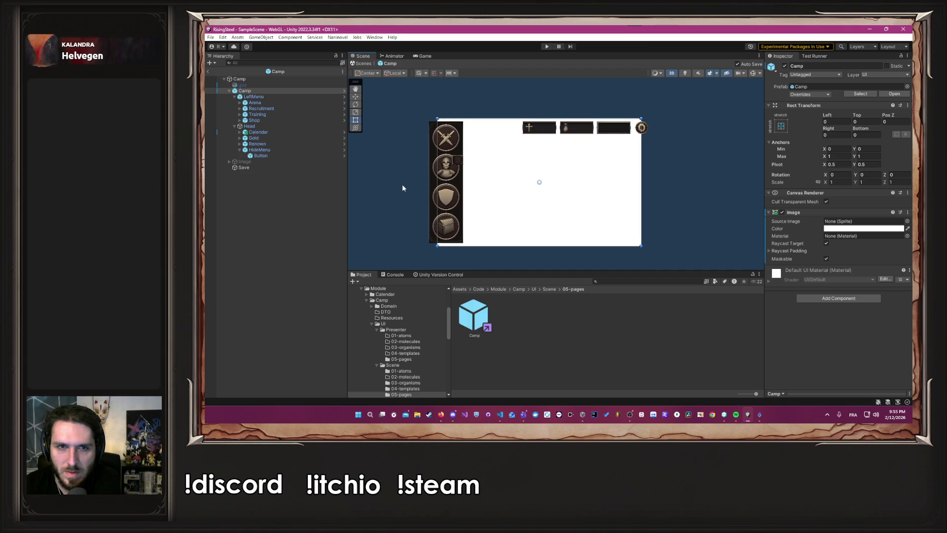
Browse other Game view aspect presets and compare the layout between Scene and Game.
left_click(423, 56)
left_click(413, 63)
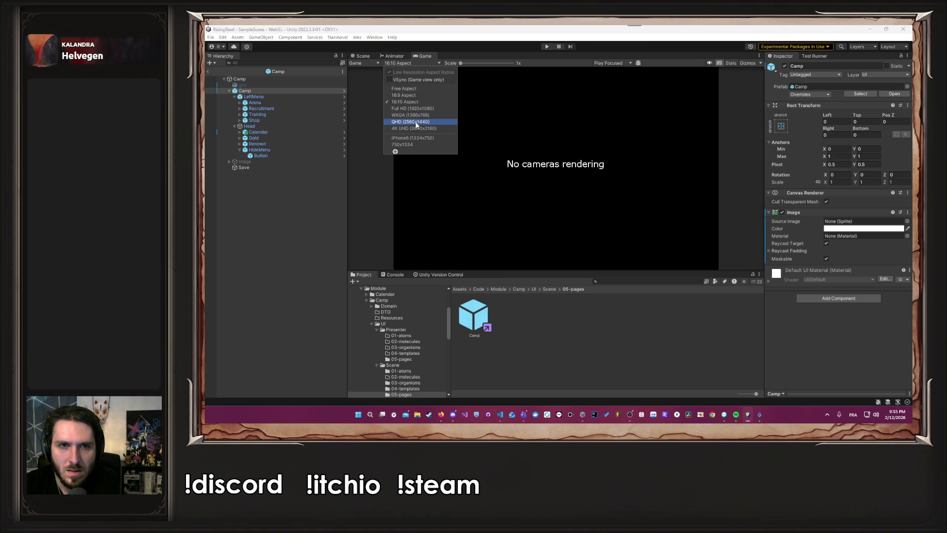
left_click(362, 56)
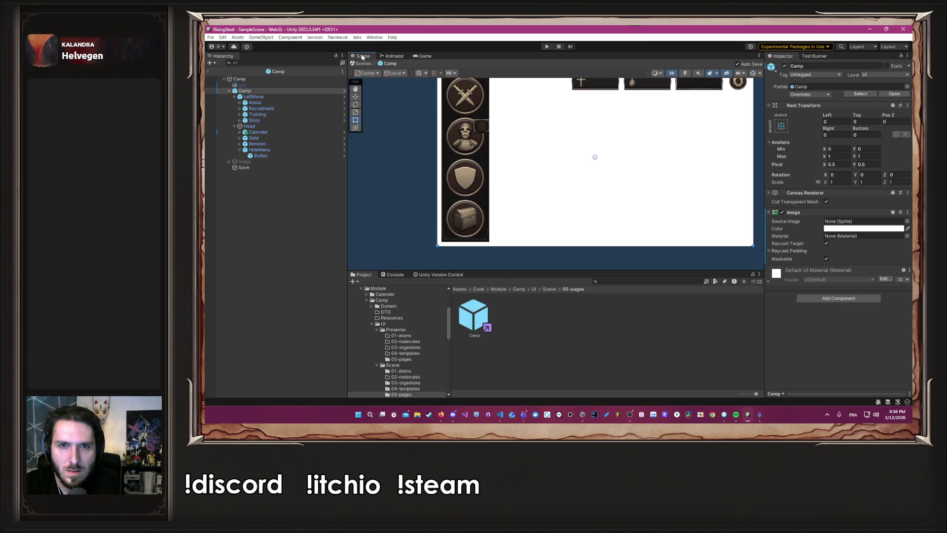
scroll(409, 118, "down", 2)
left_click(423, 56)
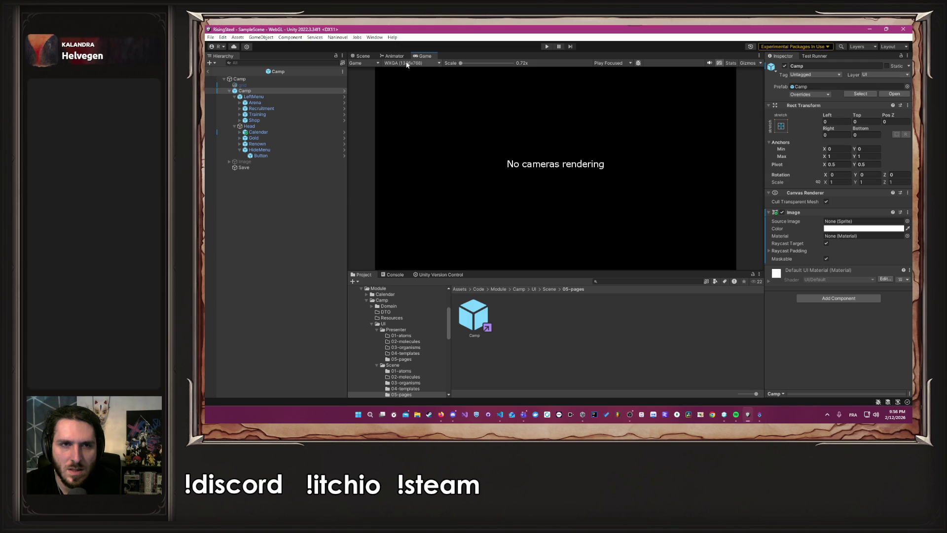
Pick a different Game view preview resolution, then pan the Camp canvas in the Scene.
left_click(413, 63)
left_click(411, 108)
left_click(363, 57)
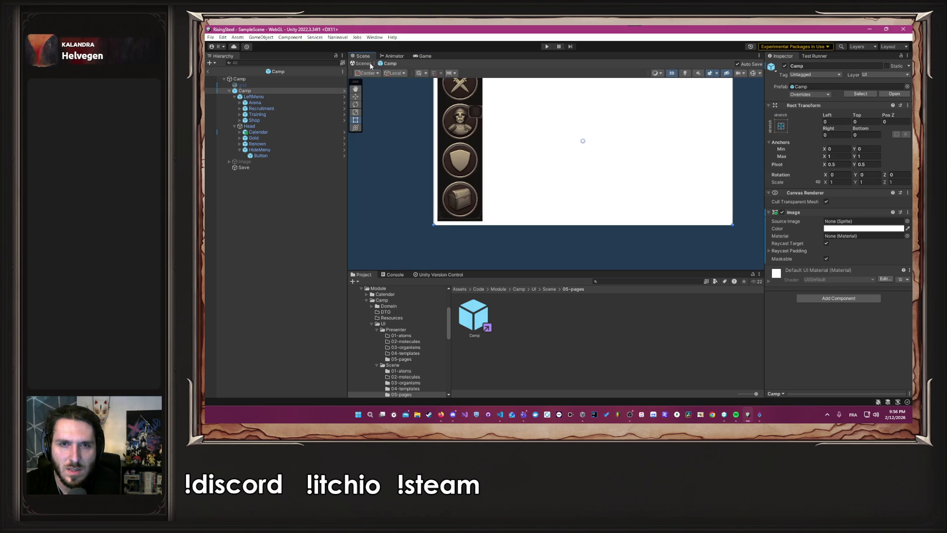
left_click_drag(418, 181, 399, 172)
Collapse the LeftMenu and Head children and apply the middle-left anchor preset to LeftMenu.
left_click(235, 92)
left_click(235, 97)
left_click(235, 102)
left_click(259, 97)
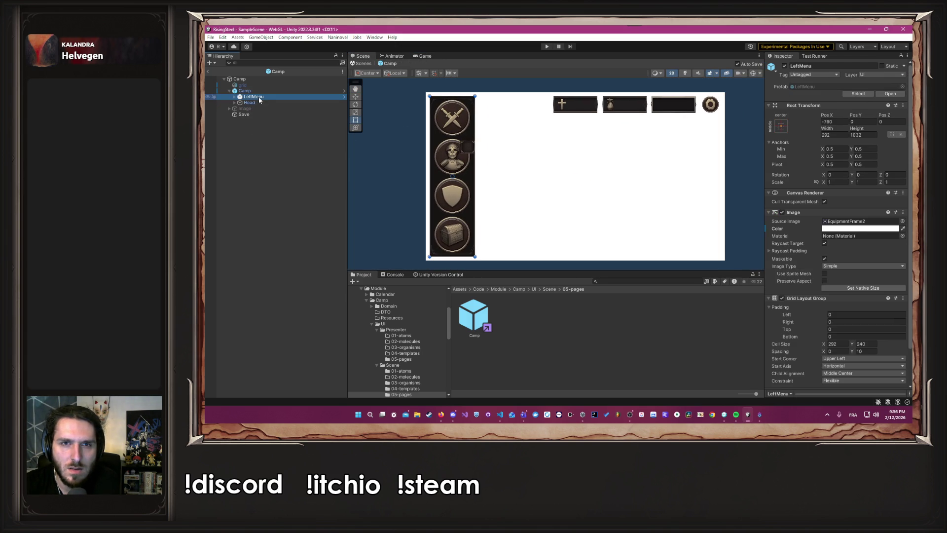
left_click(781, 126)
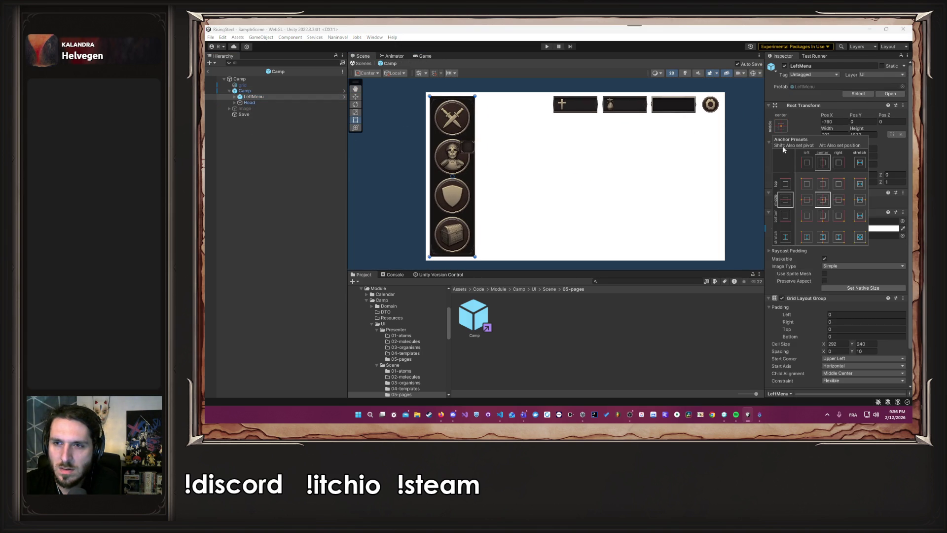
left_click(806, 201)
left_click(805, 127)
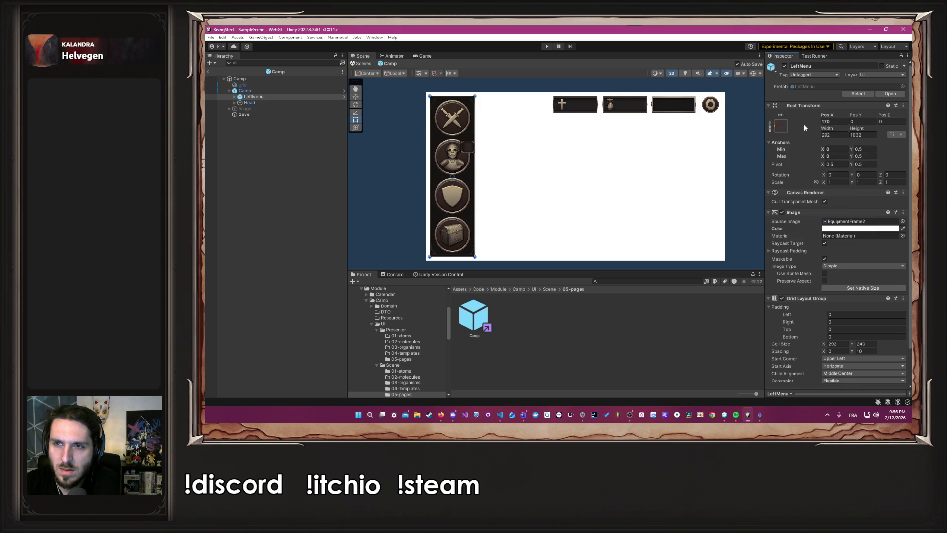
Check the LeftMenu layout in the 16:10 preview and pan the Scene canvas.
left_click(418, 56)
left_click(405, 63)
left_click(413, 99)
left_click(365, 57)
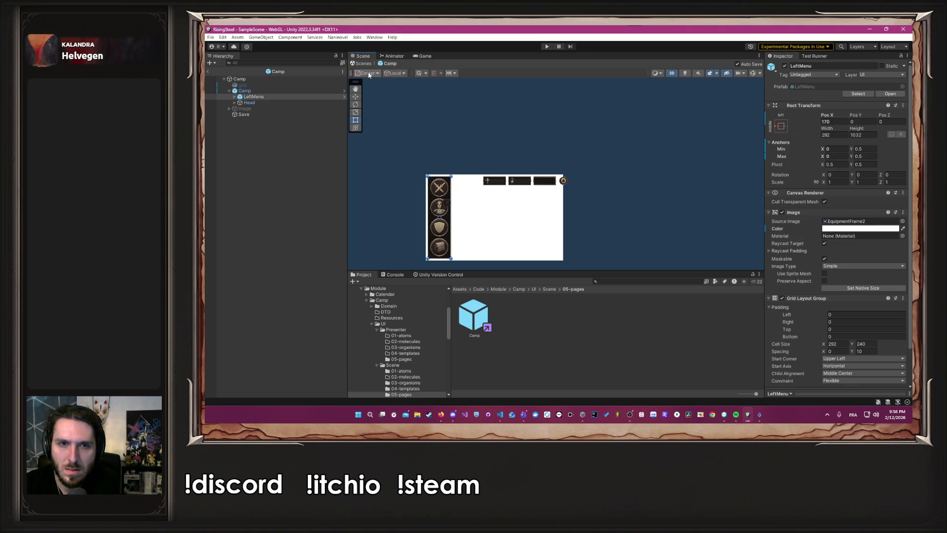
left_click_drag(395, 161, 469, 120)
scroll(470, 120, "up", 3)
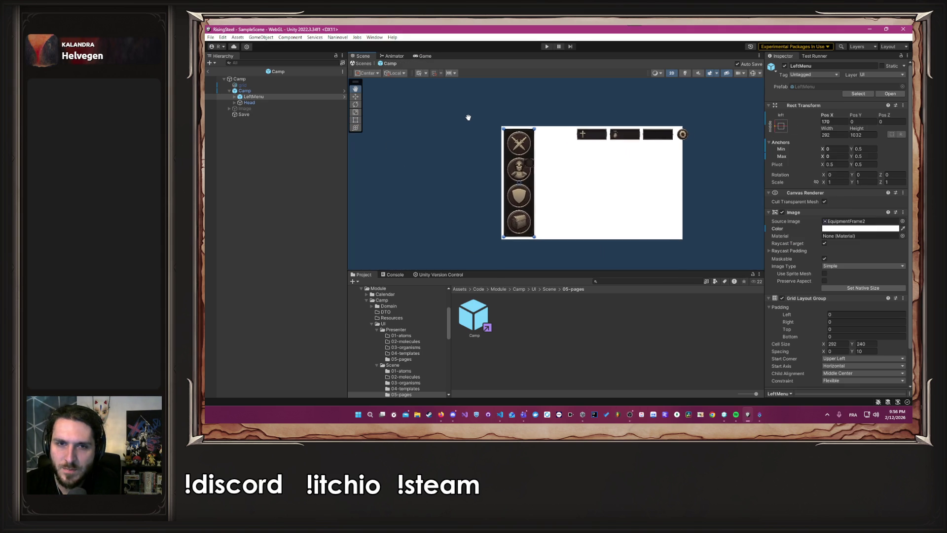
Preview at Full HD 1920x1080, then select the Head bar.
left_click(422, 56)
left_click(417, 63)
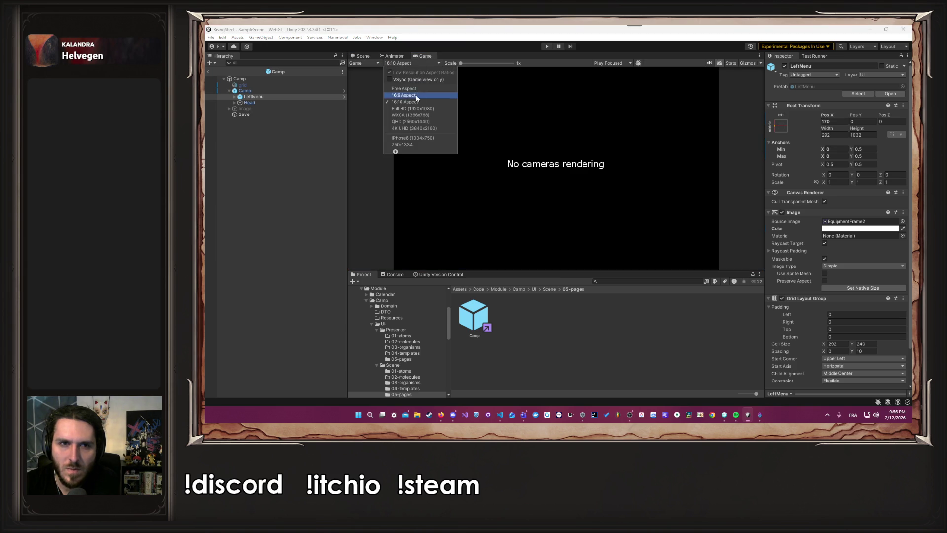
left_click(417, 107)
left_click(363, 56)
scroll(398, 169, "down", 4)
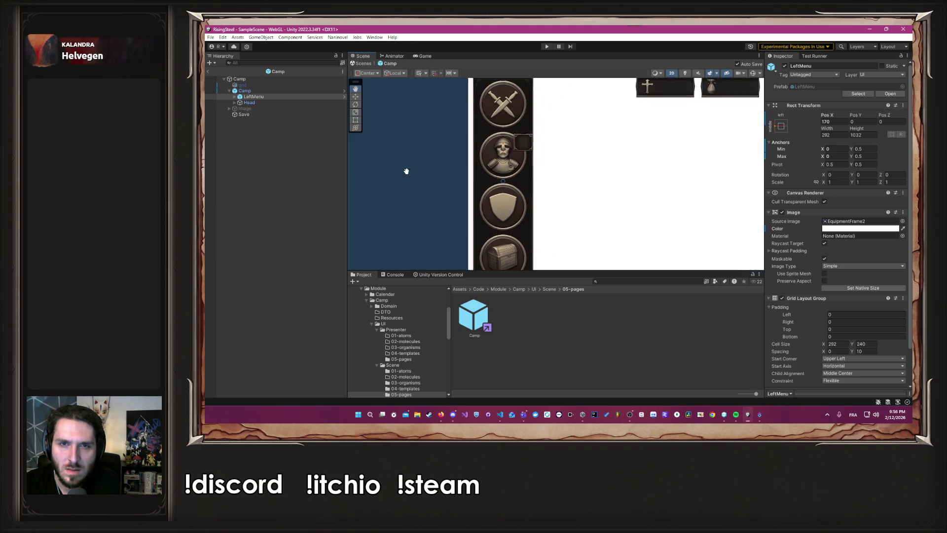
left_click(264, 102)
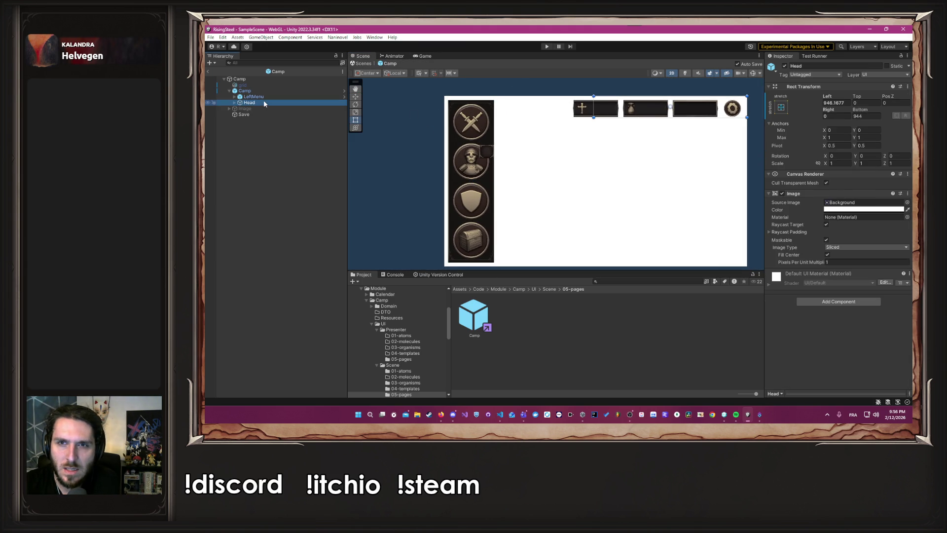
Apply the top-right anchor preset to Head and deselect it.
left_click(781, 107)
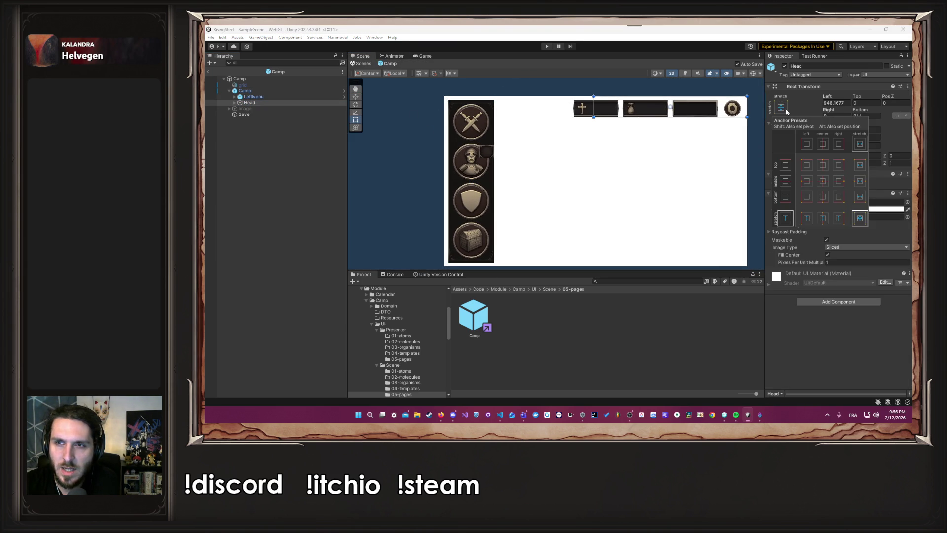
left_click(839, 165)
left_click(763, 94)
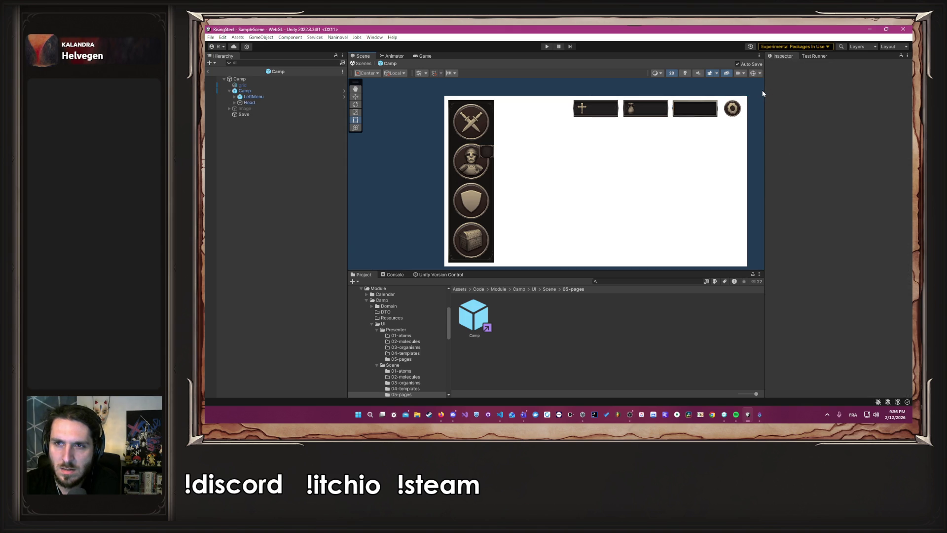
Compare the layout at another aspect ratio and pan the Scene canvas.
left_click(422, 57)
left_click(397, 64)
left_click(407, 102)
left_click(360, 57)
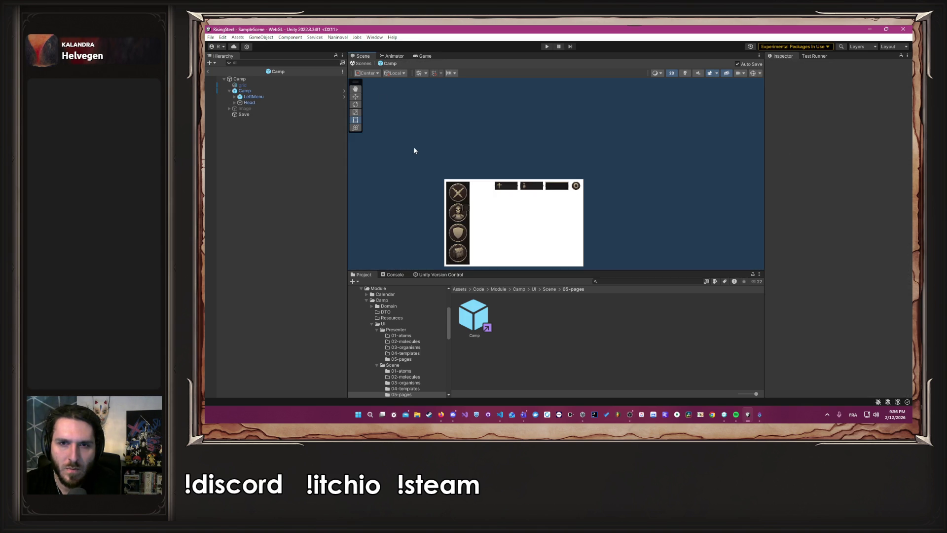
left_click_drag(412, 146, 446, 116)
Keep the Game view at Full HD 1920x1080 and select the Camp root.
left_click(421, 58)
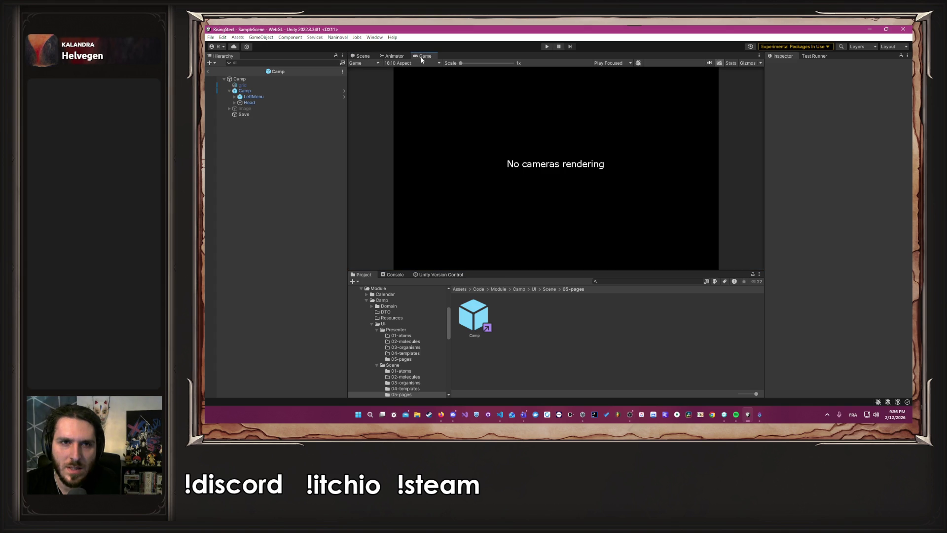
left_click(417, 63)
left_click(402, 101)
left_click(361, 56)
scroll(427, 140, "down", 3)
left_click(261, 90)
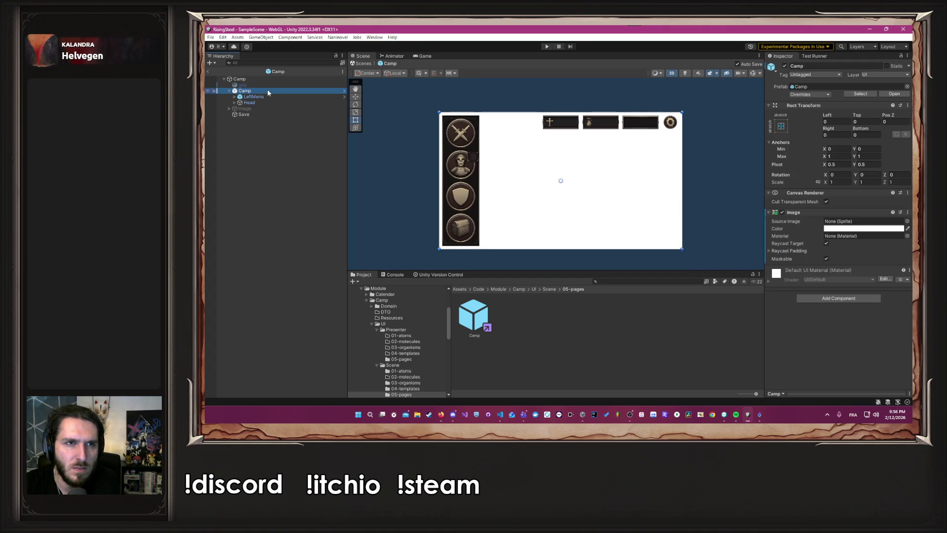
Remove Camp's white Image component, clear the selection, and enter play mode.
left_click(907, 213)
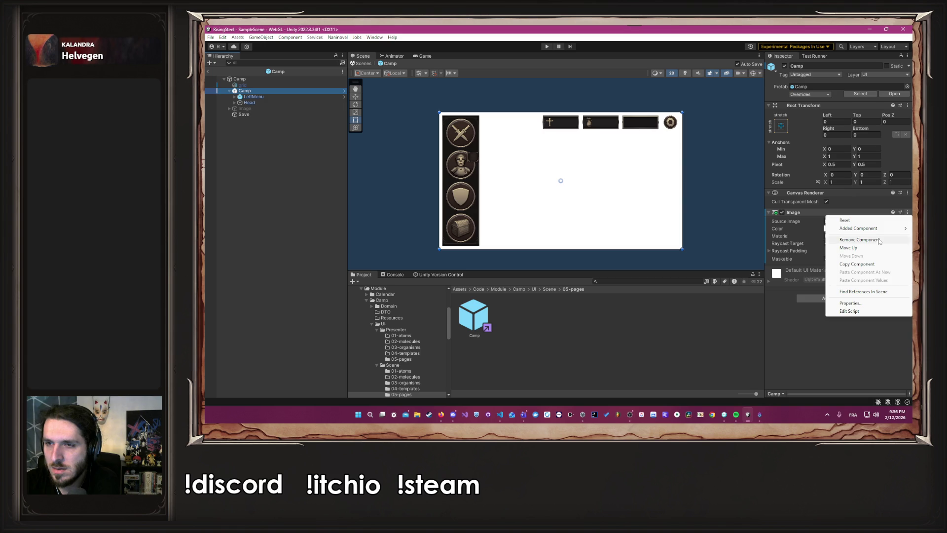
left_click(856, 241)
left_click(720, 168)
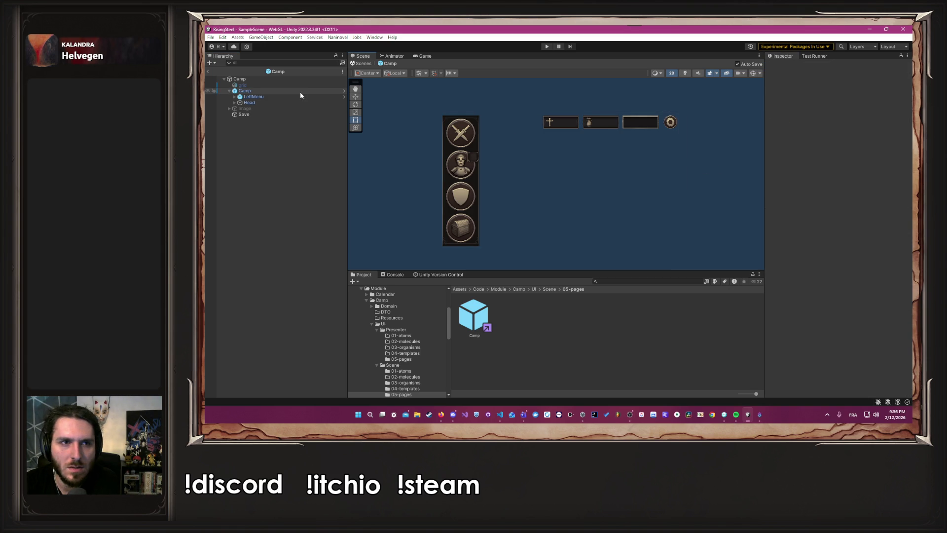
left_click(545, 46)
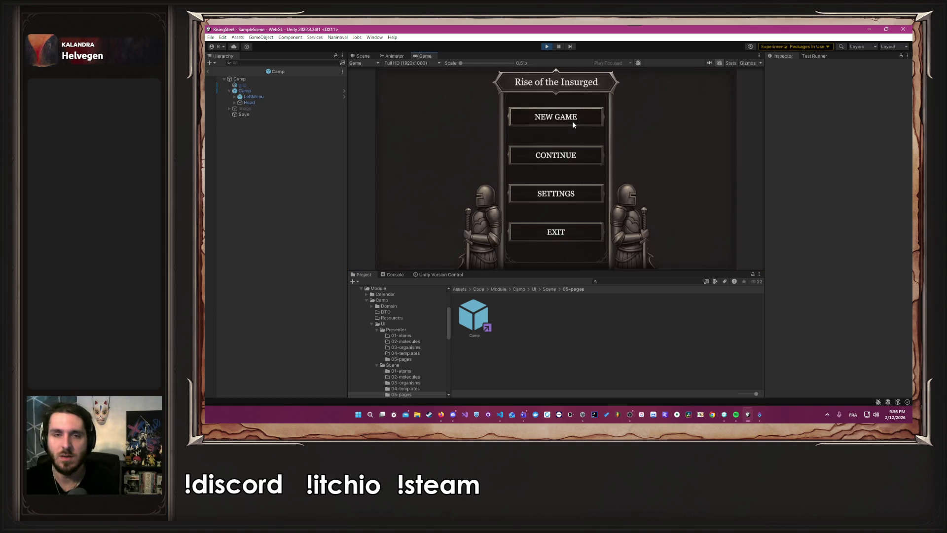
In the running game, continue from the first save slot to reach the camp.
left_click(547, 149)
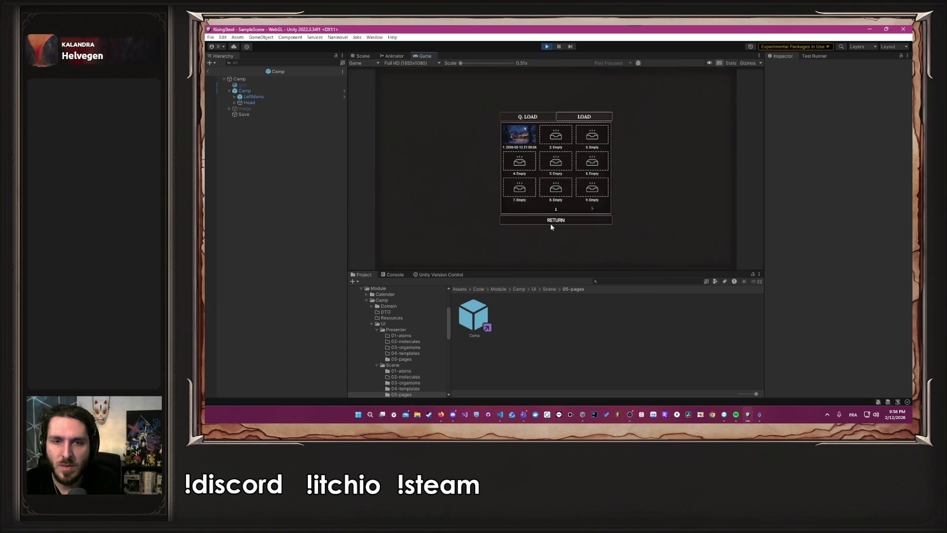
left_click(552, 222)
left_click(524, 151)
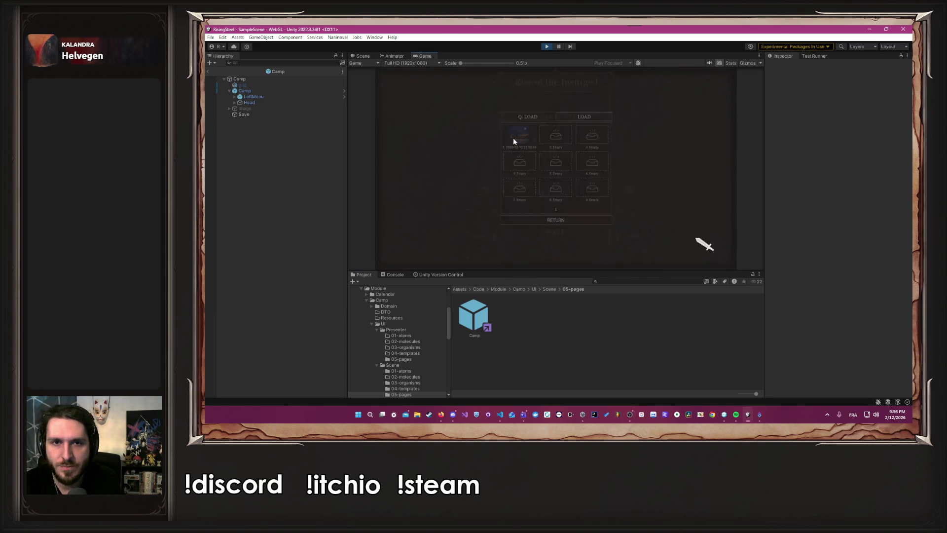
left_click(513, 140)
Preview the camp at 16:10, 16:9, Full HD 1920x1080 and QHD 2560x1440.
left_click(421, 63)
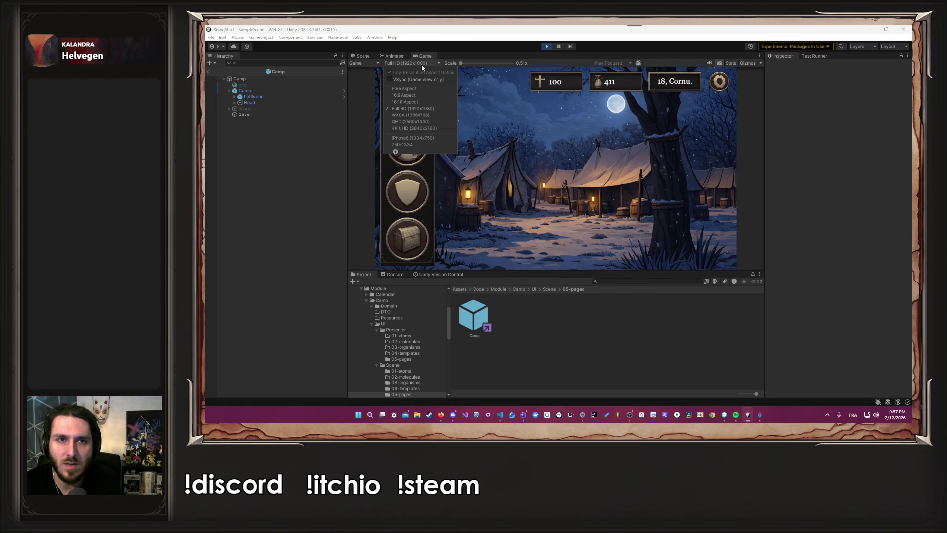
left_click(418, 102)
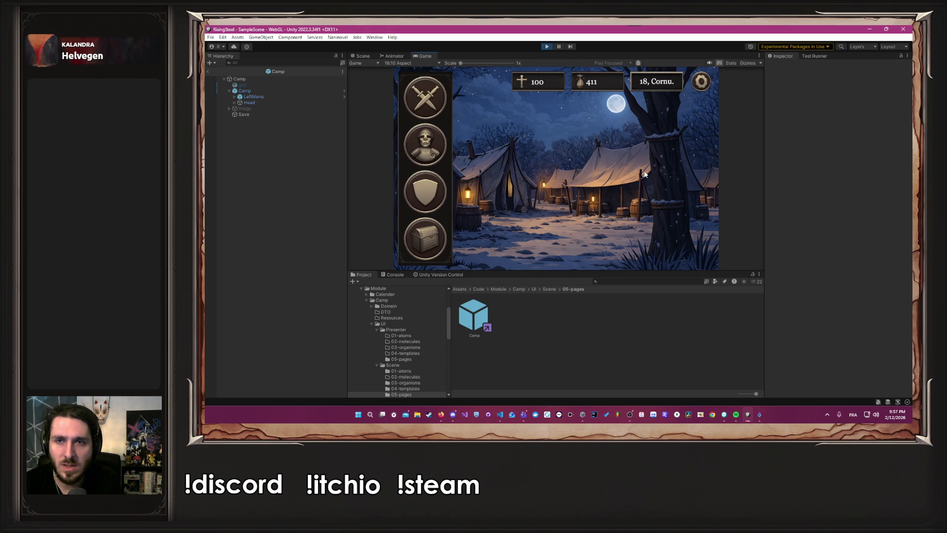
left_click(427, 63)
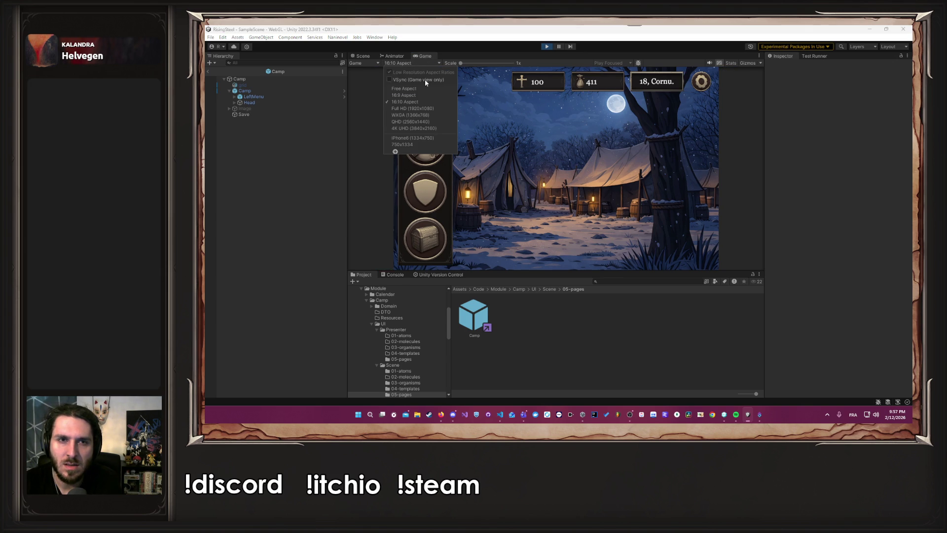
left_click(419, 96)
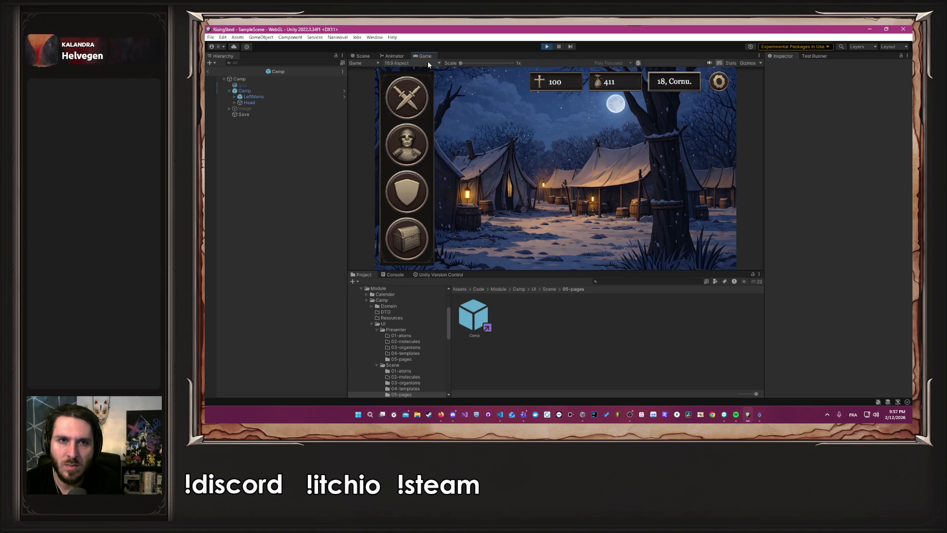
left_click(427, 62)
left_click(434, 108)
left_click(427, 62)
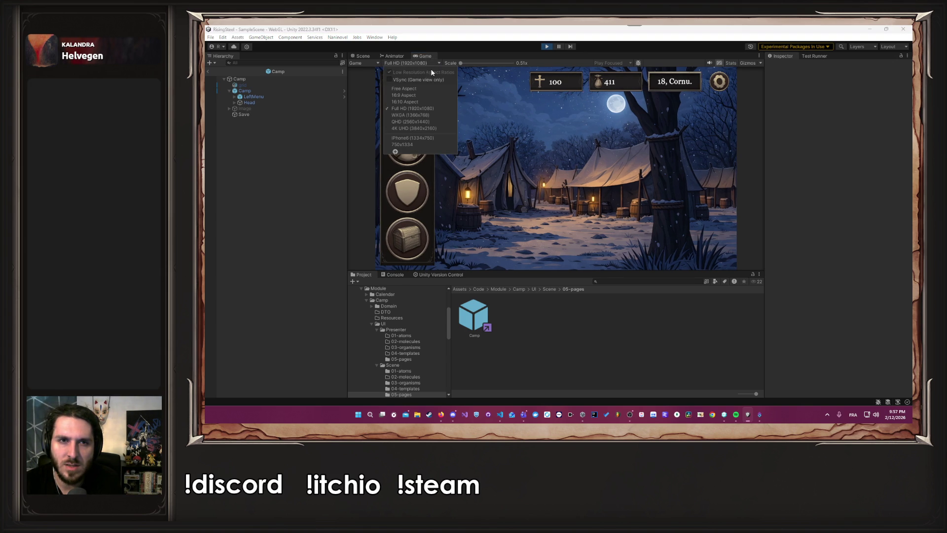
left_click(432, 113)
left_click(426, 62)
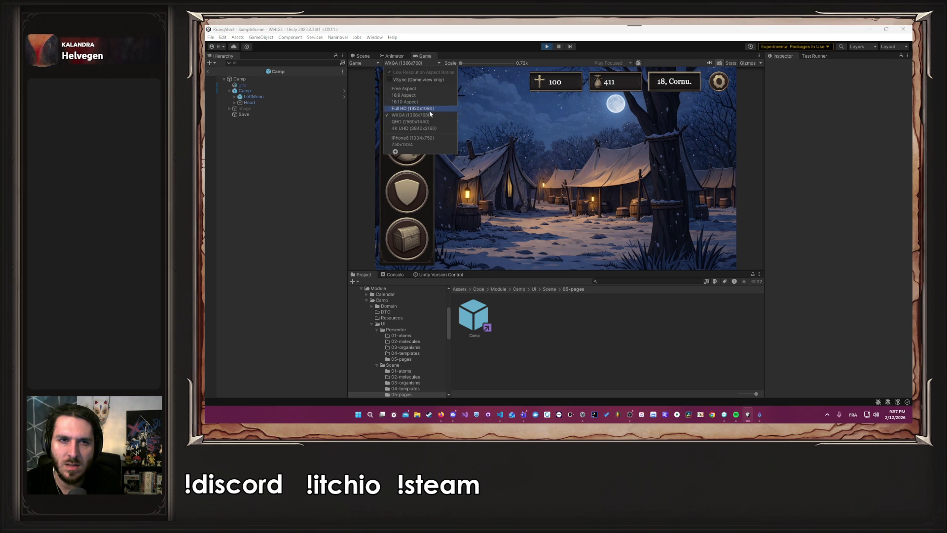
left_click(429, 122)
Preview at 4K UHD, iPhone6 1334x750 and 750x1334 portrait, then back to iPhone6 landscape.
left_click(433, 62)
left_click(432, 126)
left_click(430, 63)
left_click(431, 138)
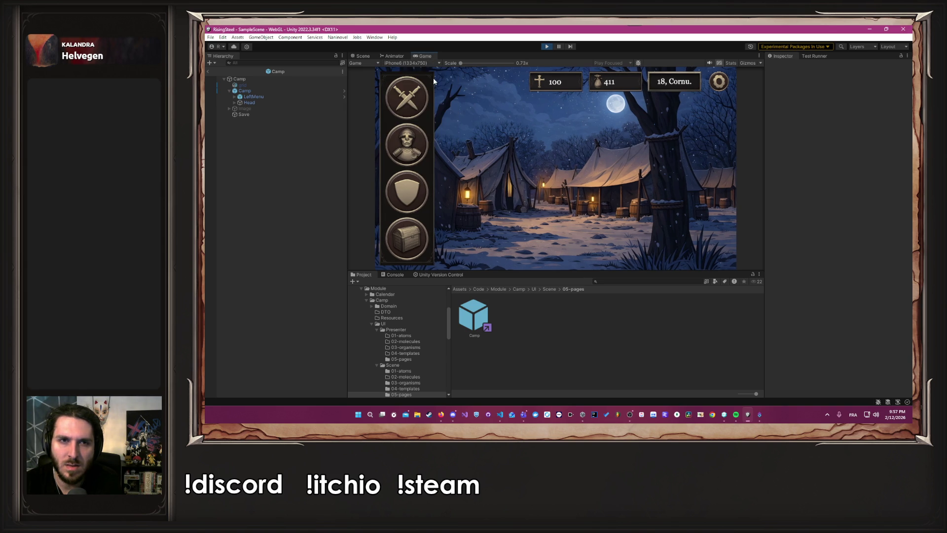
left_click(432, 62)
left_click(416, 143)
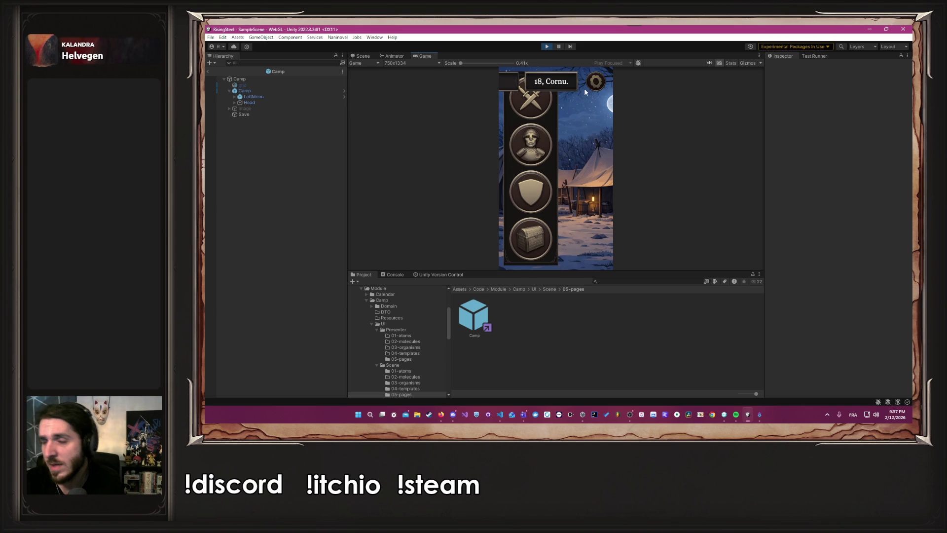
left_click(416, 63)
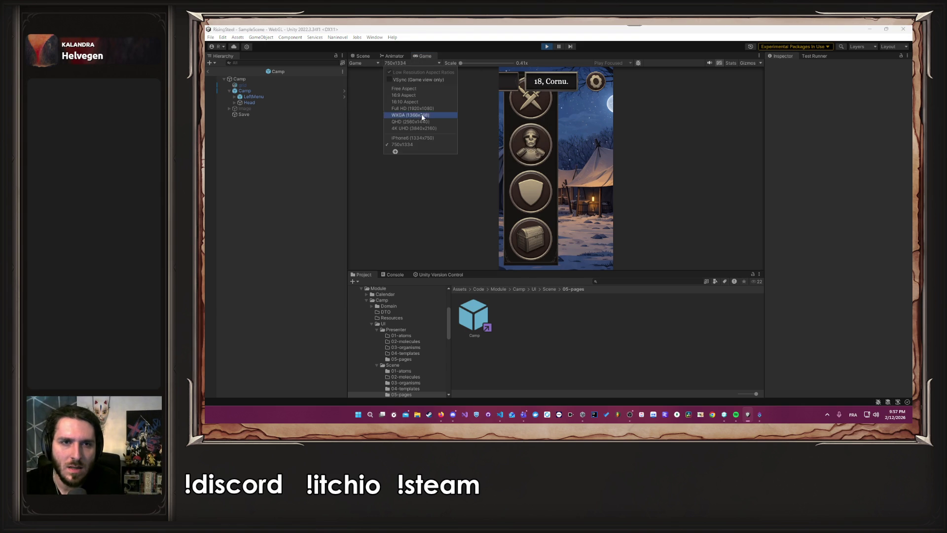
left_click(422, 136)
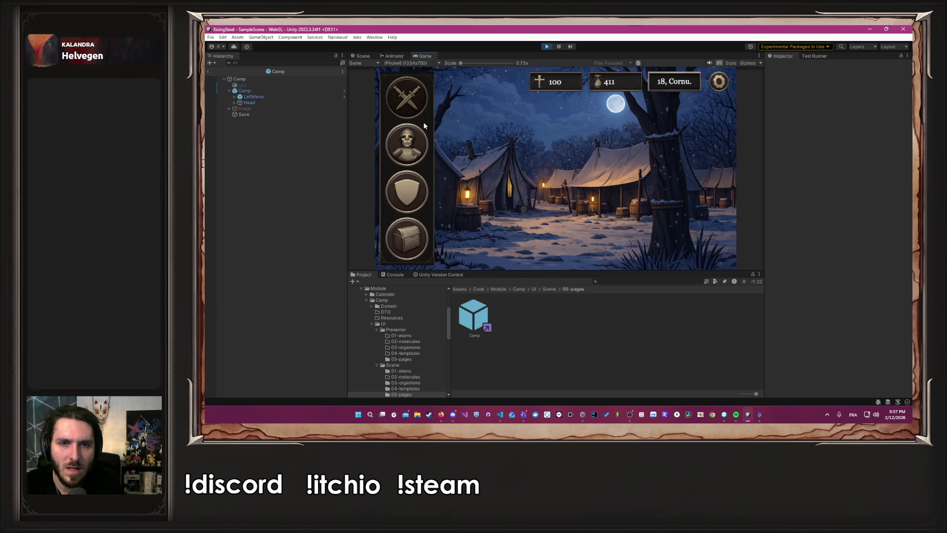
Switch the Game view to Free Aspect, resize the panels, and open the in-game menu.
left_click_drag(545, 271, 545, 281)
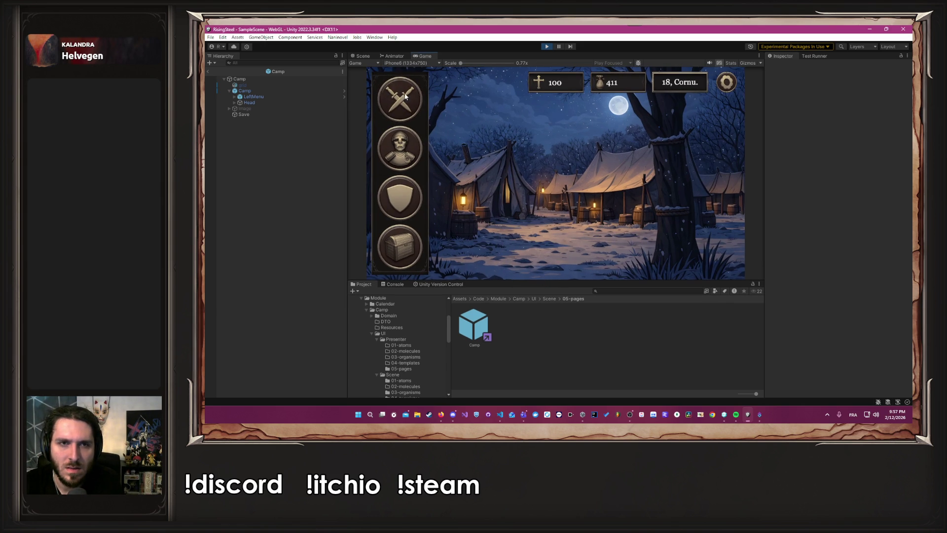
left_click(402, 64)
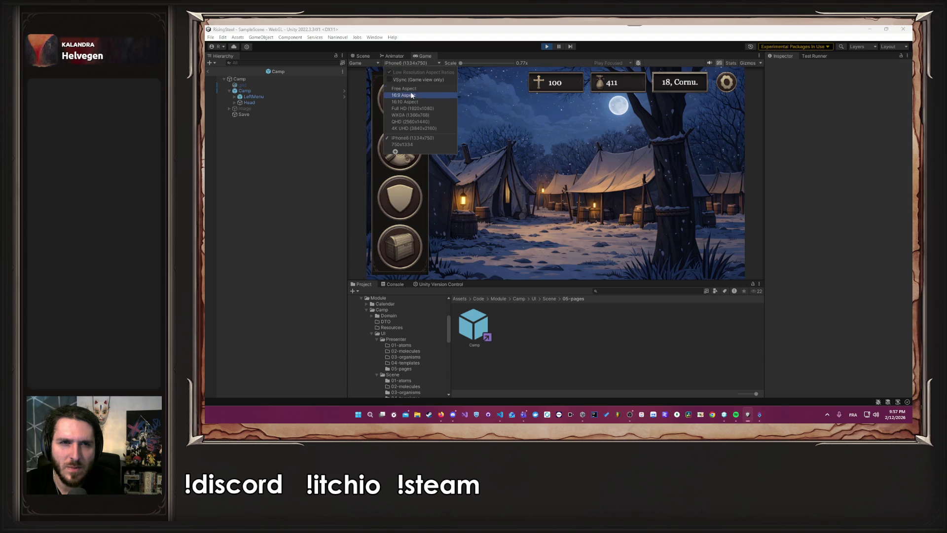
left_click(413, 96)
mouse_move(611, 280)
left_mouse_down()
mouse_move(600, 200)
mouse_move(590, 326)
mouse_move(580, 188)
mouse_move(576, 345)
mouse_move(567, 197)
mouse_move(557, 206)
mouse_move(538, 363)
mouse_move(535, 318)
mouse_move(533, 396)
mouse_move(521, 97)
mouse_move(517, 320)
mouse_move(516, 307)
left_mouse_up()
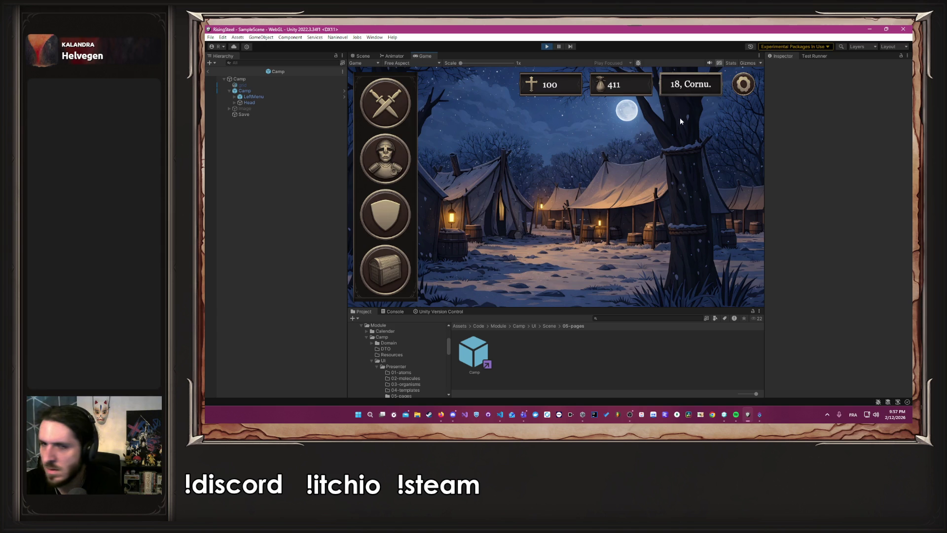
left_click(740, 88)
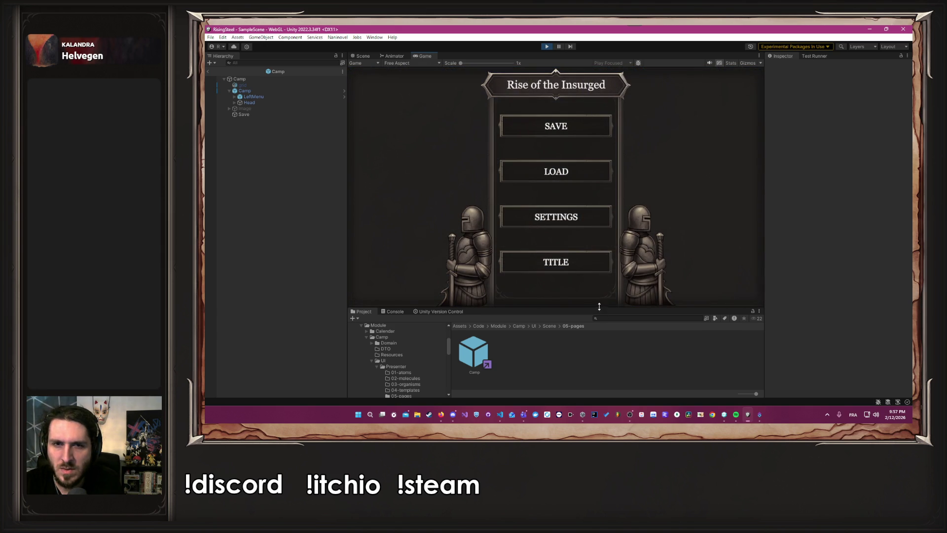
Enlarge the Game view, set it to Full HD 1920x1080, and finish on the Scene view.
left_click_drag(600, 308, 579, 164)
mouse_move(576, 132)
left_mouse_down()
mouse_move(556, 386)
mouse_move(547, 263)
left_mouse_up()
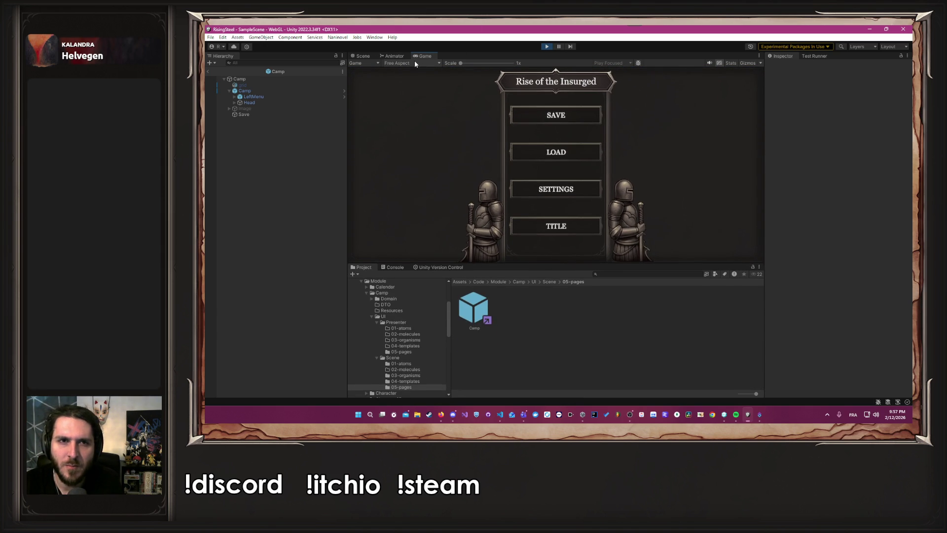
left_click(415, 62)
left_click(419, 105)
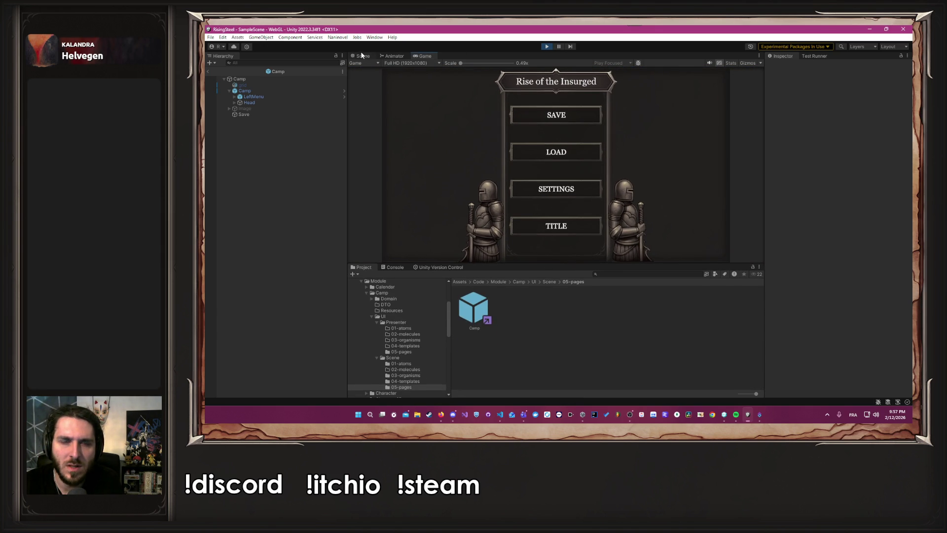
left_click(362, 56)
left_click(420, 56)
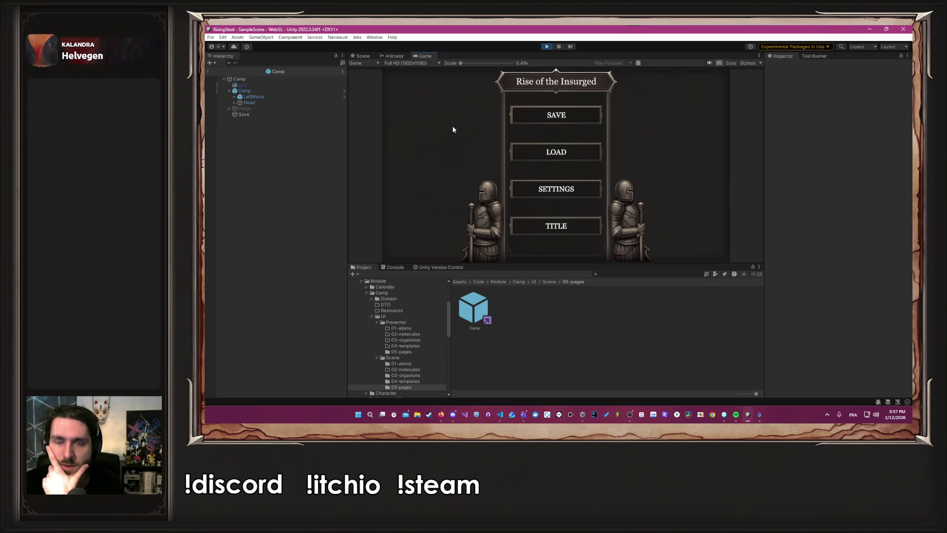
left_click(356, 57)
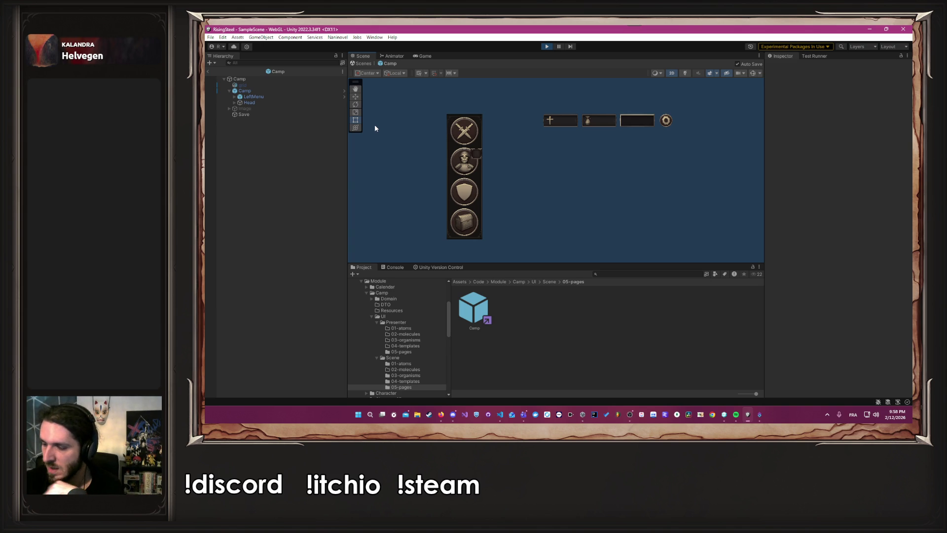
Check the browser, then collapse Camp and open the Calendar module folder in the Project panel.
key("alt+Tab")
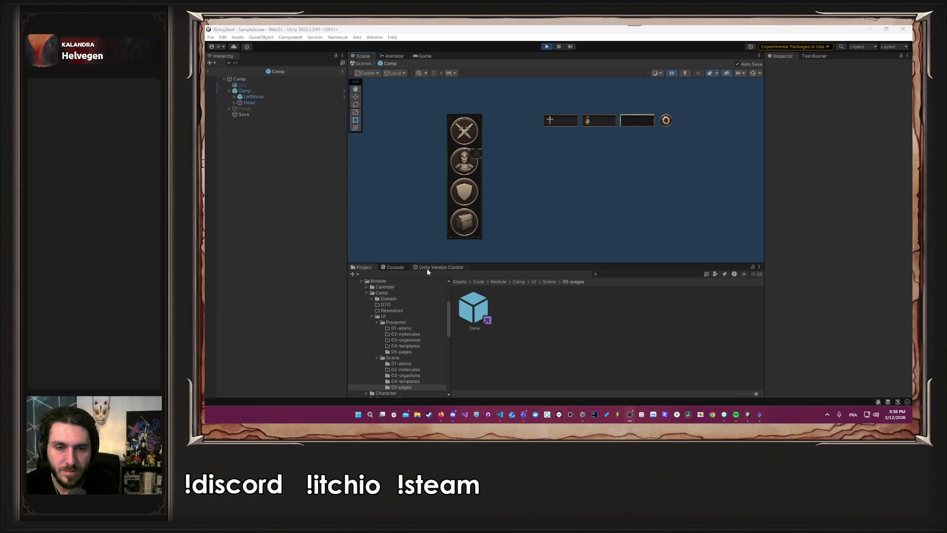
left_click_drag(518, 263, 519, 251)
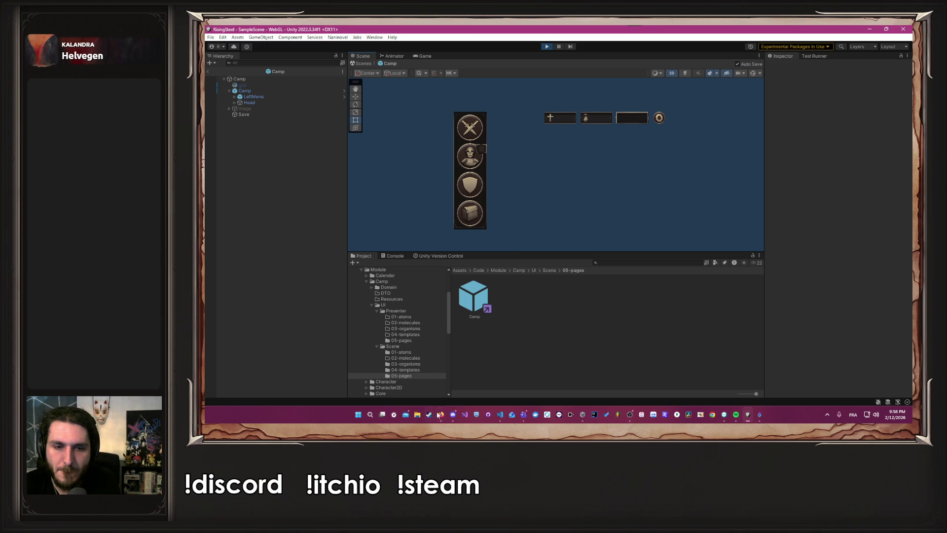
mouse_move(437, 415)
left_click(378, 373)
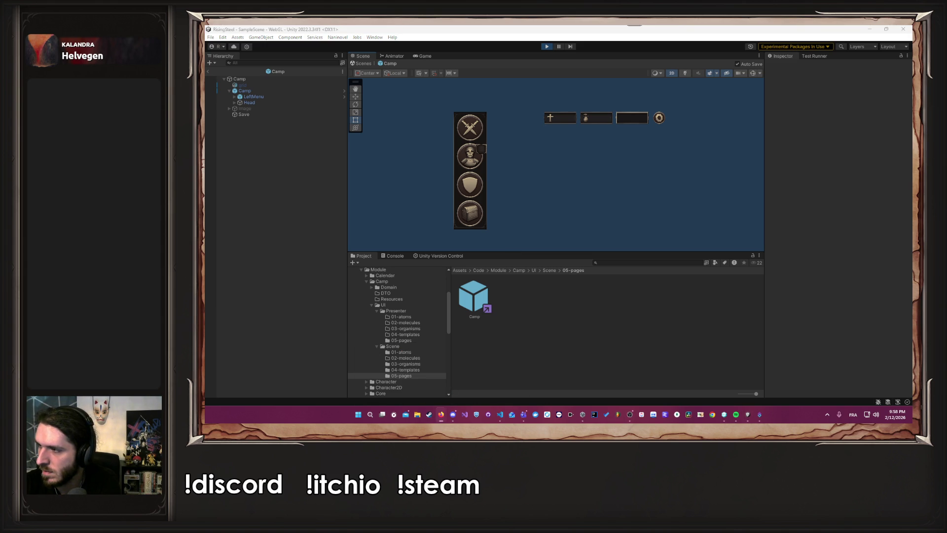
key("alt+Tab")
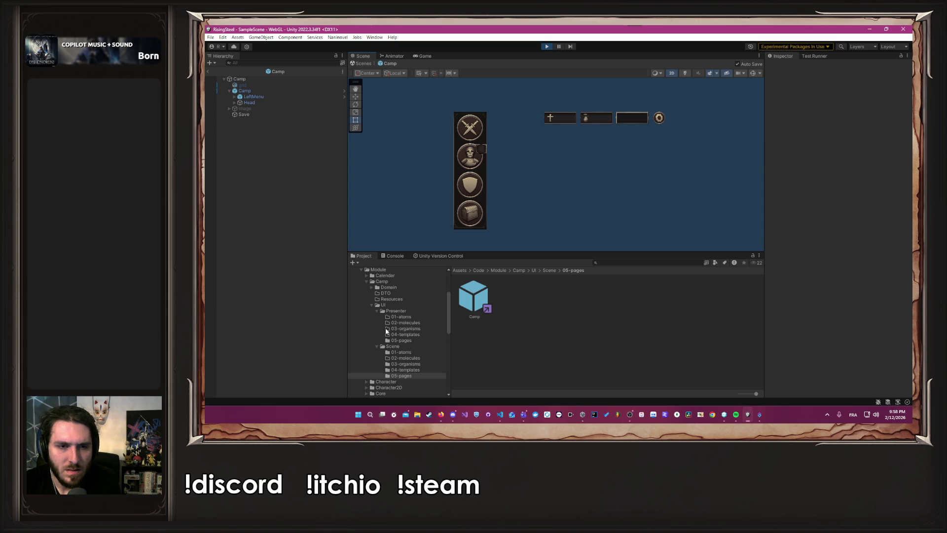
left_click(366, 282)
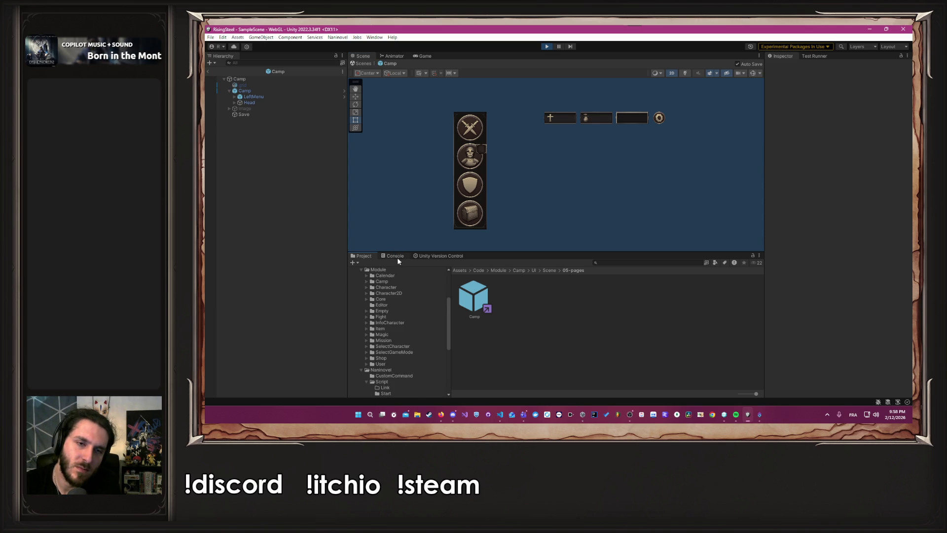
left_click(390, 275)
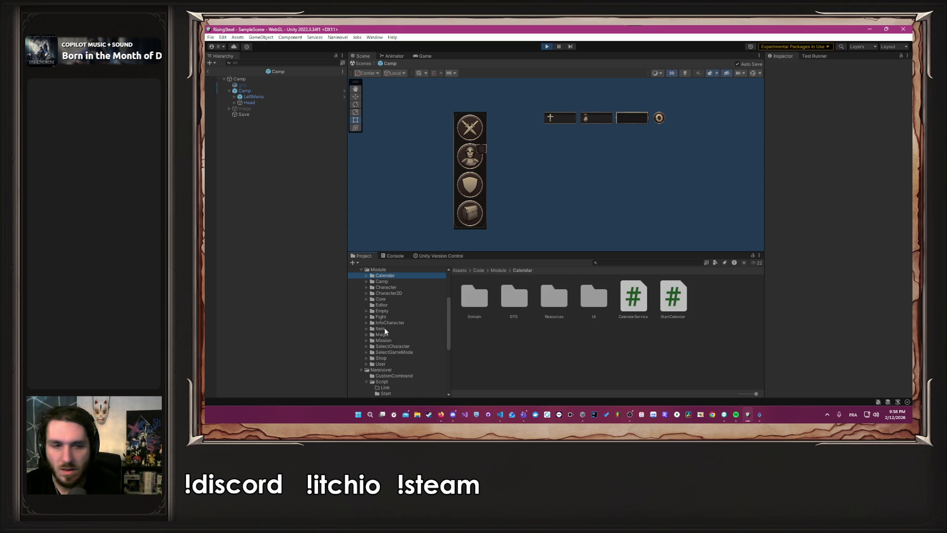
Set Naninovel's Start Game Script to StartCalendarModule, close Project Settings, and stop play mode.
left_click(337, 37)
mouse_move(375, 82)
left_click(437, 122)
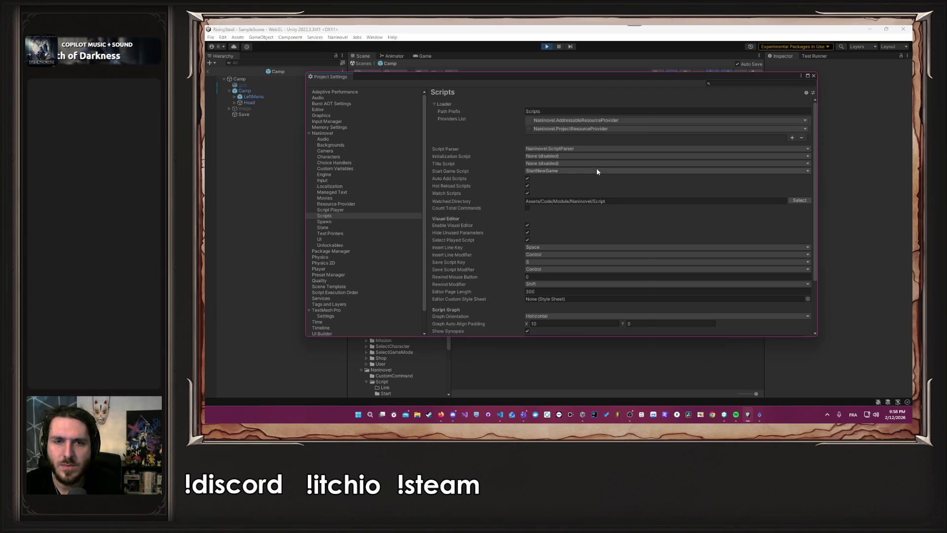
left_click(596, 168)
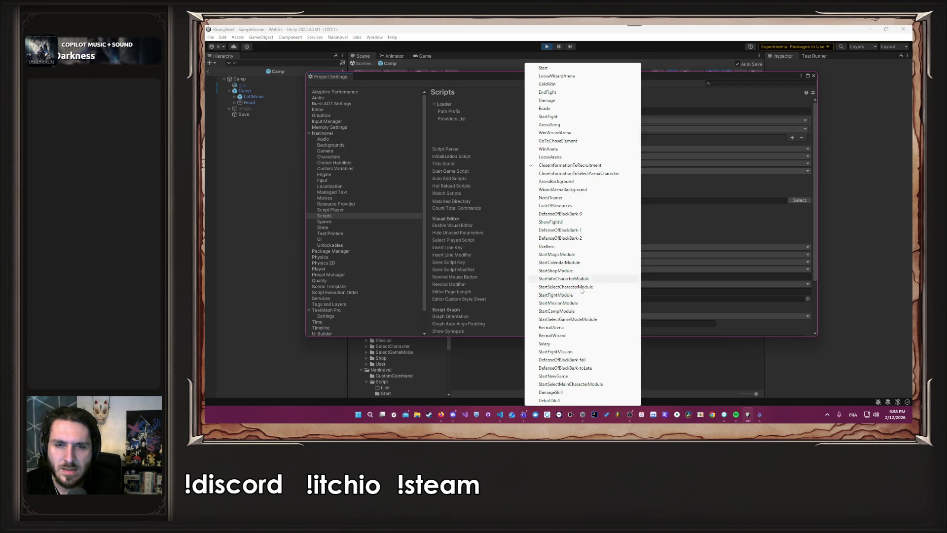
left_click(570, 266)
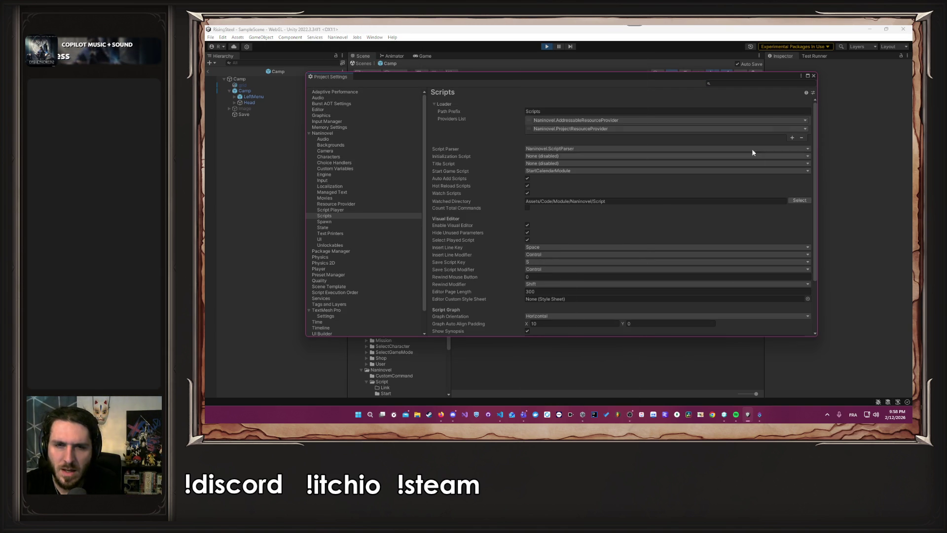
left_click(814, 76)
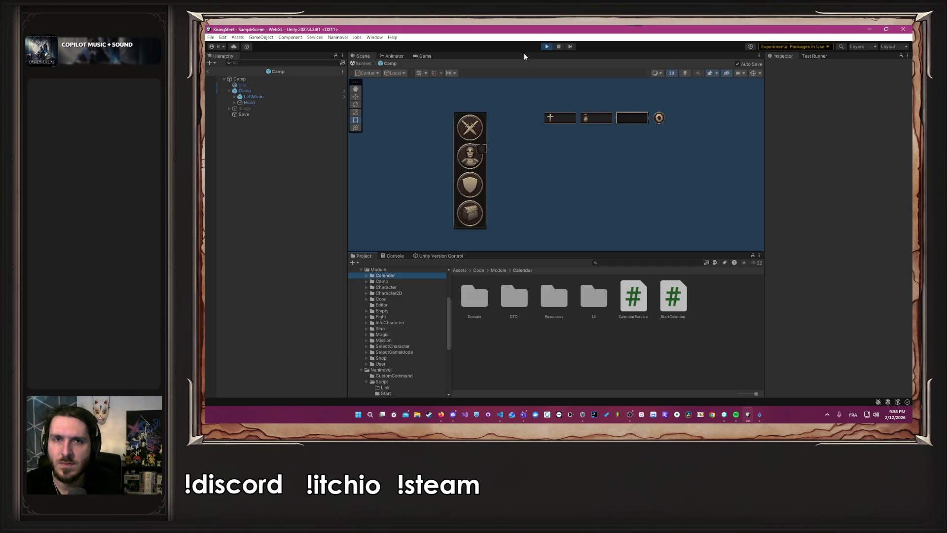
left_click(545, 47)
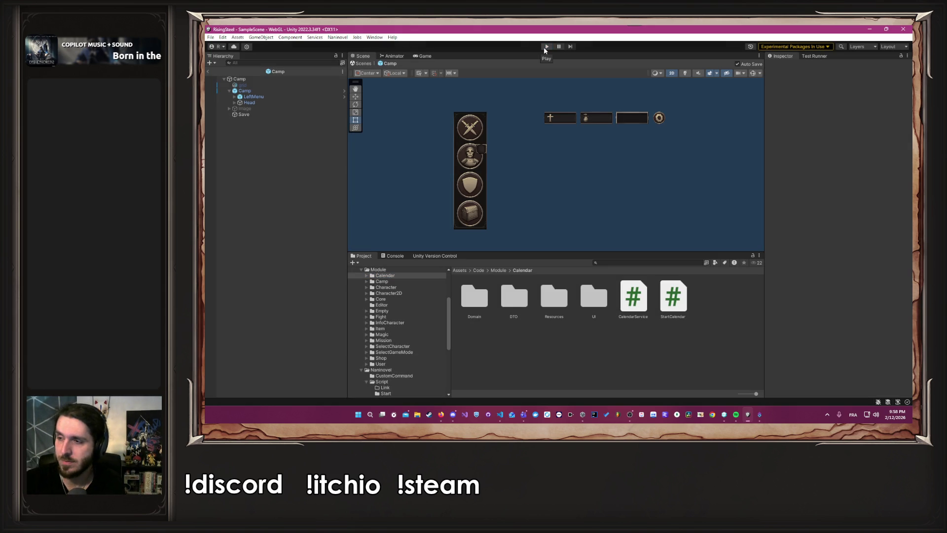
Enter play mode and start a new game to reach the calendar screen.
left_click(550, 48)
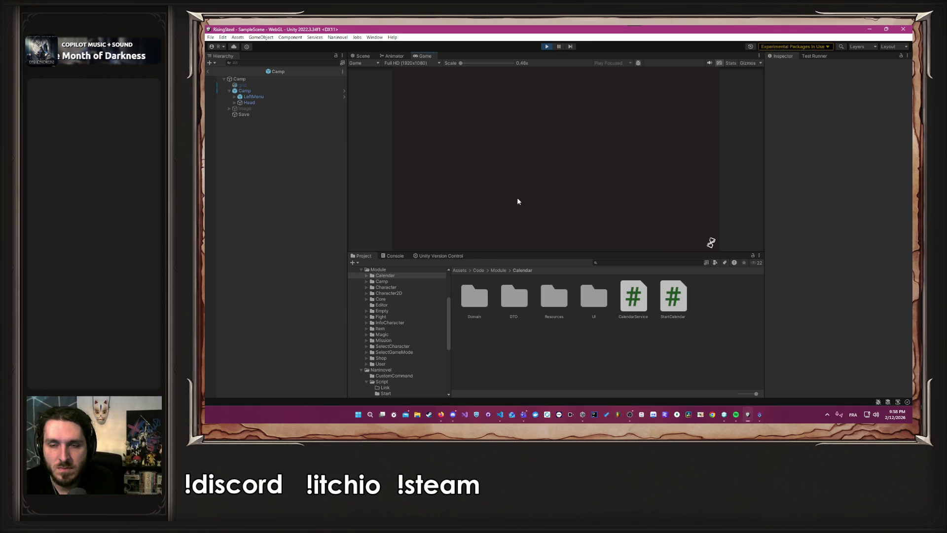
left_click(543, 113)
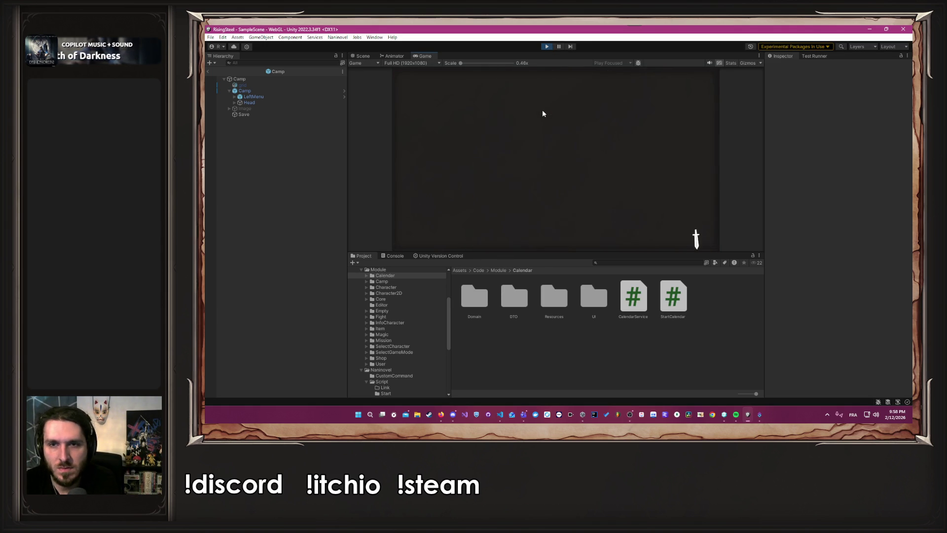
mouse_move(547, 252)
left_mouse_down()
mouse_move(541, 299)
mouse_move(531, 195)
mouse_move(531, 265)
left_mouse_up()
Preview the calendar at 16:10 and Free Aspect, settle on Full HD (1920x1080), and return to Scene view.
left_click(414, 64)
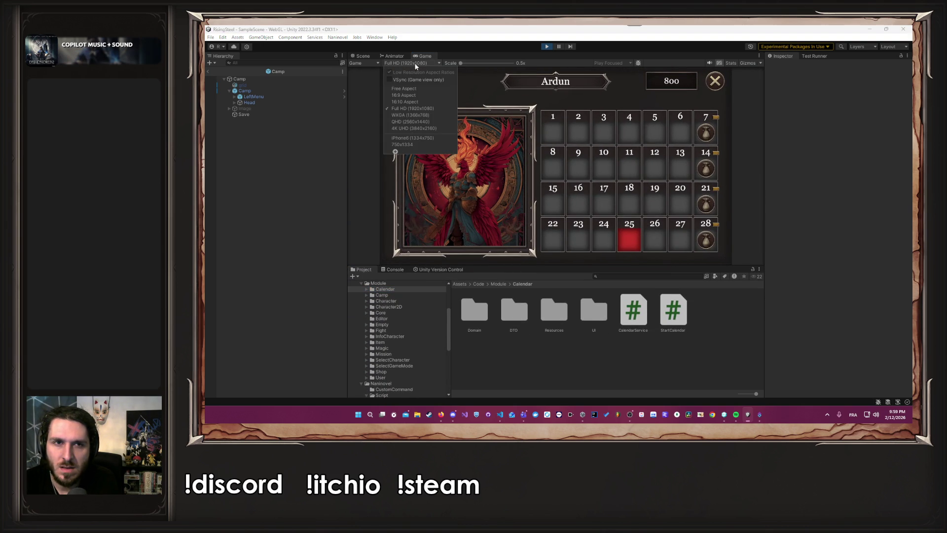
left_click(423, 94)
left_click(411, 64)
left_click(419, 102)
left_click(406, 64)
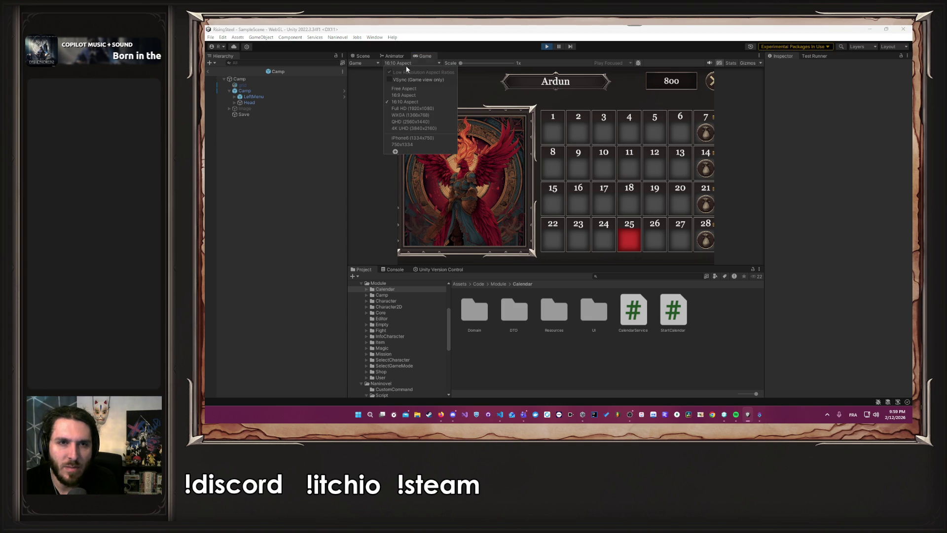
left_click(415, 87)
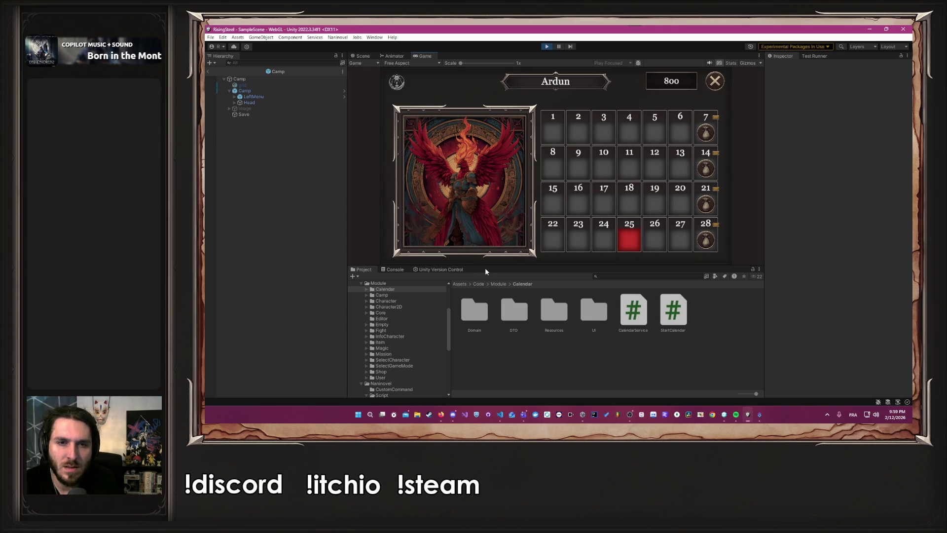
mouse_move(486, 268)
left_mouse_down()
mouse_move(468, 411)
mouse_move(452, 112)
mouse_move(443, 347)
mouse_move(442, 212)
mouse_move(440, 253)
left_mouse_up()
left_click(389, 63)
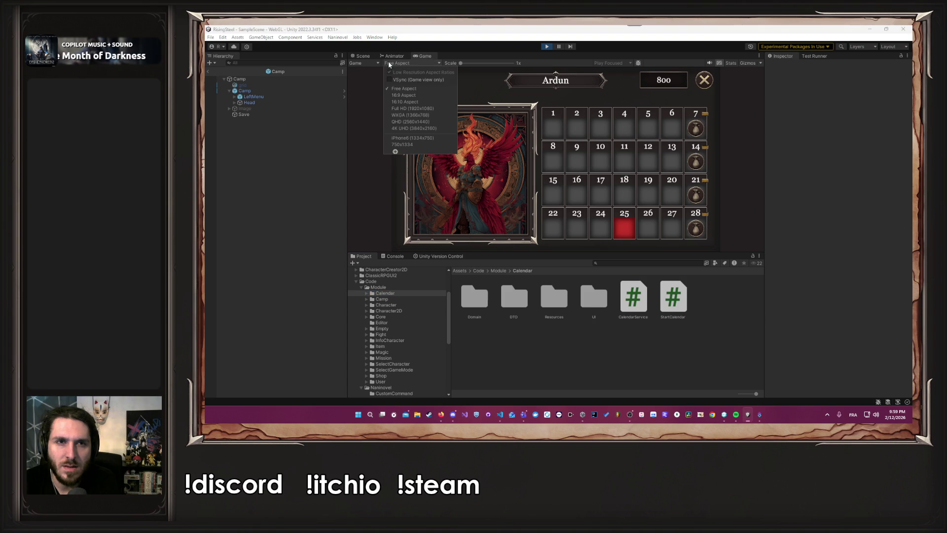
left_click(418, 108)
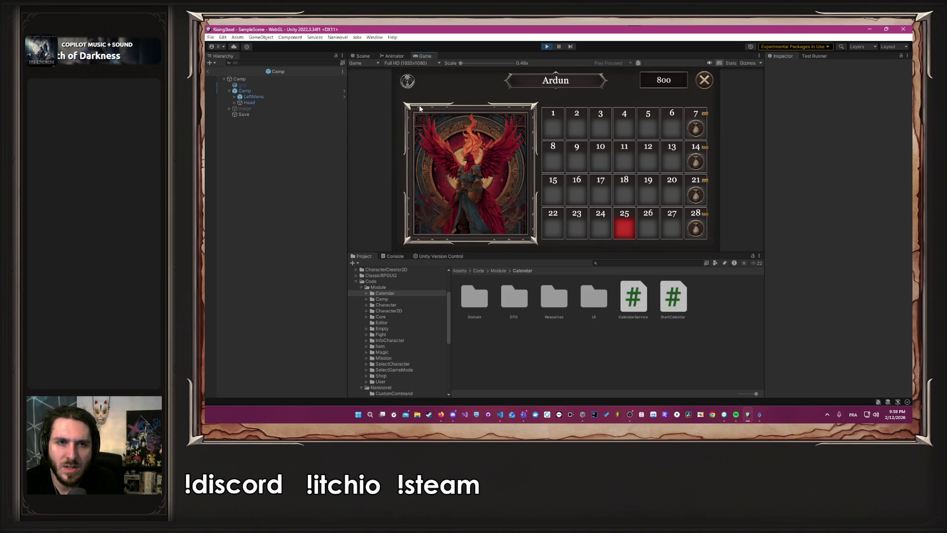
left_click(361, 55)
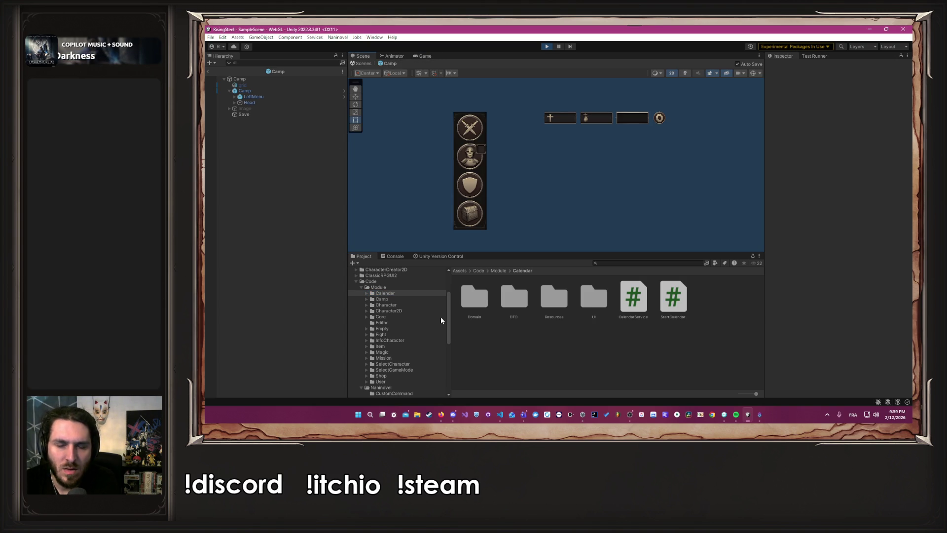
Open the Calendar prefab from the Calendar/UI/Scene/05-pages folder.
double_click(588, 297)
double_click(566, 305)
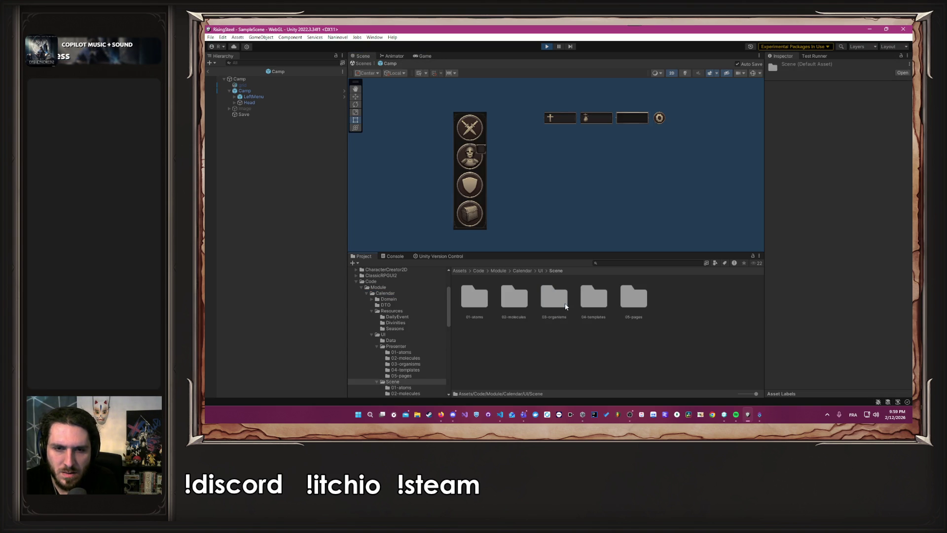
double_click(633, 297)
double_click(477, 302)
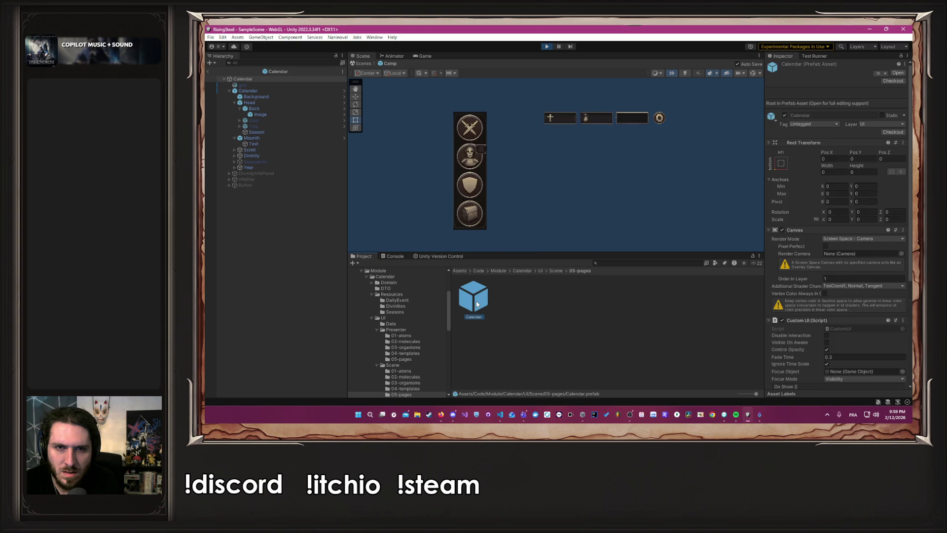
scroll(440, 174, "down", 3)
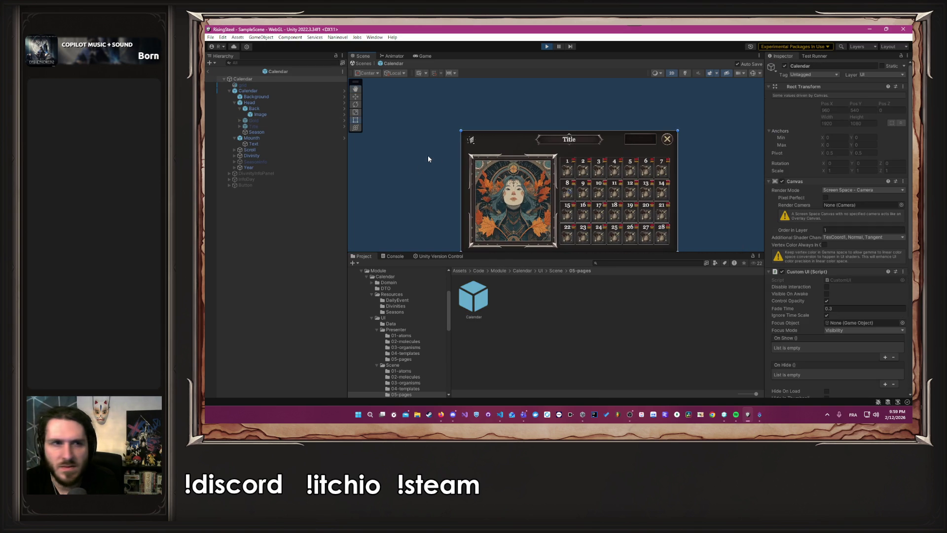
Anchor the Calendar panel to stretch-stretch on all sides, then stop and restart play mode.
left_click(257, 91)
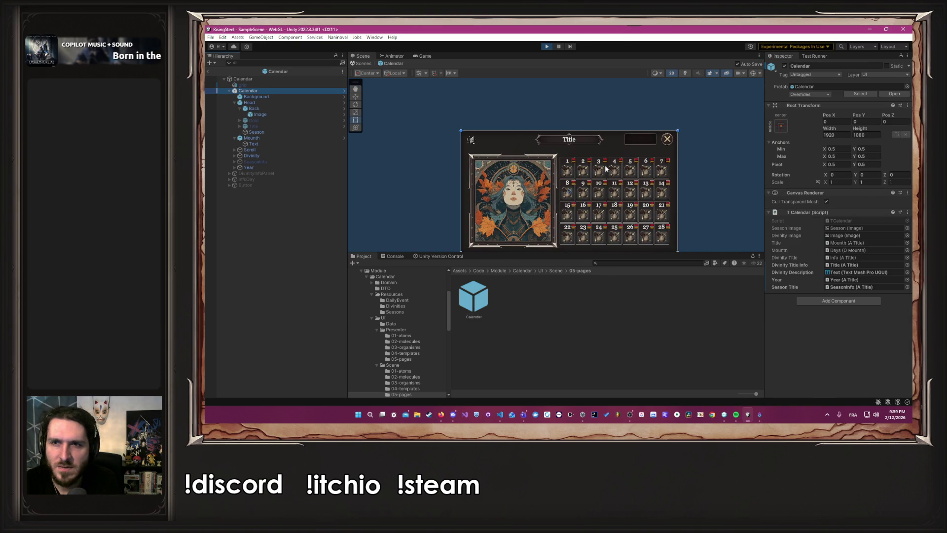
left_click(782, 128)
left_click(860, 237)
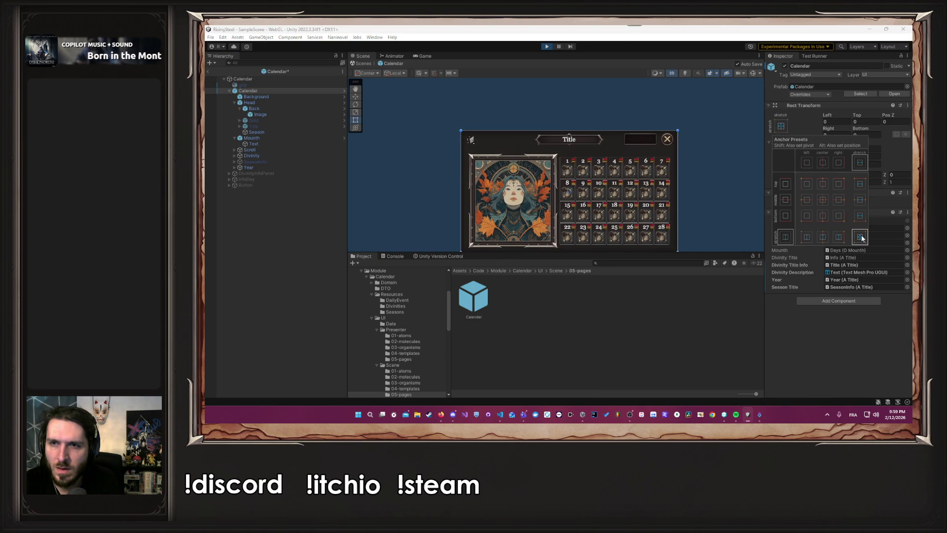
left_click(721, 170)
left_click_drag(679, 251, 680, 338)
scroll(677, 317, "down", 1)
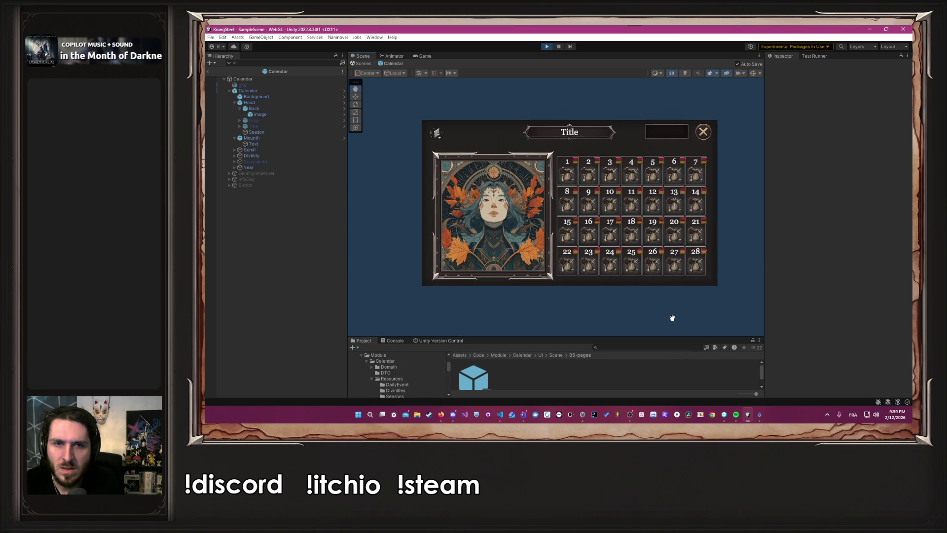
left_click(547, 47)
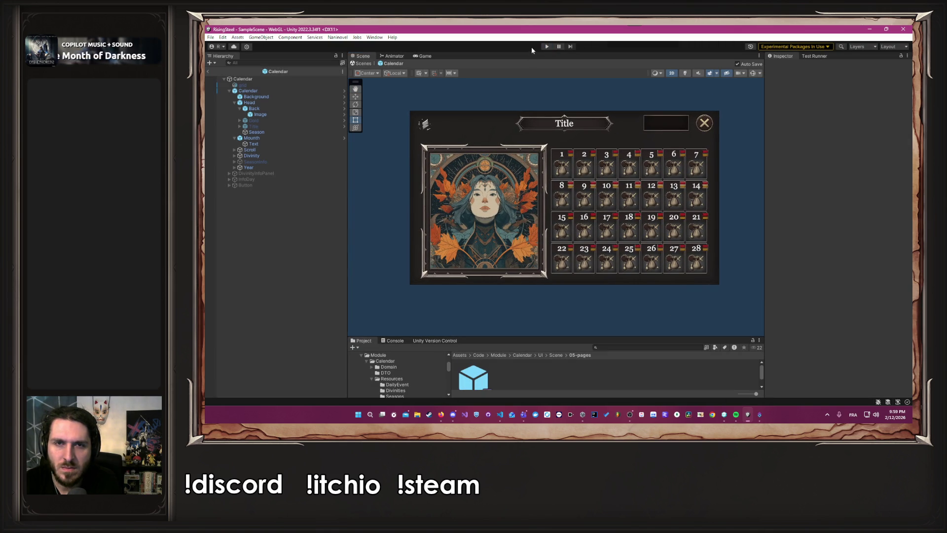
left_click(547, 47)
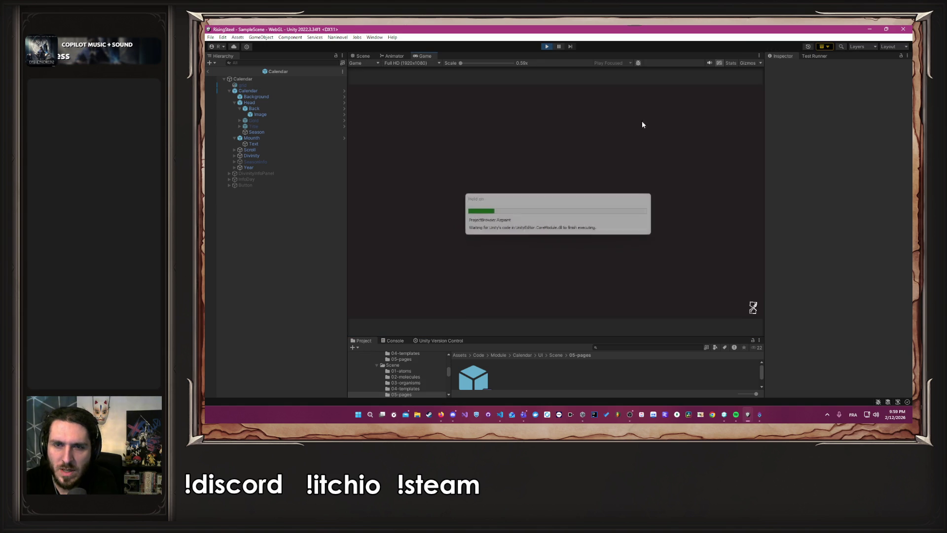
Start a new game and view the calendar at Free Aspect.
left_click(528, 142)
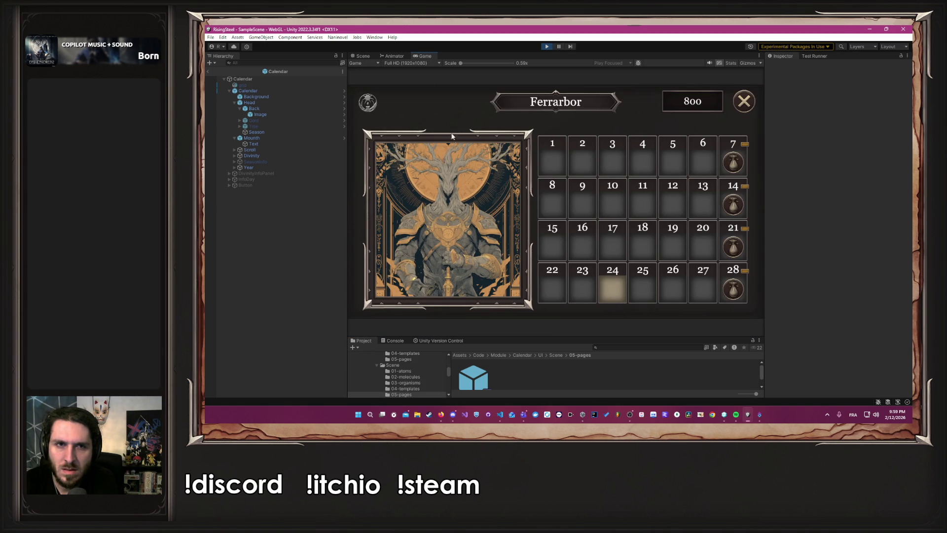
left_click(418, 63)
left_click(415, 88)
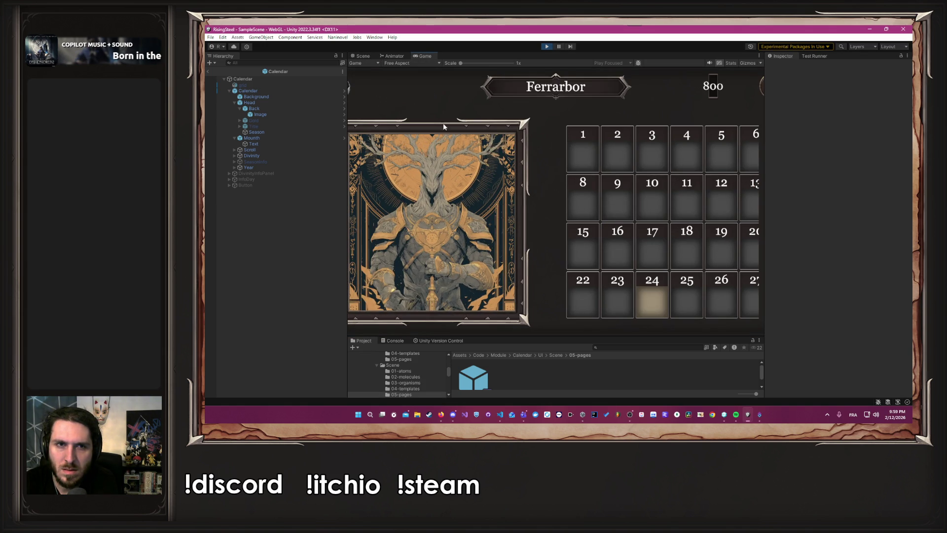
mouse_move(570, 337)
left_mouse_down()
mouse_move(575, 252)
mouse_move(561, 325)
mouse_move(543, 205)
mouse_move(530, 341)
mouse_move(498, 175)
mouse_move(486, 285)
mouse_move(481, 271)
mouse_move(486, 322)
mouse_move(480, 271)
mouse_move(477, 280)
left_mouse_up()
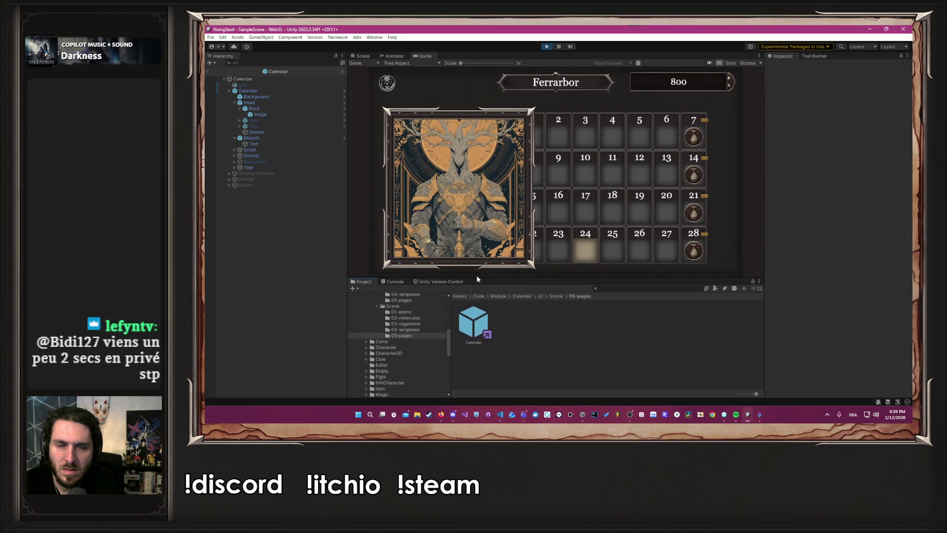
Compare the calendar at 16:10 and Full HD (1920x1080), ending on Full HD, then return to the Scene view.
left_click(403, 65)
left_click(420, 105)
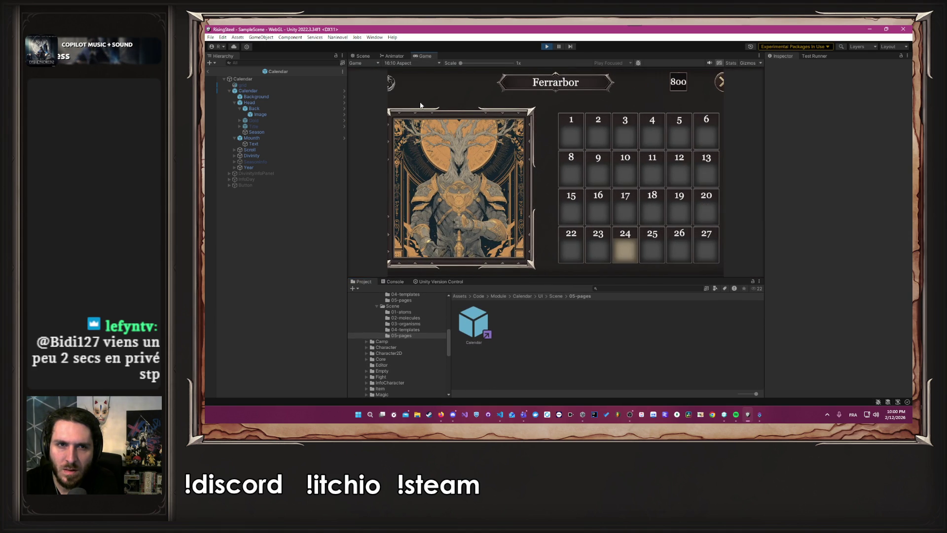
left_click(415, 63)
left_click(411, 111)
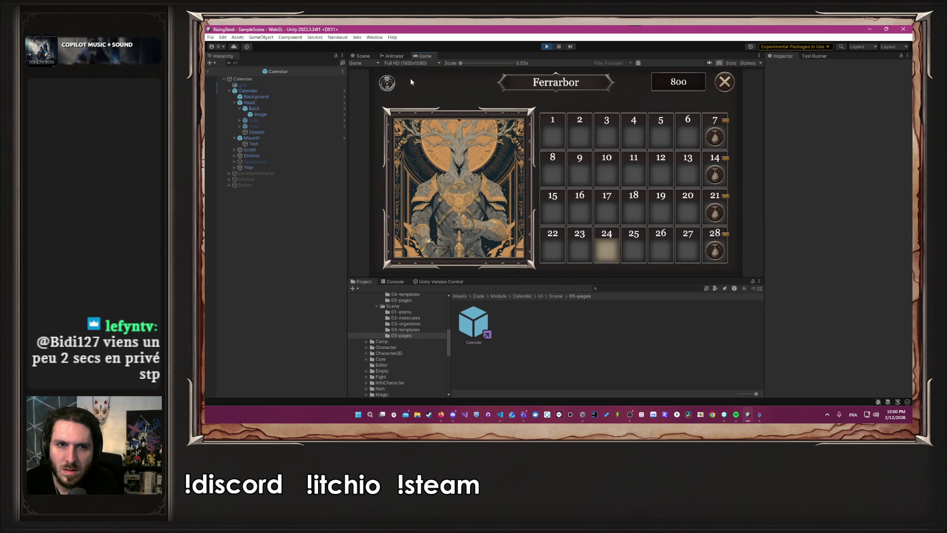
left_click(412, 63)
left_click(420, 104)
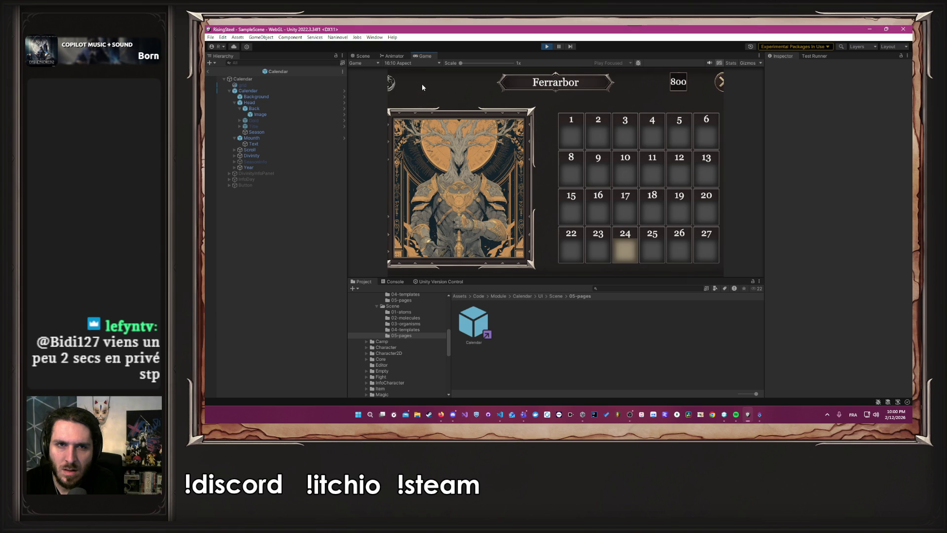
left_click(425, 61)
left_click(420, 111)
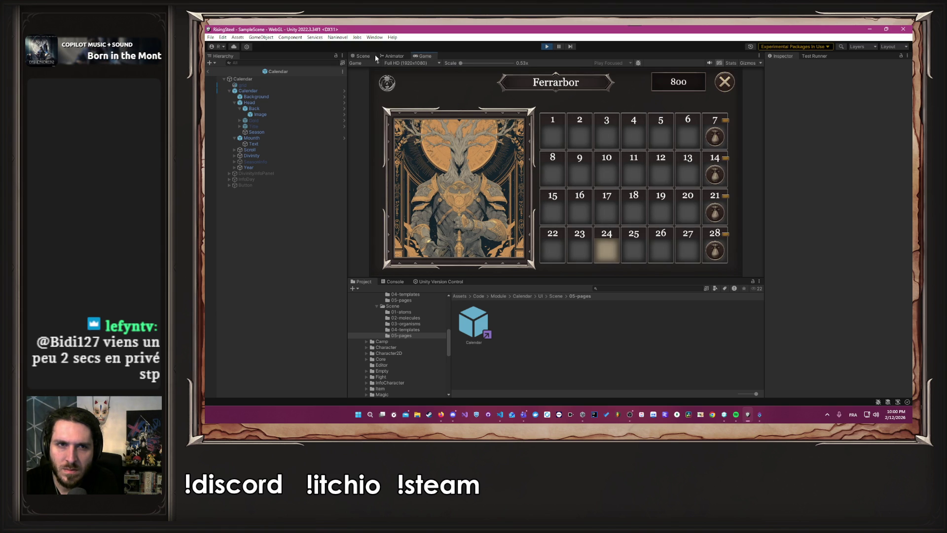
left_click(367, 55)
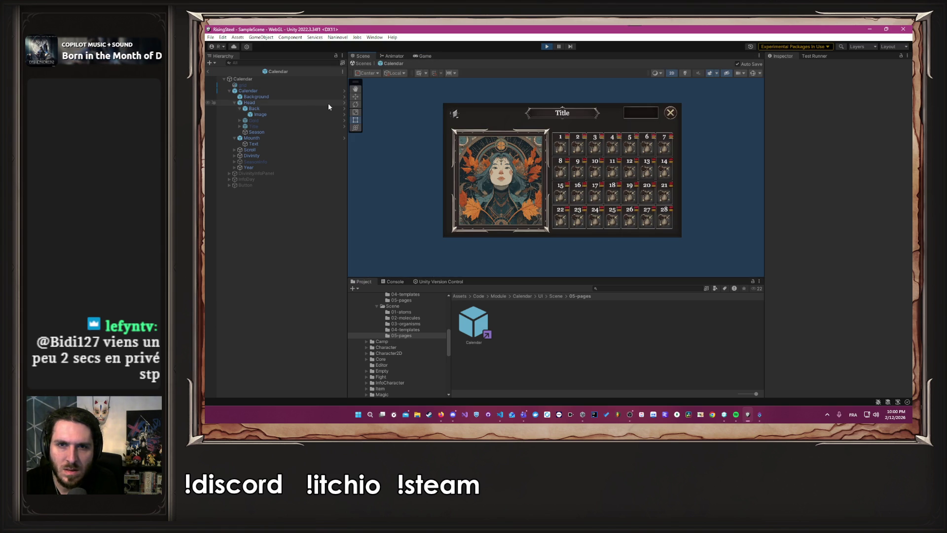
Collapse the Head and Mounth groups and enable the grid guide object.
left_click(289, 91)
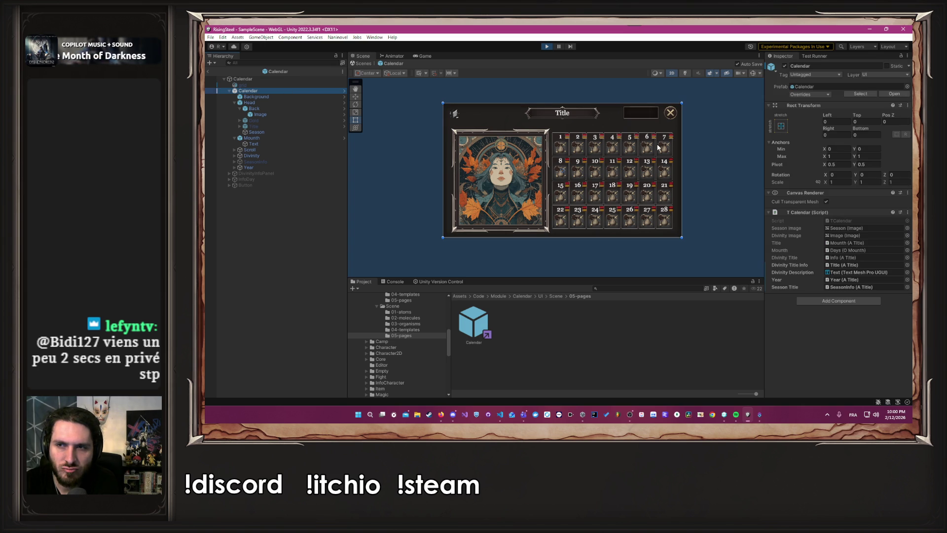
left_click(235, 103)
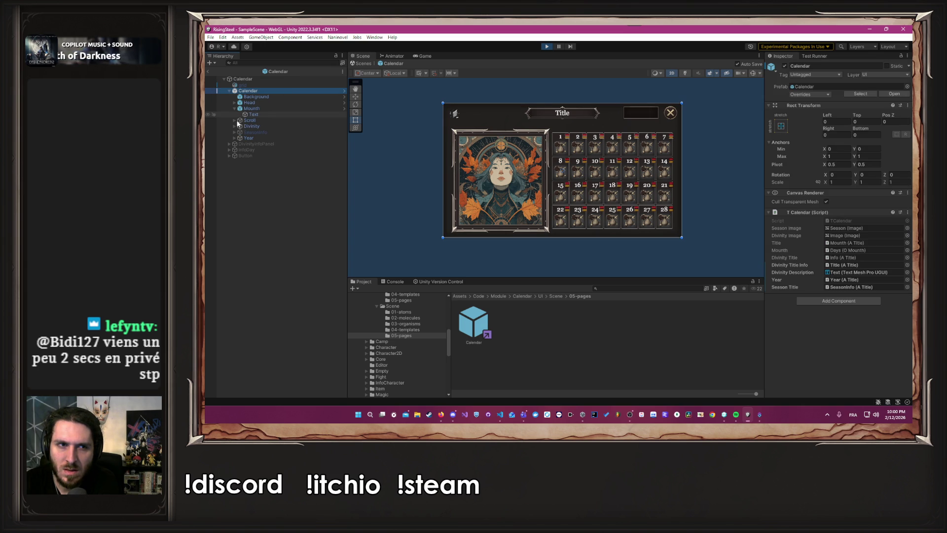
left_click(234, 108)
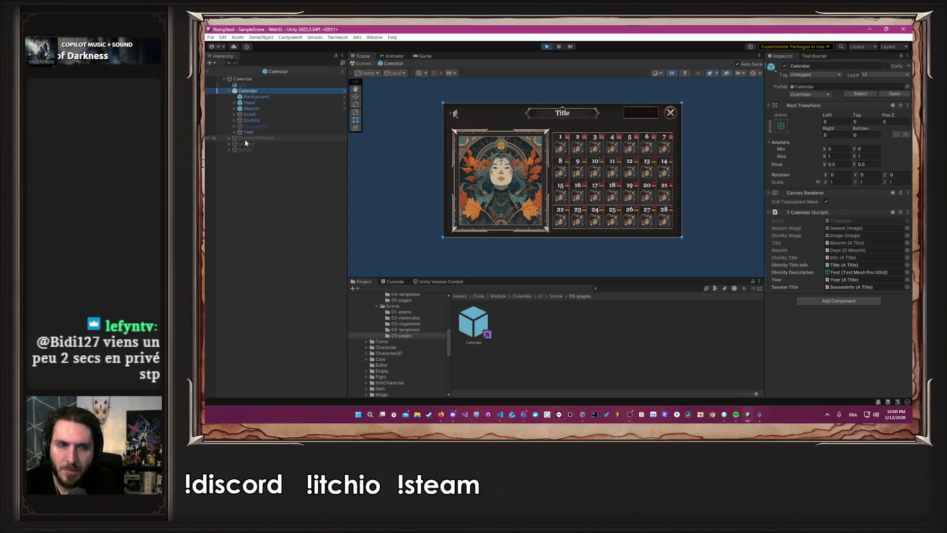
left_click(274, 85)
left_click(288, 77)
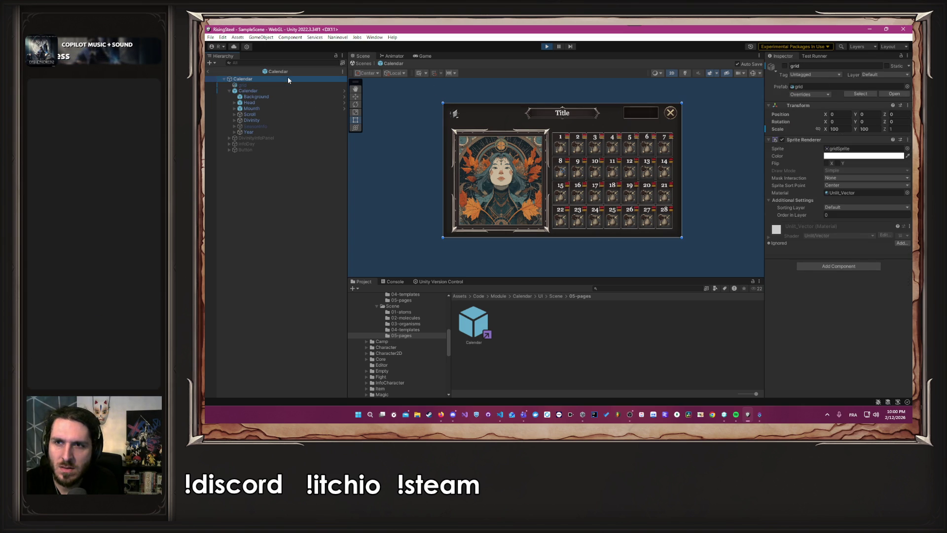
left_click(785, 65)
Zoom in on the calendar header and inspect the Head element's Rect Transform.
scroll(623, 91, "up", 5)
left_click_drag(568, 120, 667, 143)
scroll(466, 150, "up", 4)
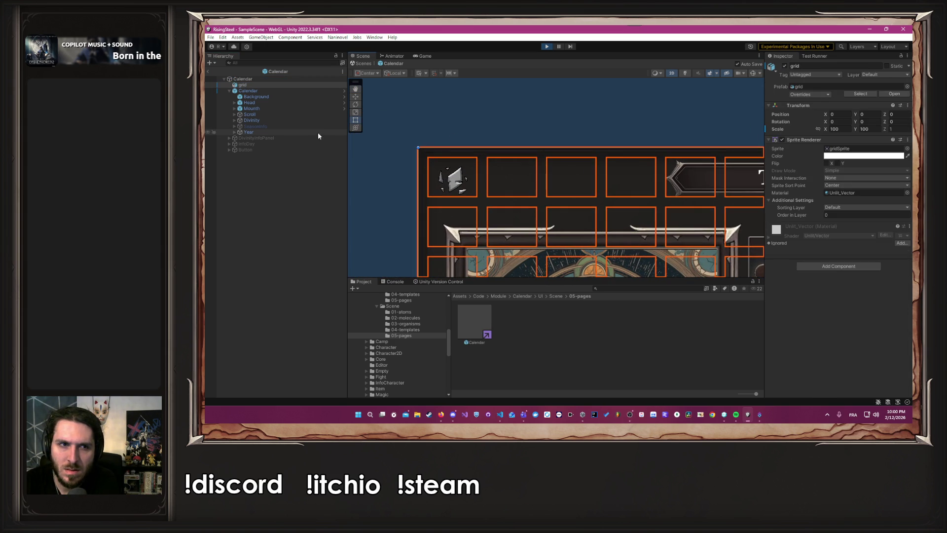
left_click(299, 131)
left_click(291, 120)
left_click(286, 104)
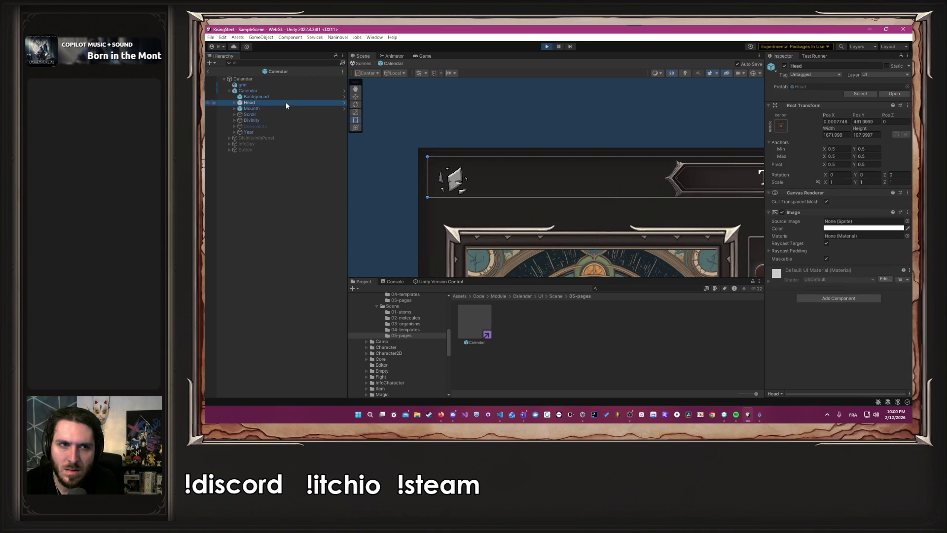
left_click(418, 170)
left_click(237, 103)
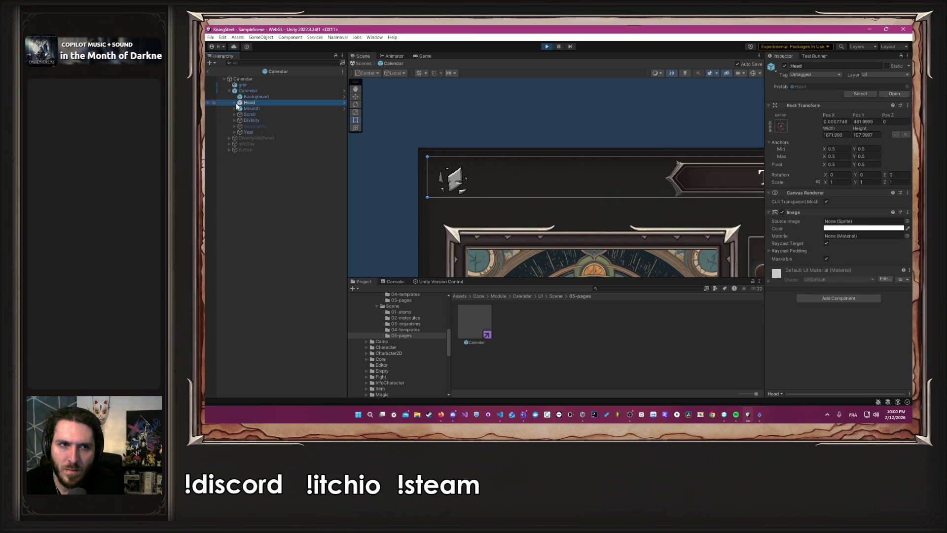
Expand Head and review the Image, Season, grid and Calendar Rect Transforms.
left_click(234, 102)
left_click(251, 114)
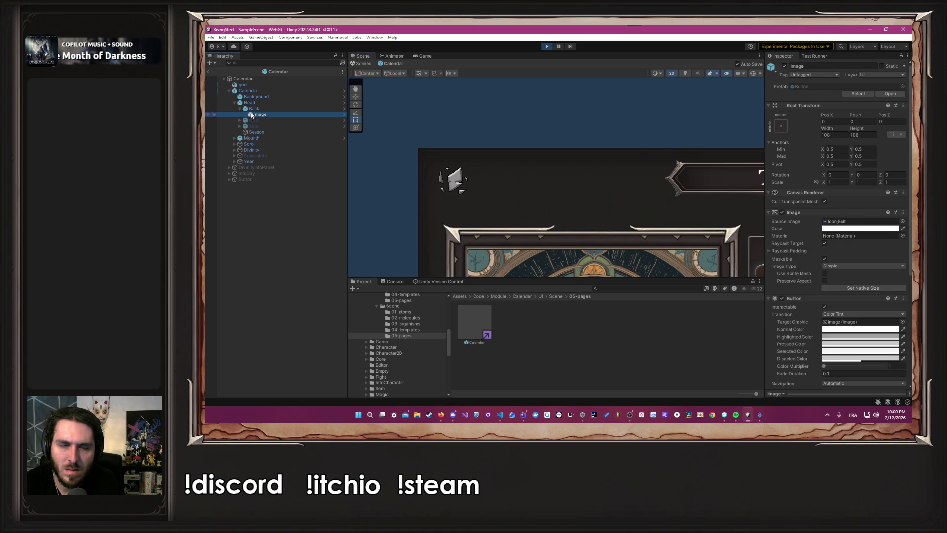
left_click(257, 131)
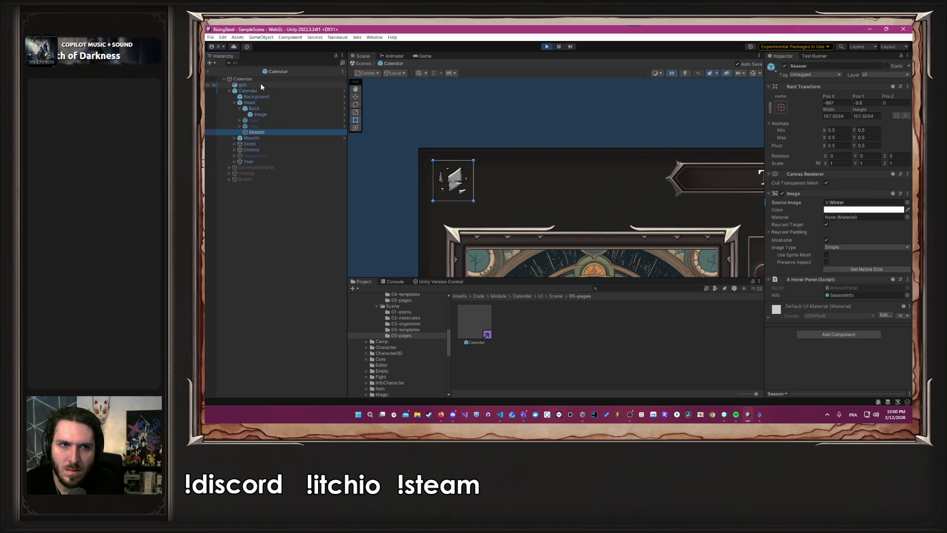
left_click(261, 85)
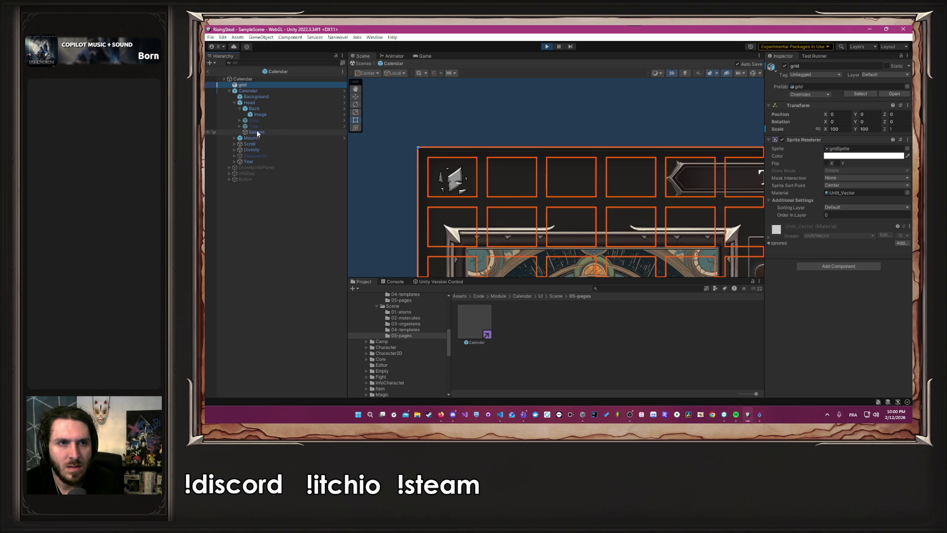
left_click(249, 91)
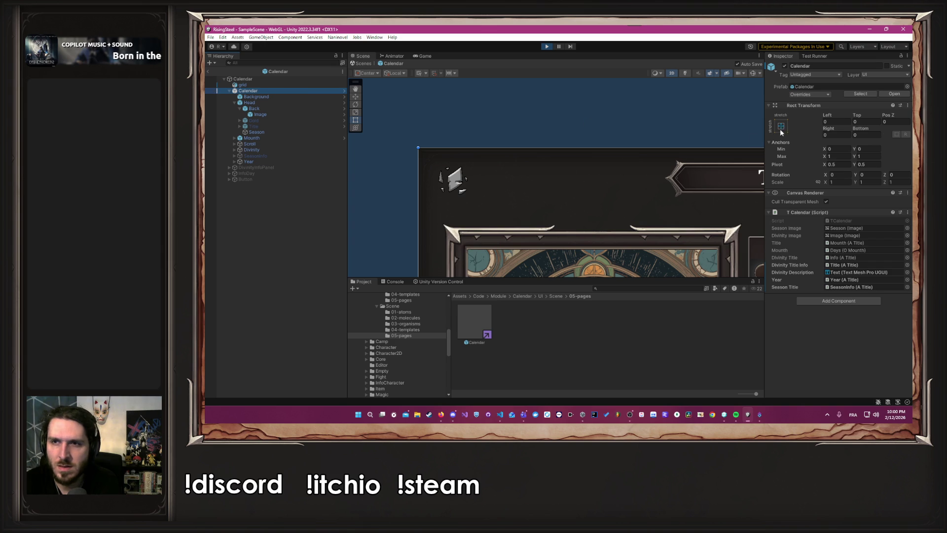